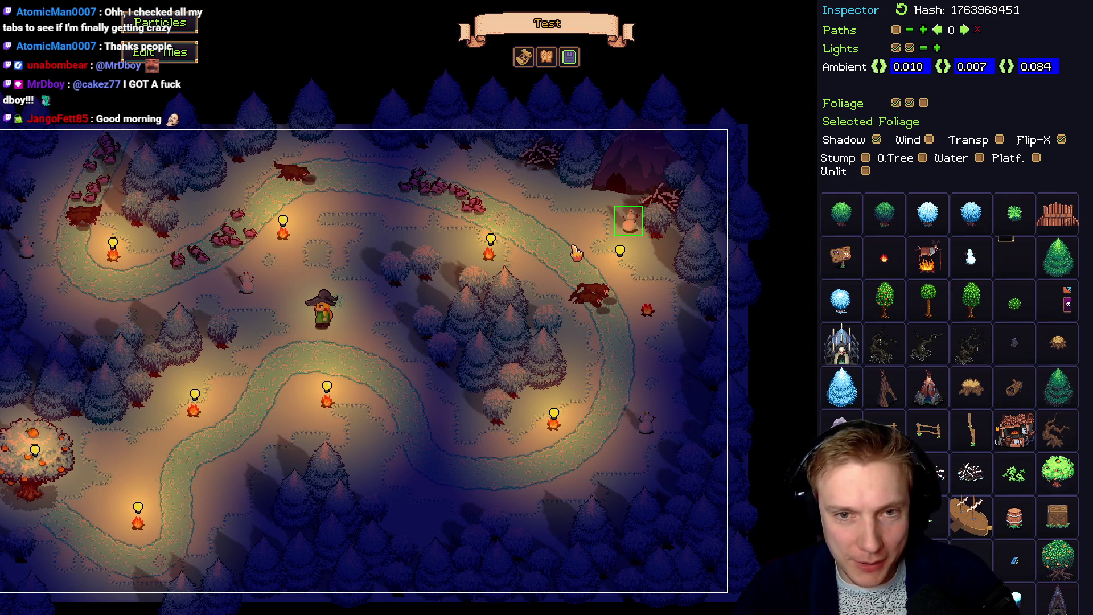
Pan the Tangy TD night forest map, then switch to Aseprite's texture atlas
drag(604, 205, 564, 288)
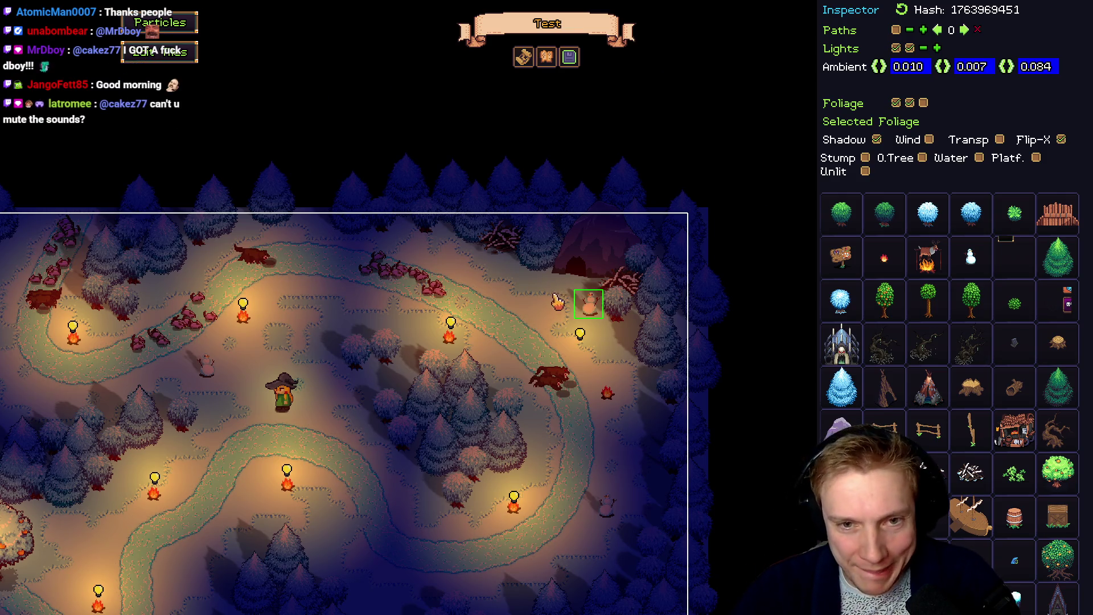
key(alt+Tab)
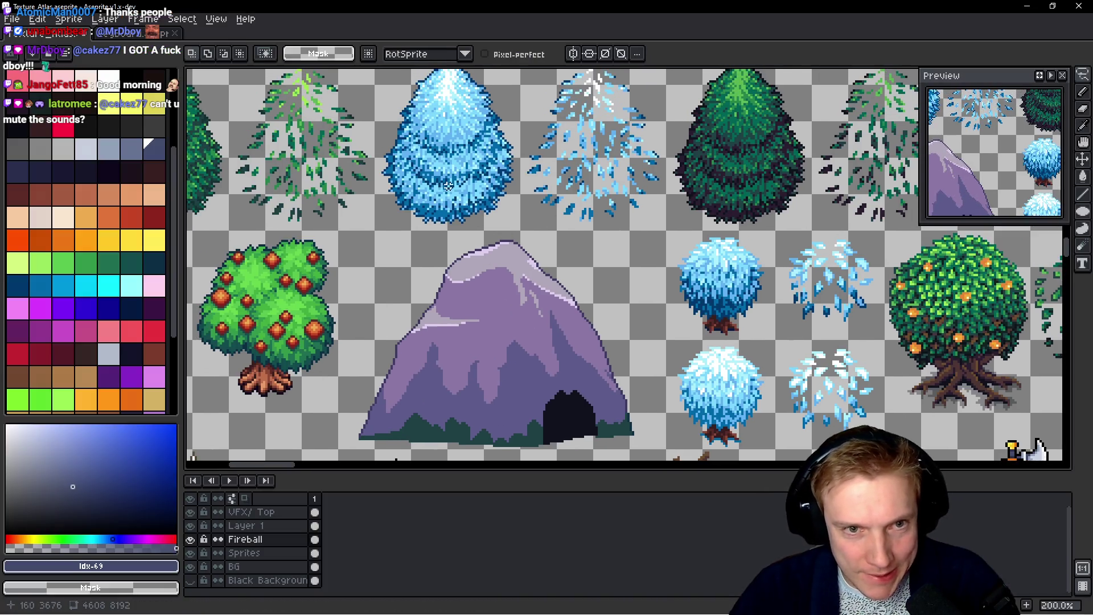
Sample light blue from the snowy tree and lasso-select the mountain sprite, undoing a trial fill
scroll(473, 121, up, 3)
alt+click(473, 121)
scroll(472, 121, down, 3)
scroll(549, 251, down, 1)
mouse_move(618, 232)
mouse_down()
mouse_move(575, 205)
mouse_move(488, 215)
mouse_move(394, 314)
mouse_move(375, 406)
mouse_move(498, 425)
mouse_move(632, 424)
mouse_move(659, 295)
mouse_move(616, 234)
mouse_up()
scroll(589, 341, up, 2)
key(w)
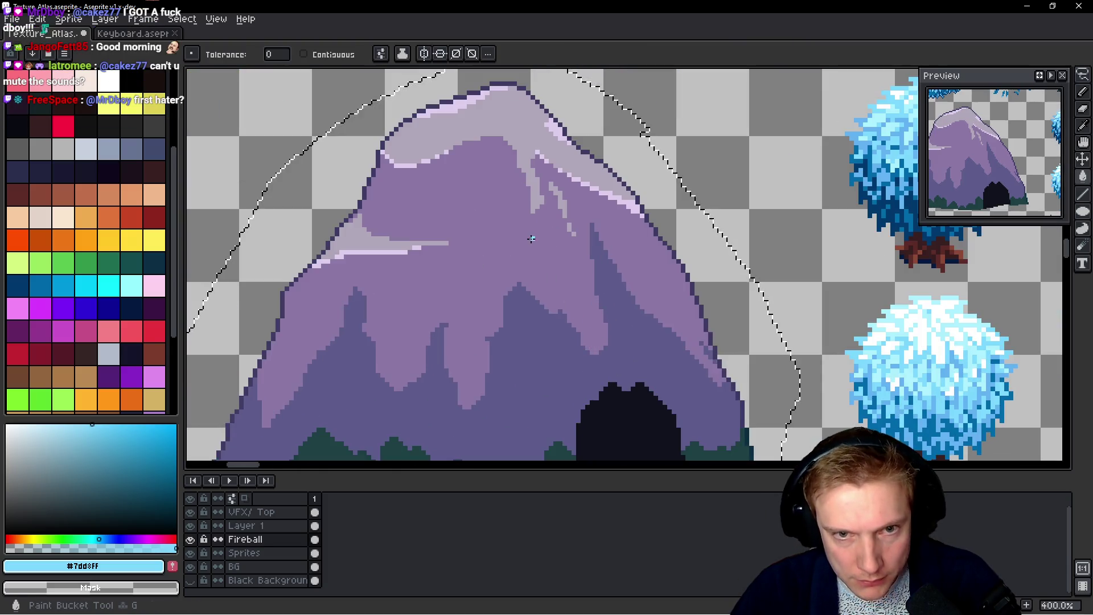
scroll(529, 233, down, 4)
scroll(510, 181, up, 3)
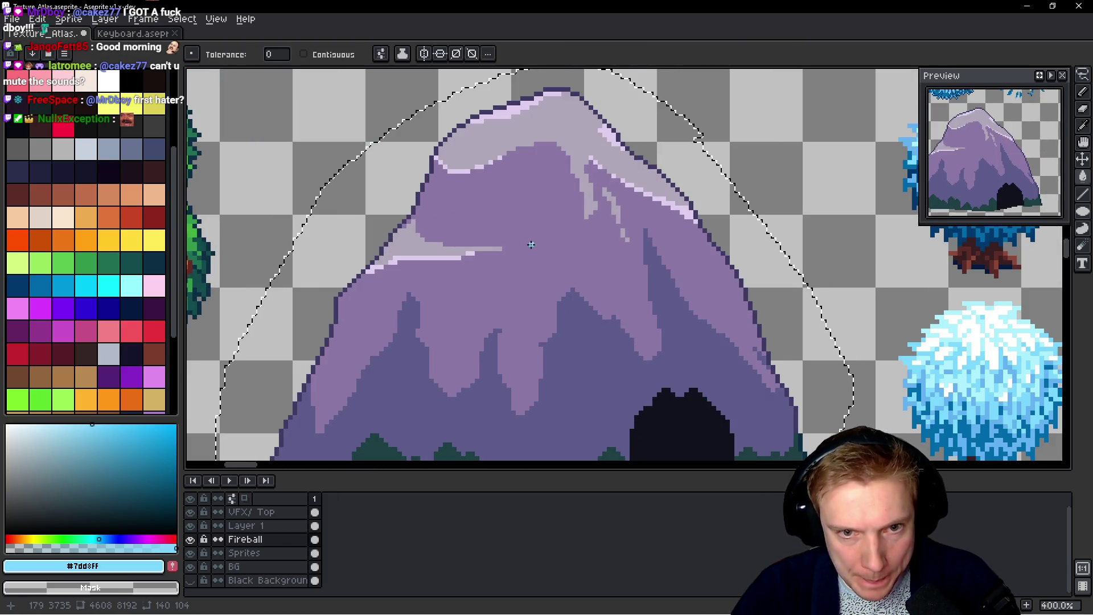
key(f)
key(ctrl+z)
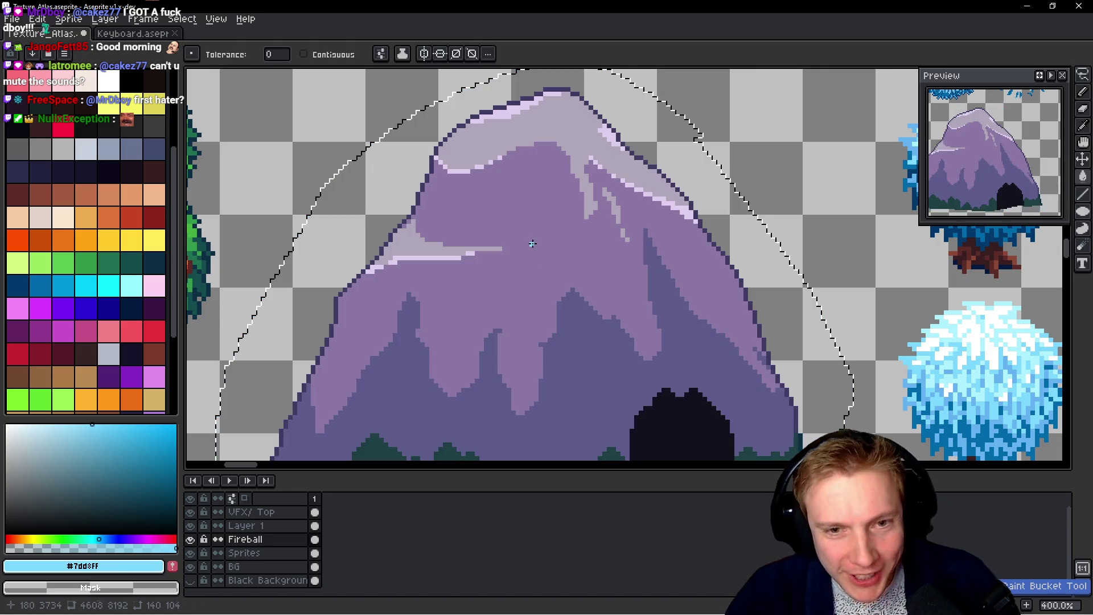
On the Sprites layer, recolour the mid-purple areas light blue and the pale upper area pale blue
ctrl+click(542, 272)
click(542, 272)
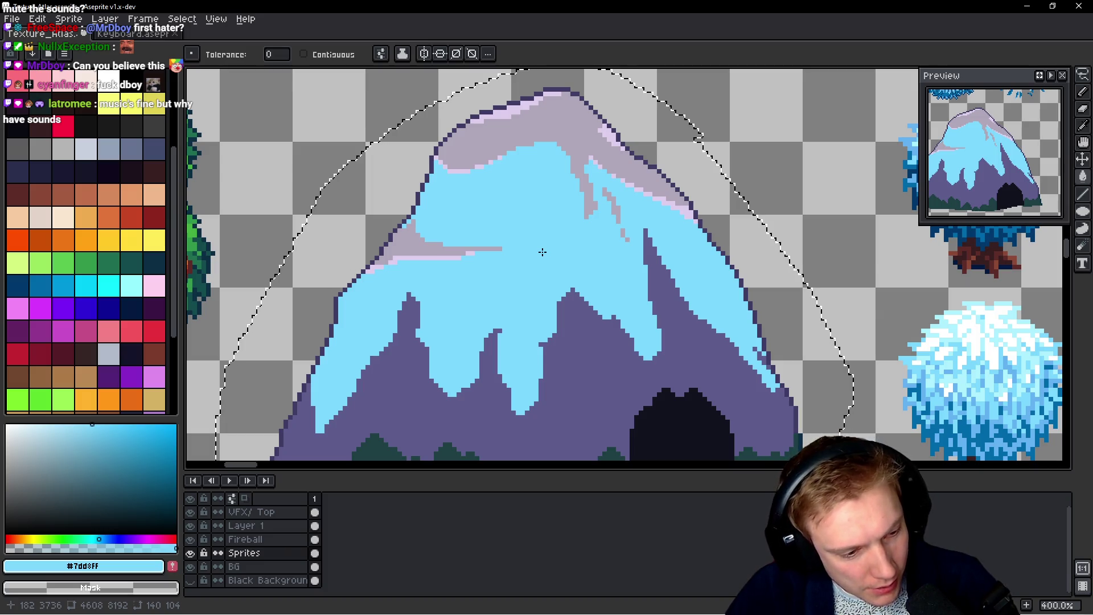
scroll(538, 244, up, 1)
drag(538, 244, 506, 378)
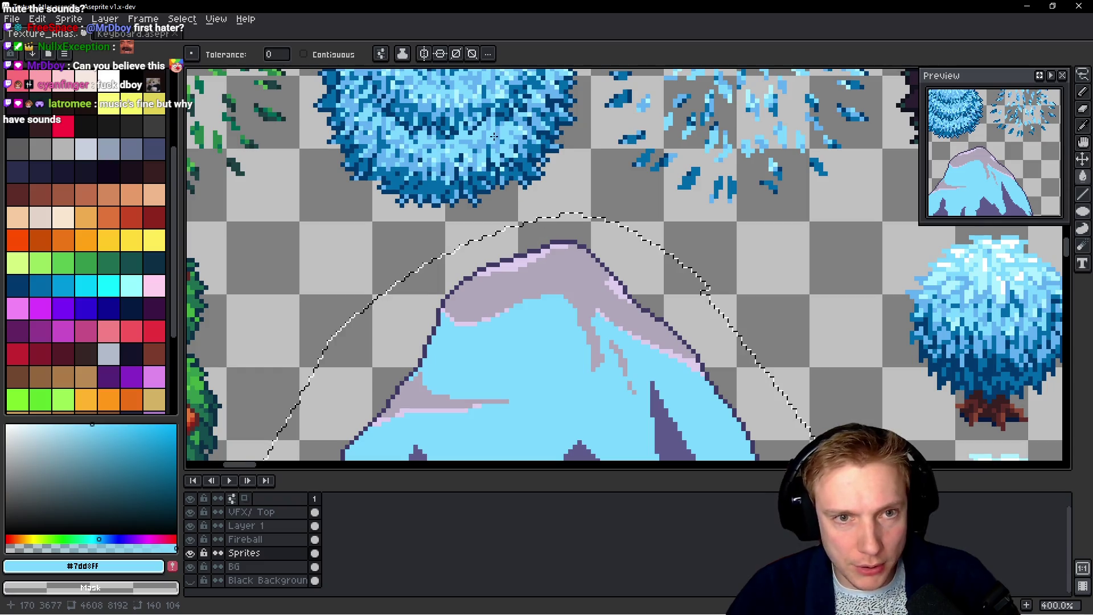
scroll(458, 159, up, 2)
key(i)
click(454, 155)
key(g)
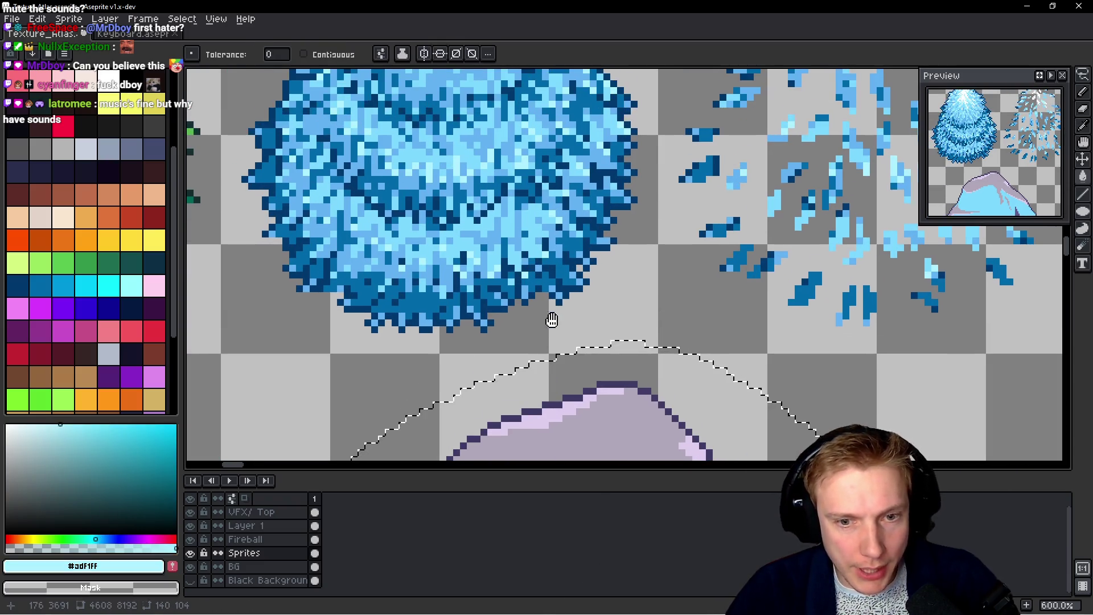
scroll(552, 318, down, 5)
click(570, 342)
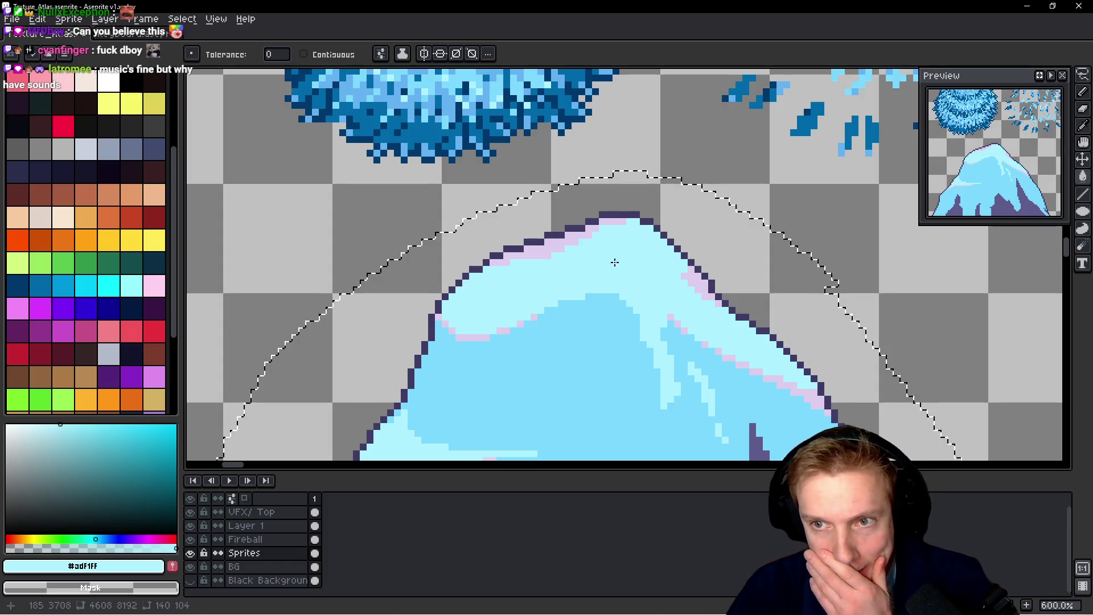
Sample white from the tree's highlights and turn the lavender edge highlights white
scroll(602, 273, up, 10)
key(i)
alt+click(472, 130)
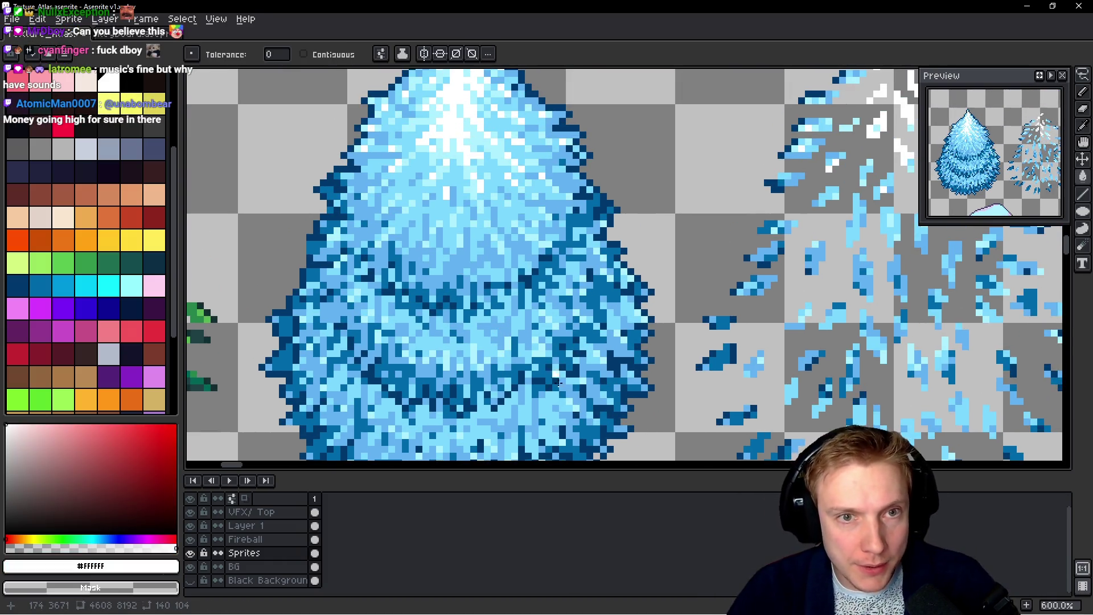
scroll(524, 248, down, 10)
click(533, 251)
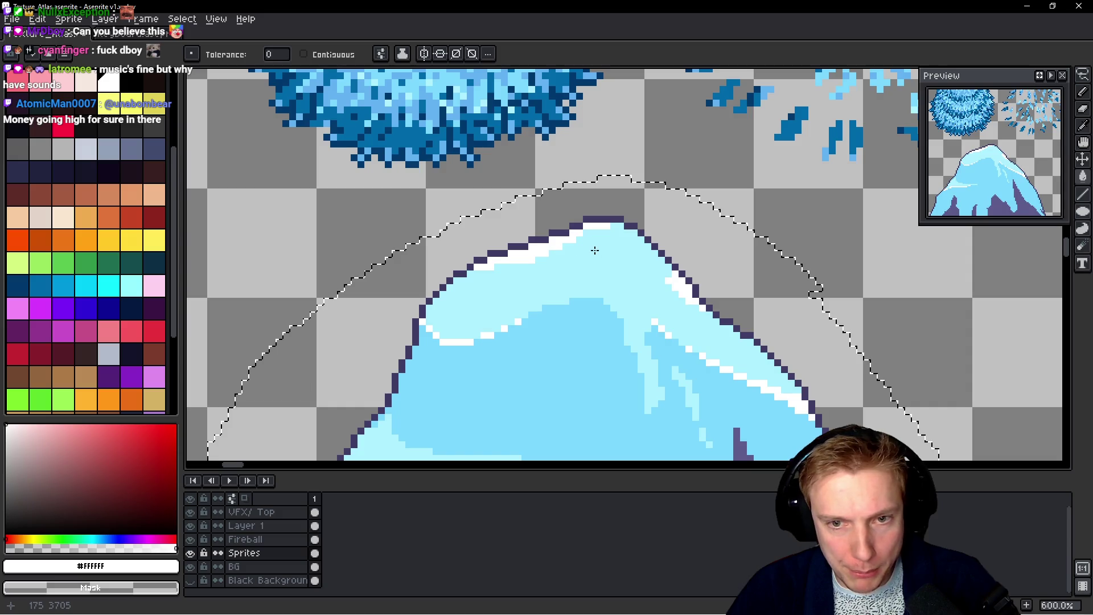
scroll(623, 269, down, 5)
scroll(630, 294, up, 1)
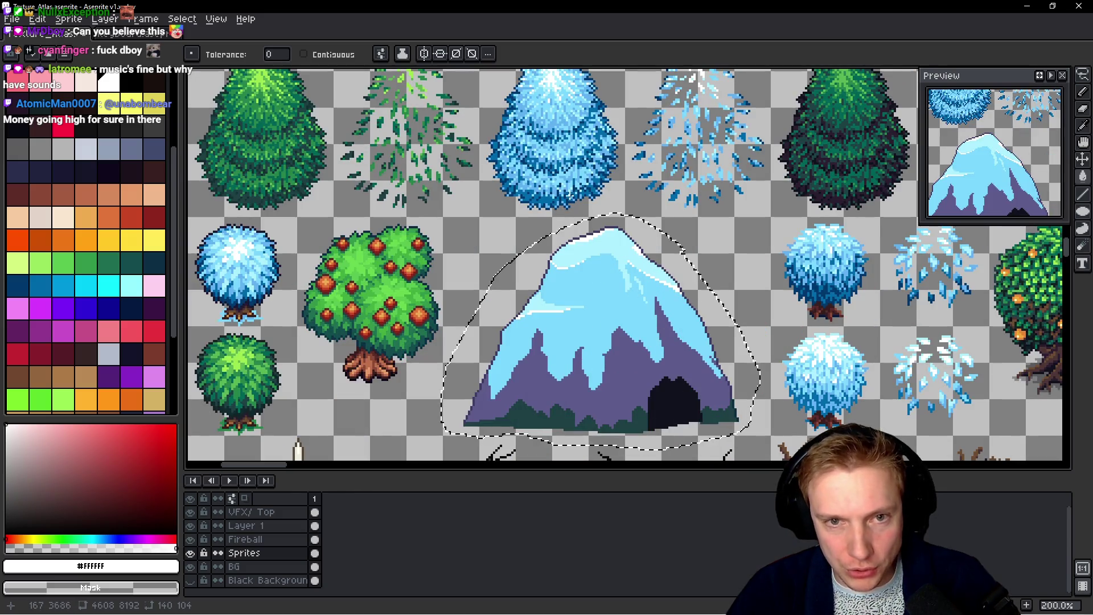
scroll(634, 232, up, 3)
Recolour the dark purple mountain areas with the tree's mid blue
alt+click(634, 232)
drag(519, 148, 576, 393)
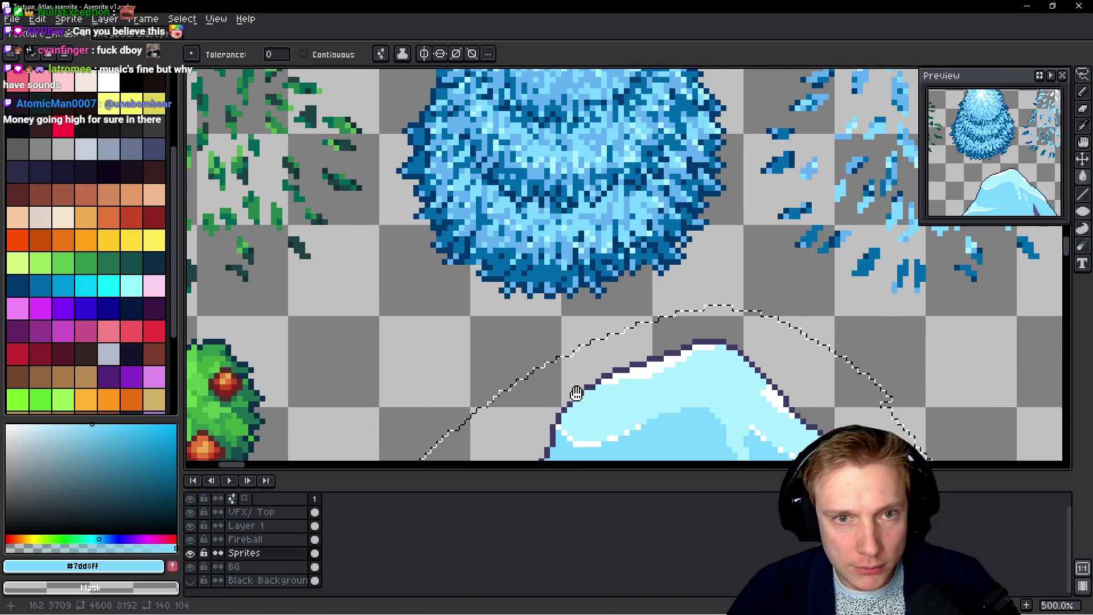
scroll(558, 173, up, 4)
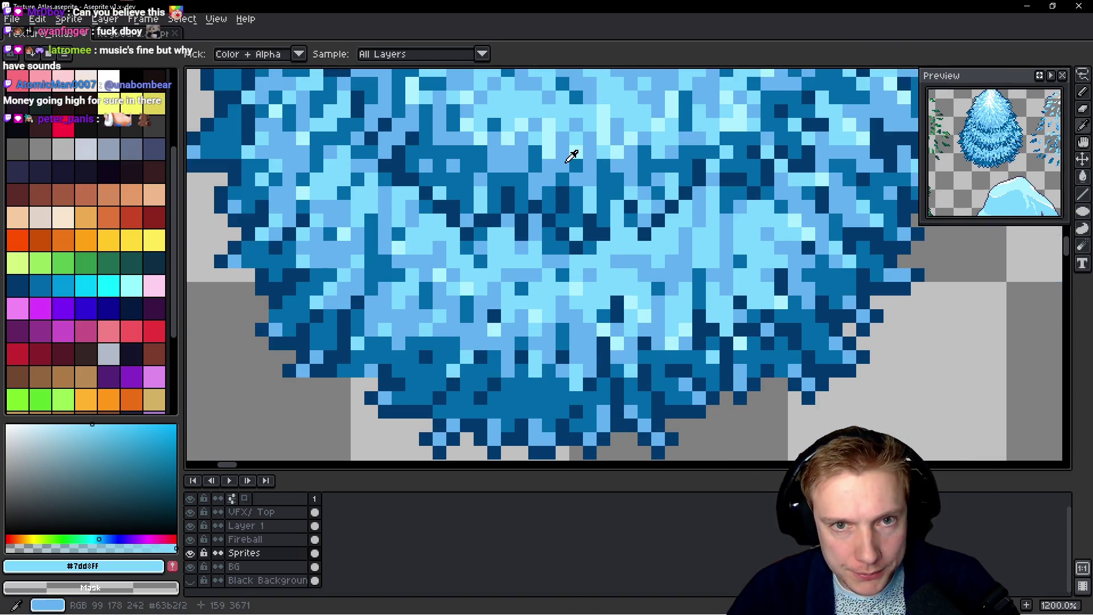
alt+click(568, 156)
scroll(570, 153, down, 5)
scroll(632, 91, up, 1)
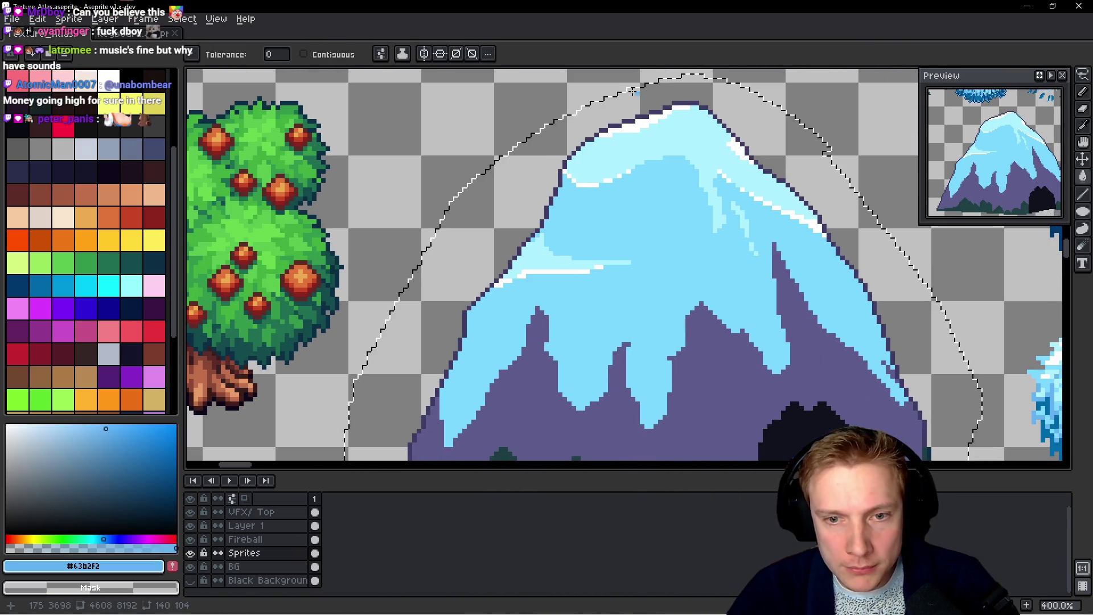
click(717, 371)
Sample the tree's dark blue and the white from the mountain's edge
scroll(642, 199, down, 4)
scroll(653, 273, up, 8)
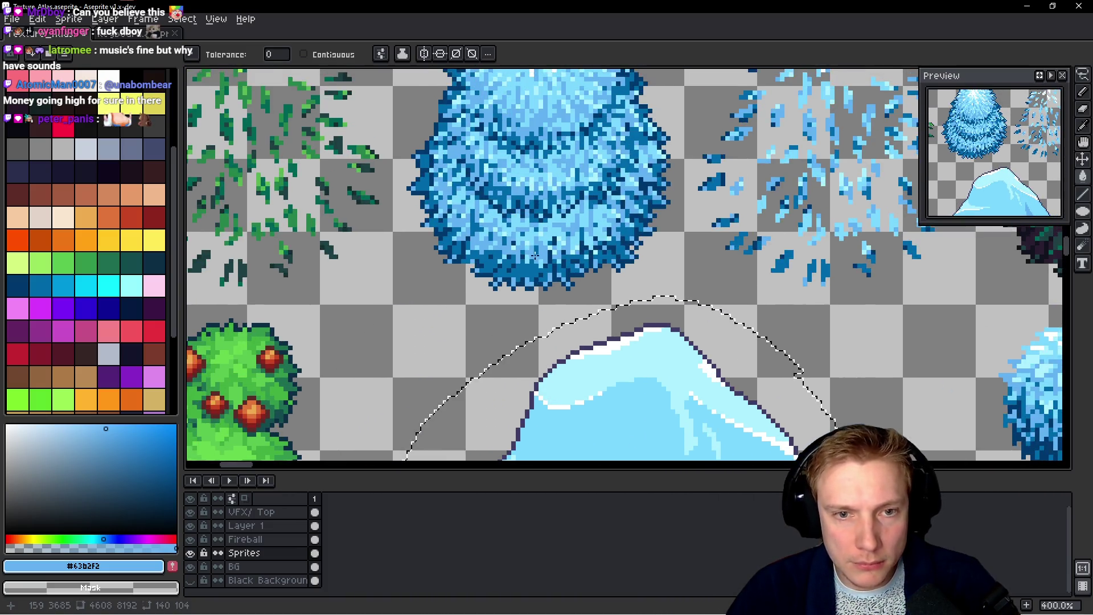
scroll(536, 257, up, 2)
alt+click(535, 256)
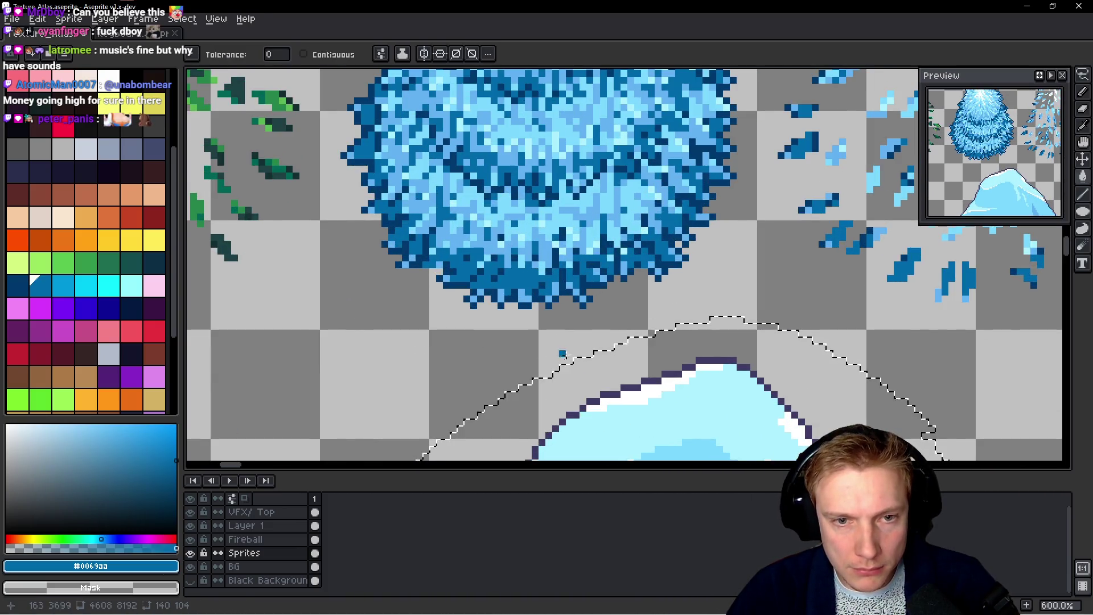
scroll(606, 369, down, 4)
alt+click(607, 216)
scroll(593, 273, down, 5)
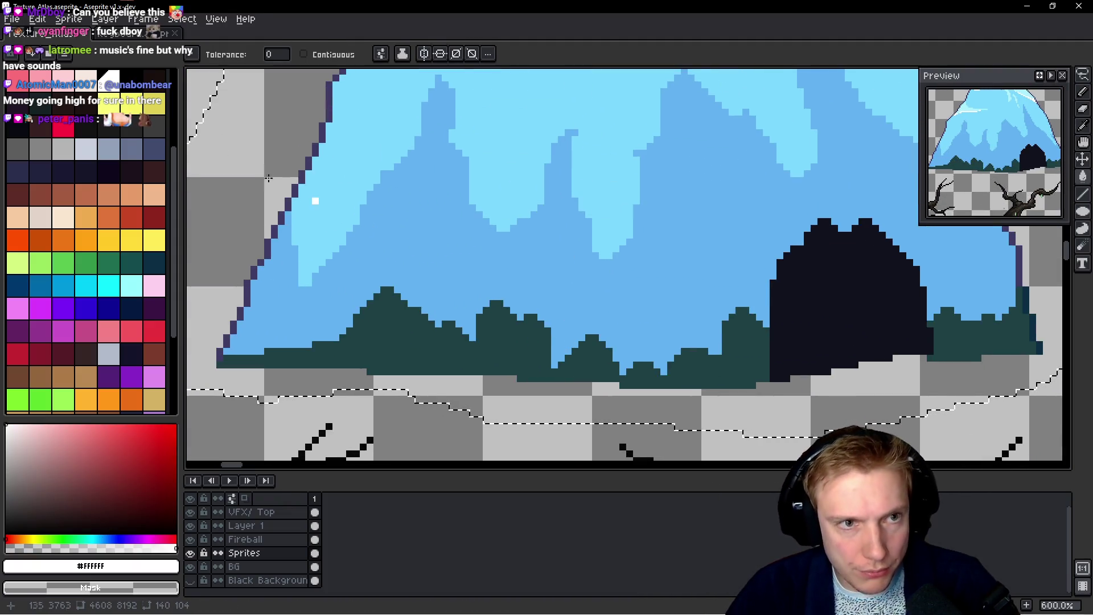
Pencil white snow streaks over the dark trees along the mountain's base
key(b)
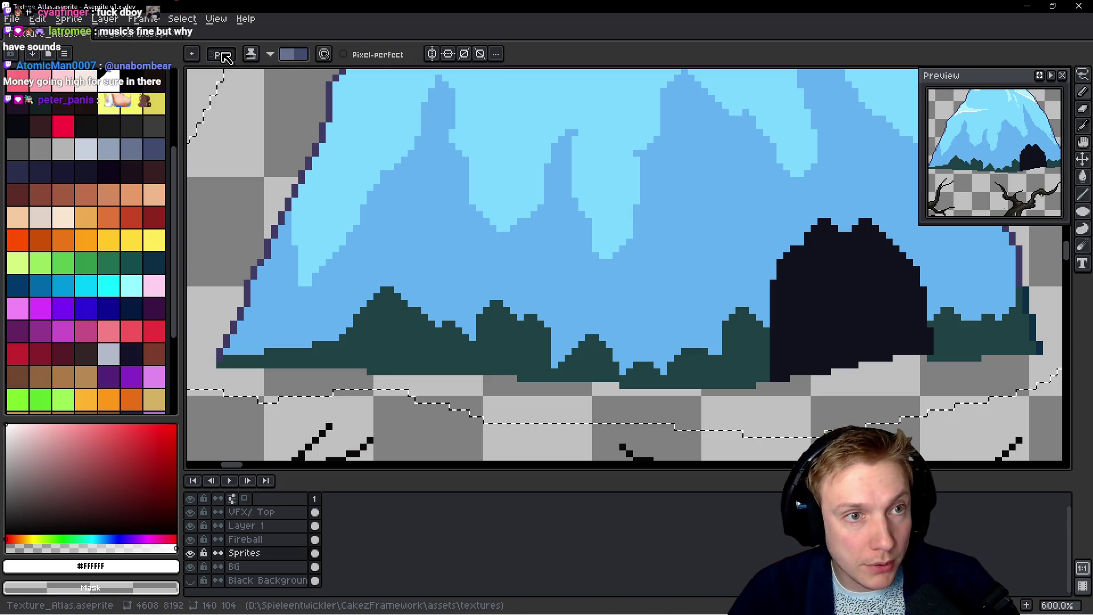
mouse_move(530, 346)
mouse_down()
mouse_move(515, 375)
mouse_move(552, 312)
mouse_up()
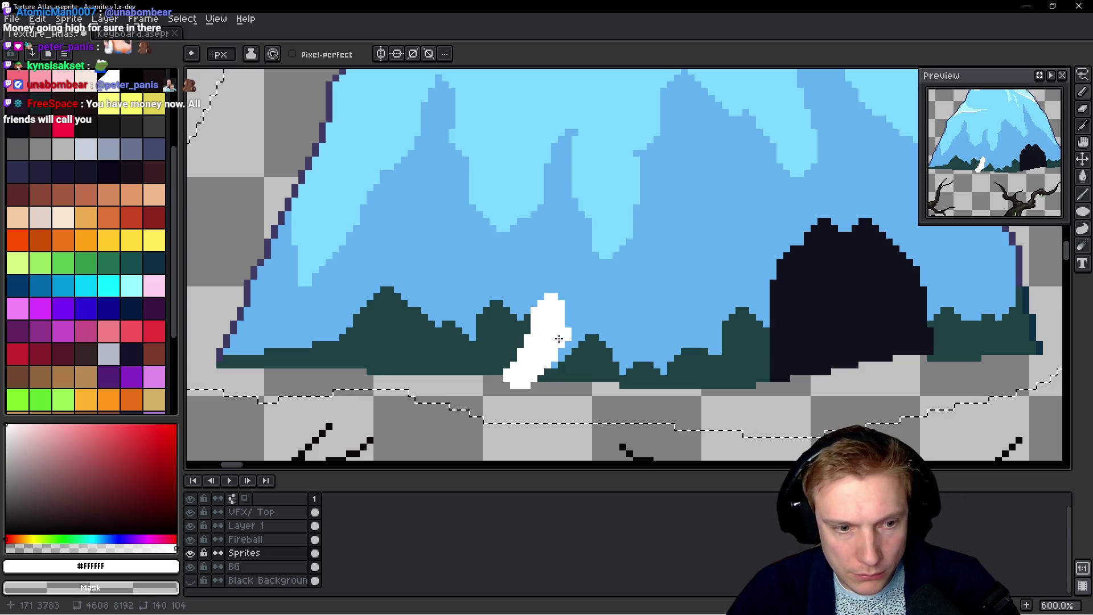
mouse_move(515, 349)
mouse_down()
mouse_move(424, 356)
mouse_move(493, 302)
mouse_move(499, 323)
mouse_up()
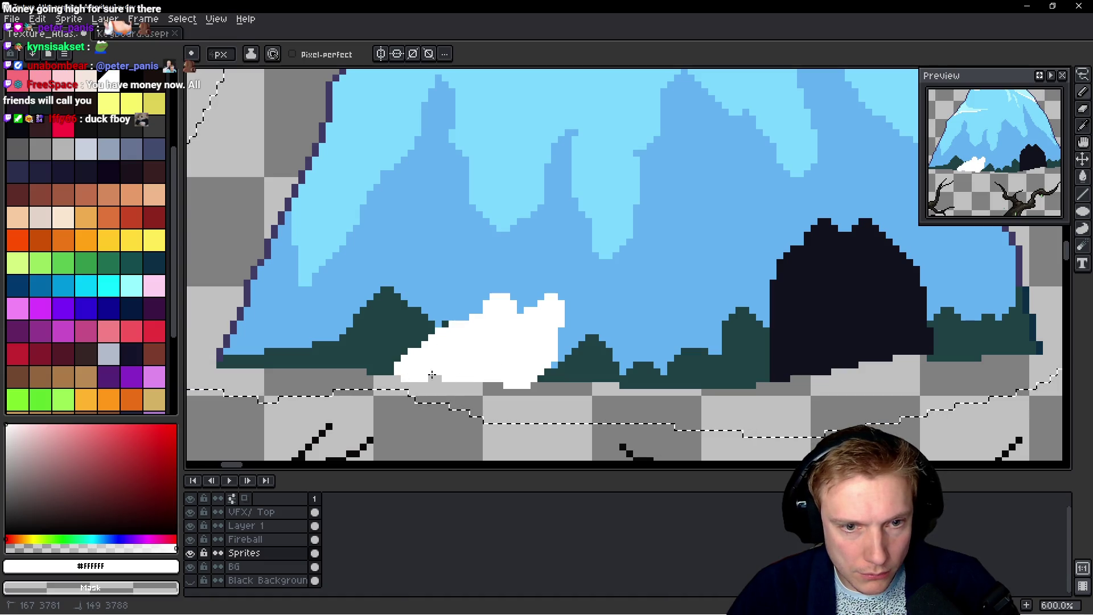
drag(568, 371, 607, 370)
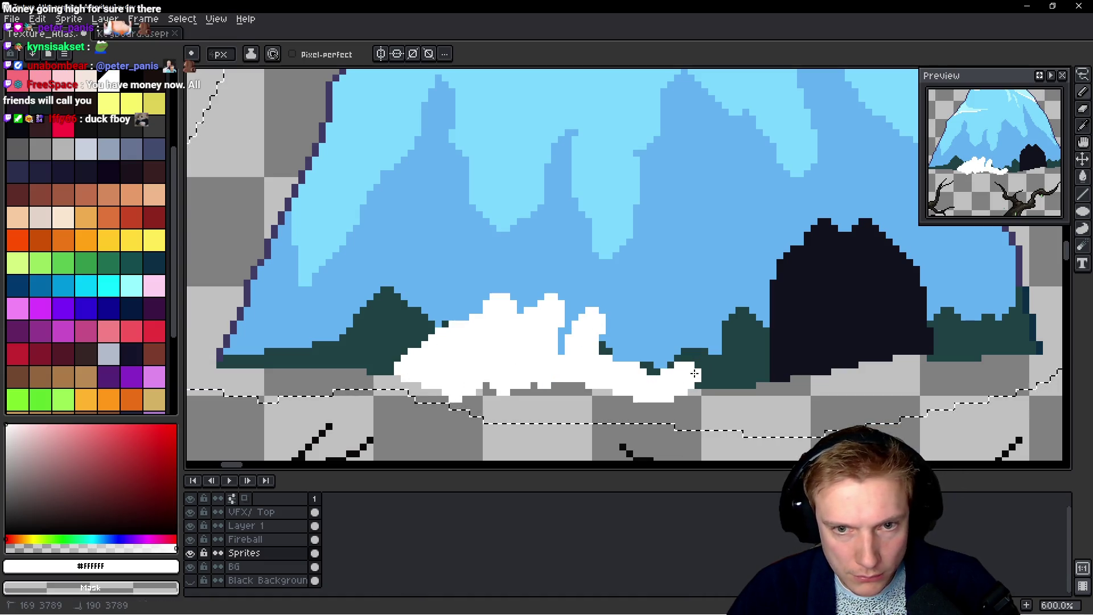
drag(694, 373, 739, 365)
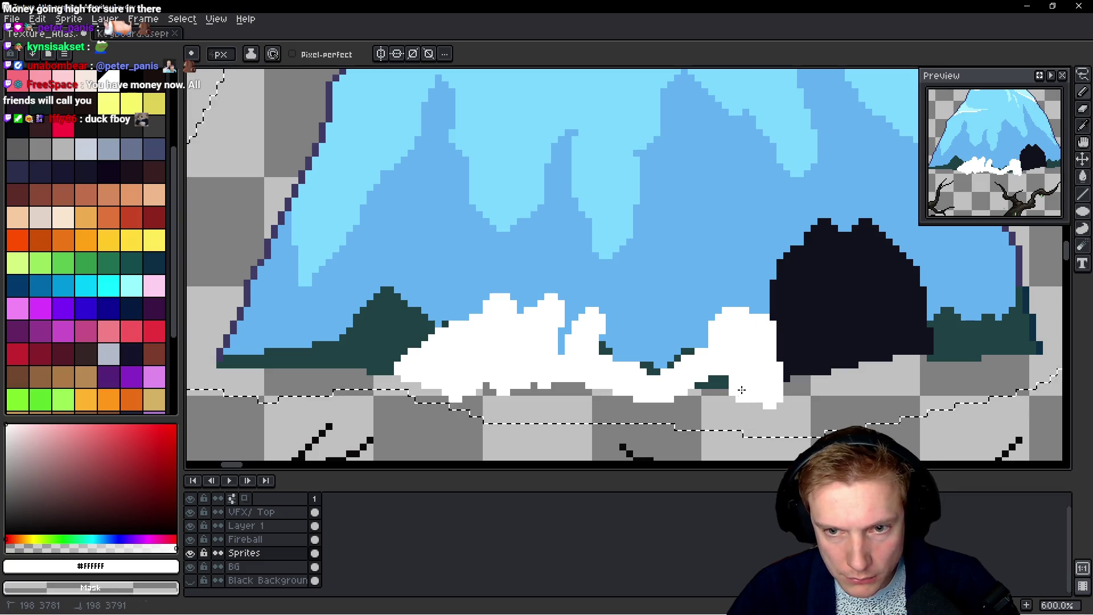
drag(691, 386, 719, 364)
mouse_move(628, 374)
mouse_down()
mouse_move(666, 353)
mouse_move(623, 338)
mouse_move(519, 352)
mouse_up()
Build snow up beside the cave, cap its top, and cover the dark left base ground
mouse_move(742, 301)
mouse_down()
mouse_move(740, 337)
mouse_move(830, 308)
mouse_up()
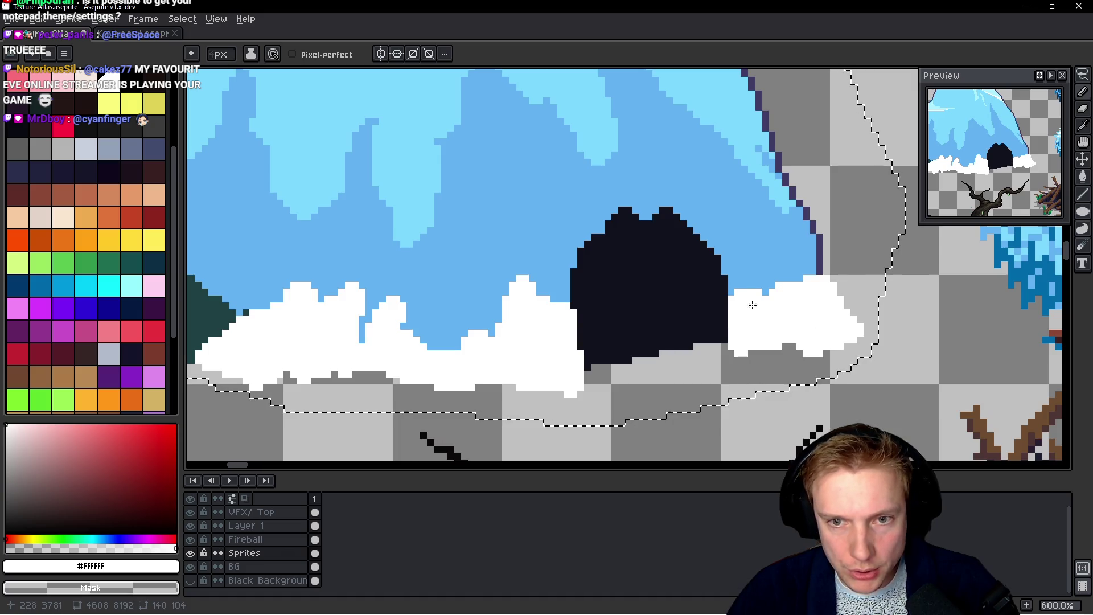
drag(746, 292, 744, 286)
drag(746, 246, 727, 242)
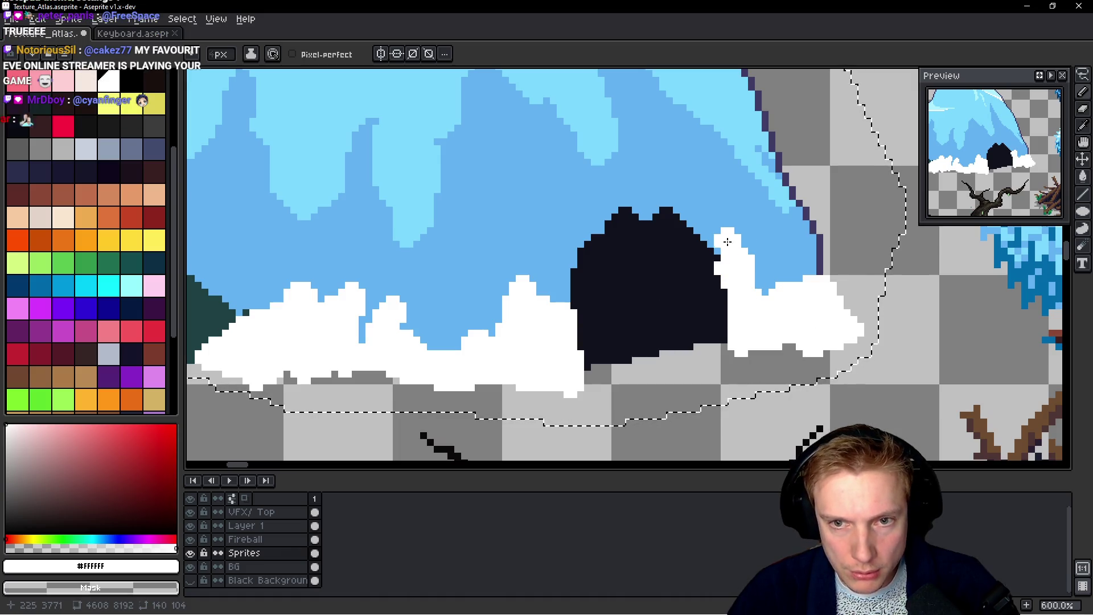
scroll(734, 262, down, 3)
scroll(717, 250, up, 3)
scroll(706, 239, up, 1)
drag(609, 251, 638, 222)
mouse_move(689, 200)
mouse_down()
mouse_move(701, 234)
mouse_move(634, 259)
mouse_move(649, 205)
mouse_move(612, 268)
mouse_up()
scroll(599, 282, down, 5)
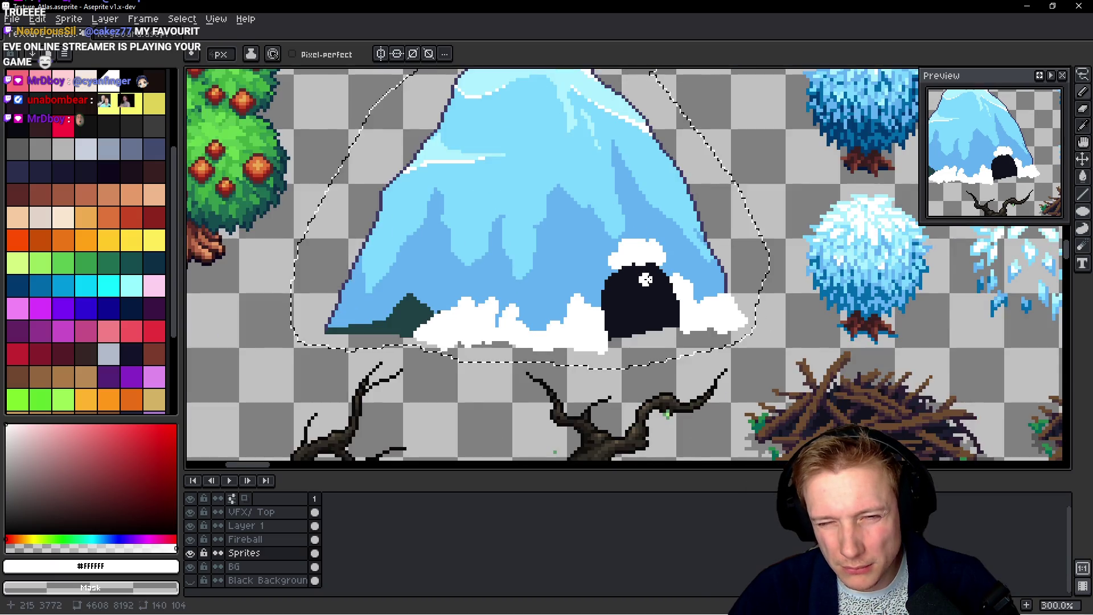
scroll(599, 283, up, 3)
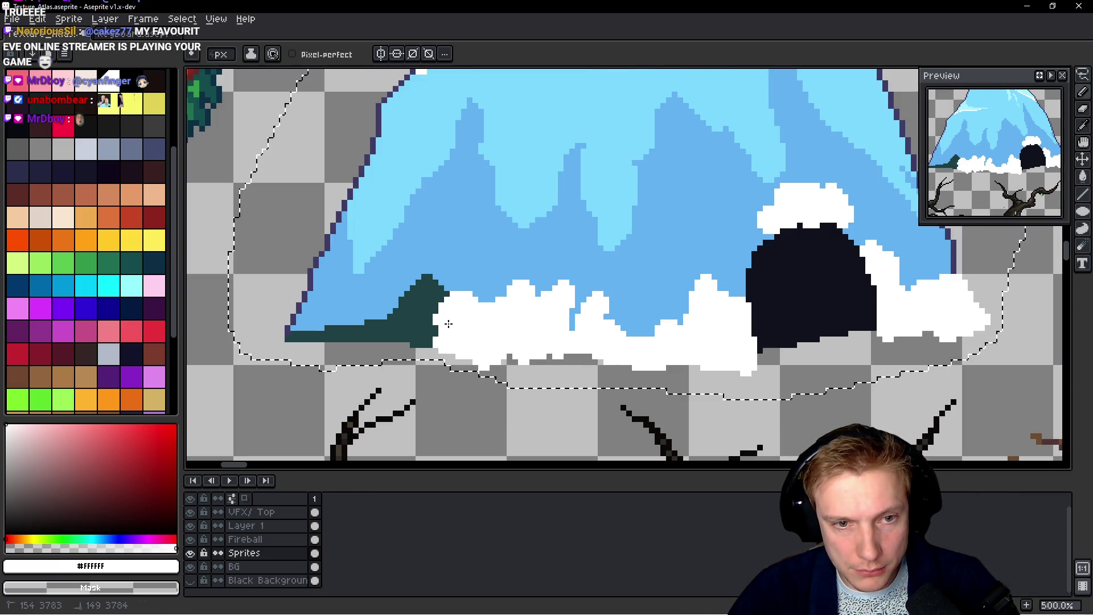
mouse_move(430, 337)
mouse_down()
mouse_move(379, 316)
mouse_move(282, 331)
mouse_move(382, 342)
mouse_up()
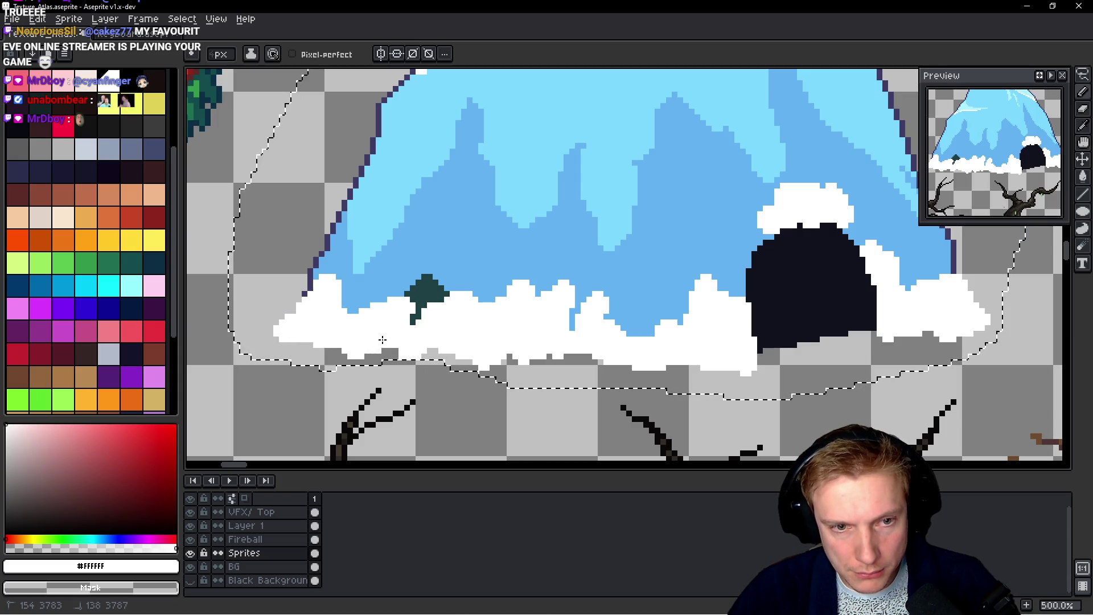
scroll(592, 310, down, 4)
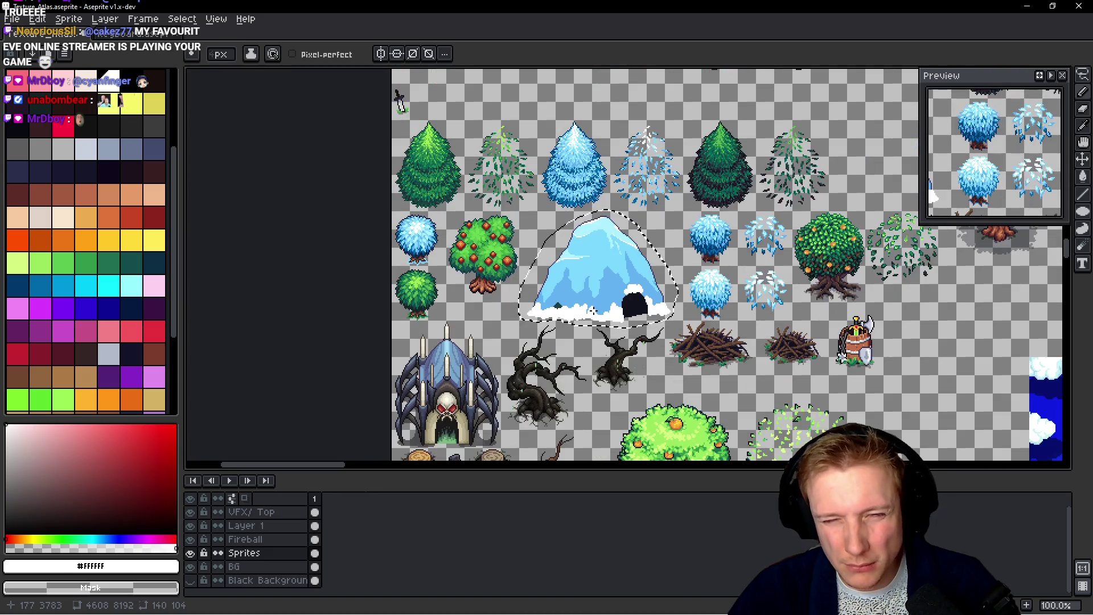
Paint white snow highlights down the peak and along the upper-left rim
scroll(577, 306, up, 3)
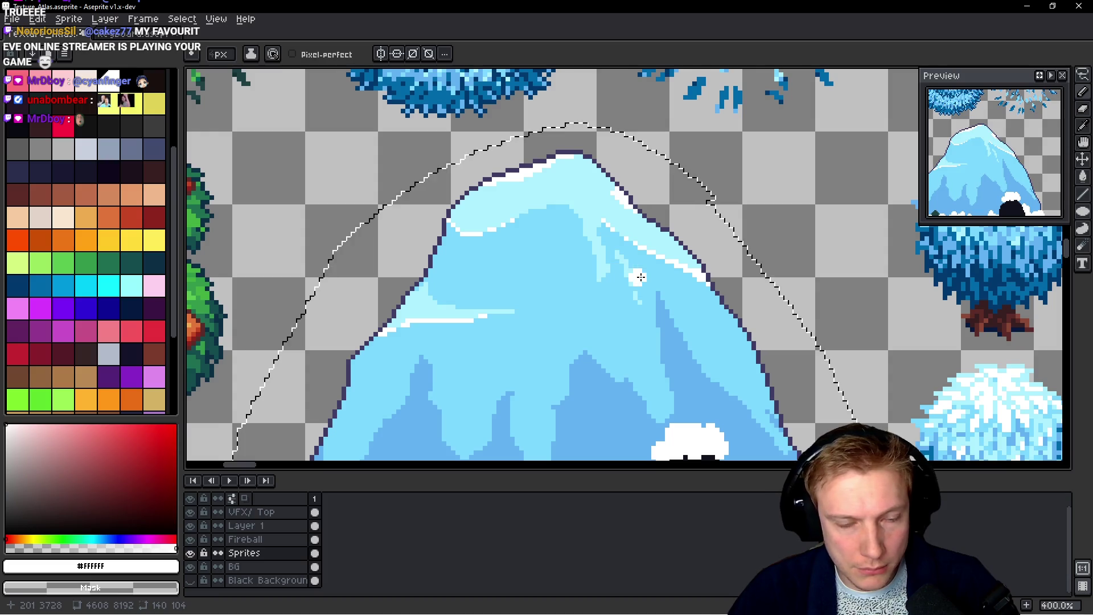
scroll(636, 275, up, 1)
key(alt+Up)
drag(577, 241, 619, 262)
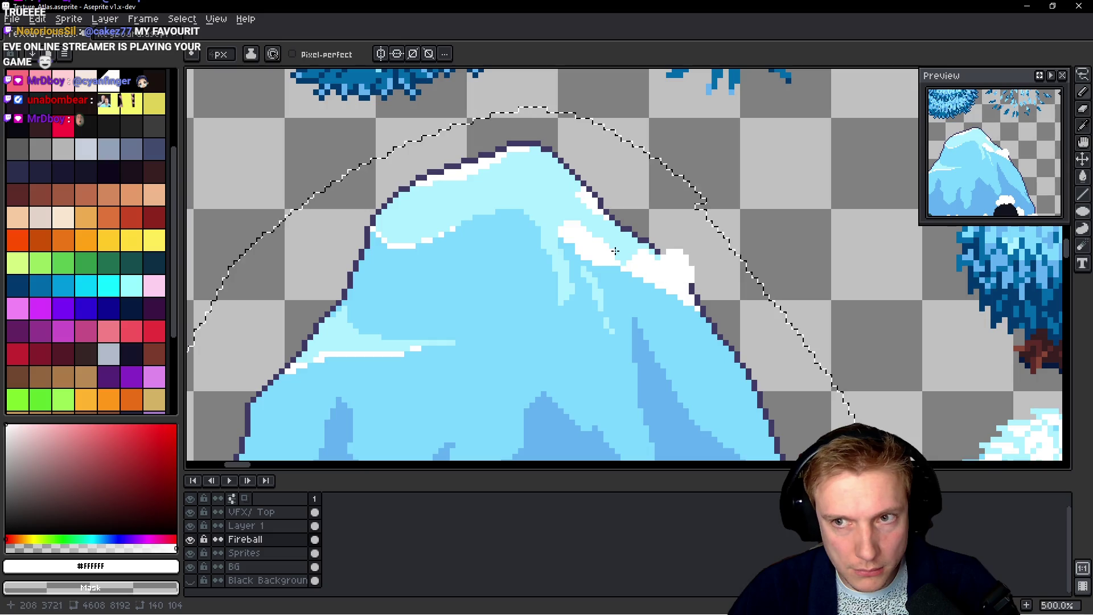
mouse_move(517, 208)
mouse_down()
mouse_move(435, 233)
mouse_move(375, 219)
mouse_move(385, 222)
mouse_up()
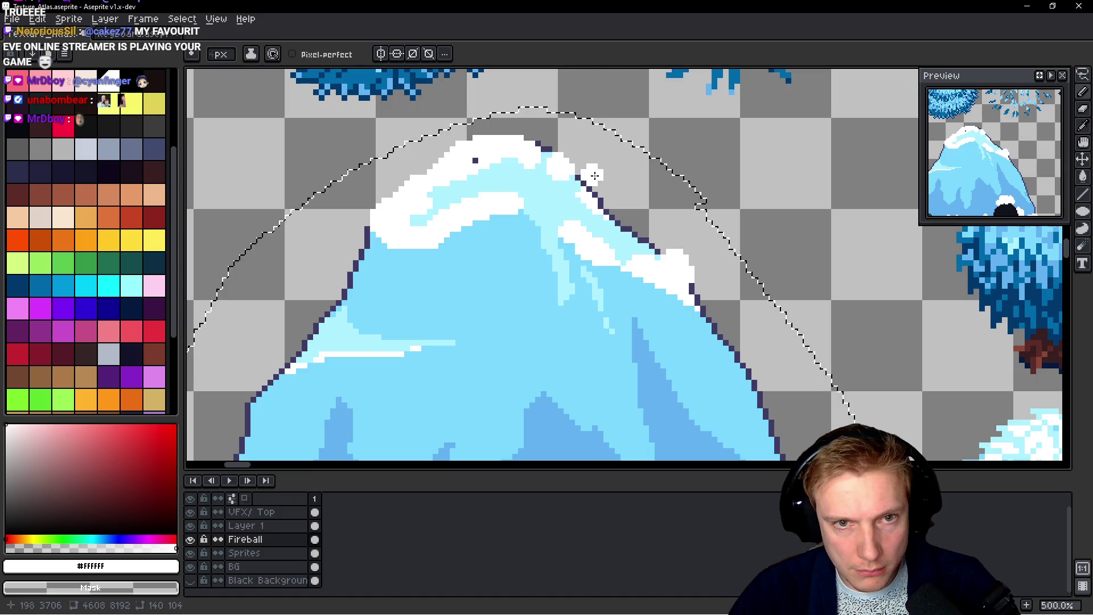
Add white cloud streaks across the lower-left slope and zoom out to check
scroll(520, 176, down, 3)
mouse_move(370, 288)
mouse_down()
mouse_move(484, 282)
mouse_move(323, 312)
mouse_move(367, 316)
mouse_up()
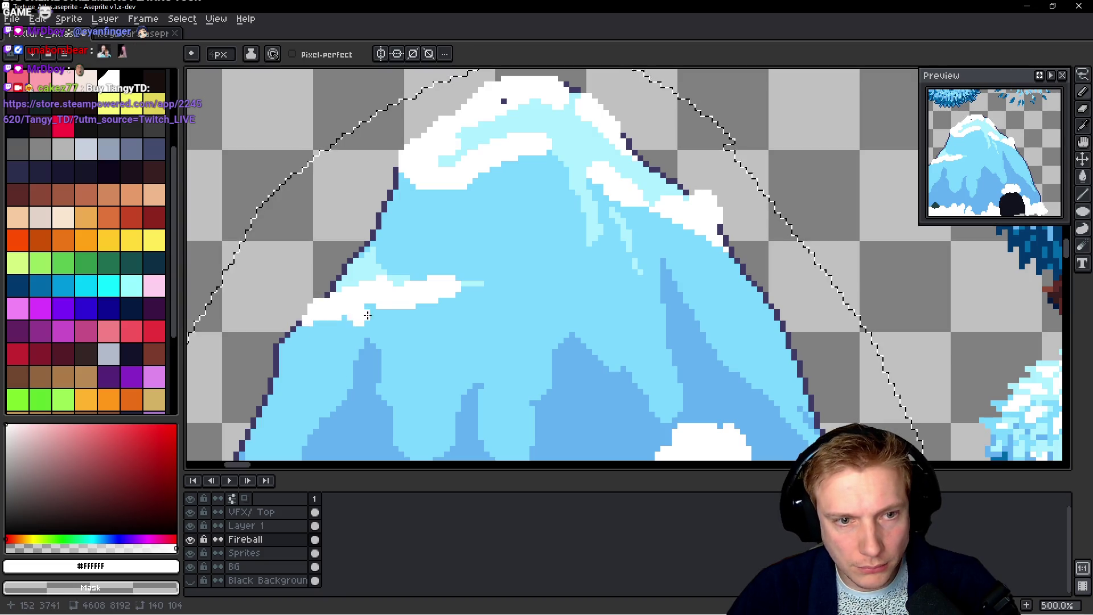
scroll(430, 288, down, 4)
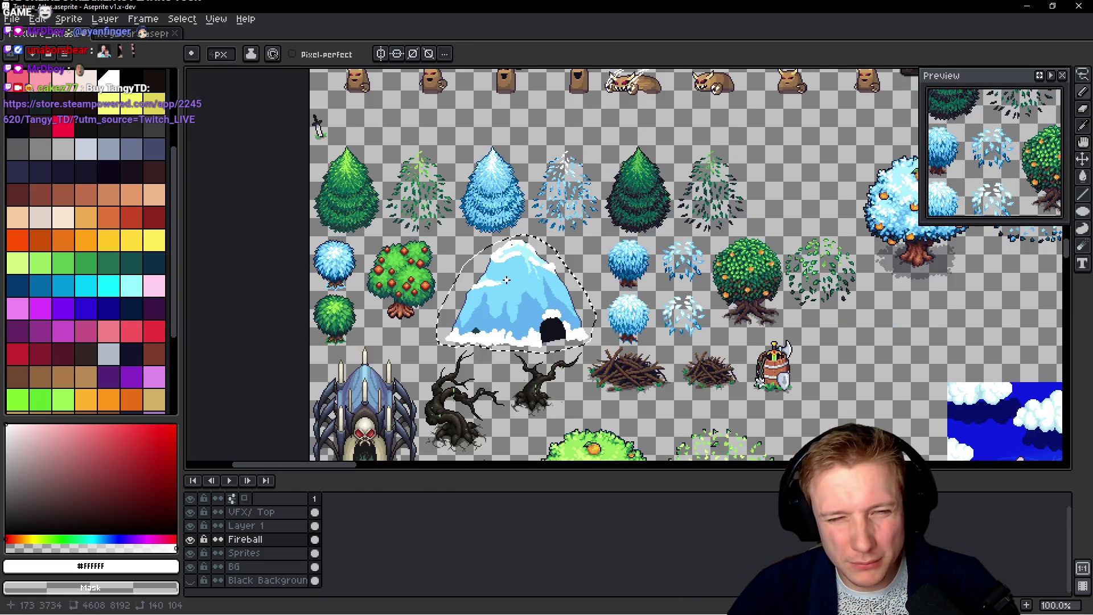
scroll(508, 286, up, 2)
scroll(643, 236, up, 3)
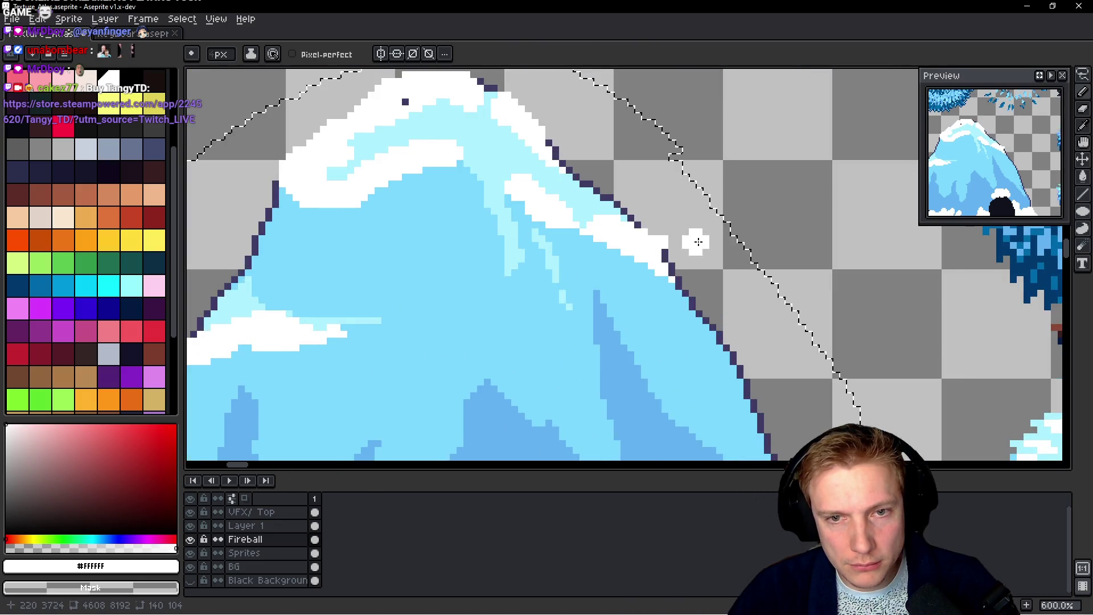
scroll(695, 245, down, 5)
scroll(613, 308, up, 4)
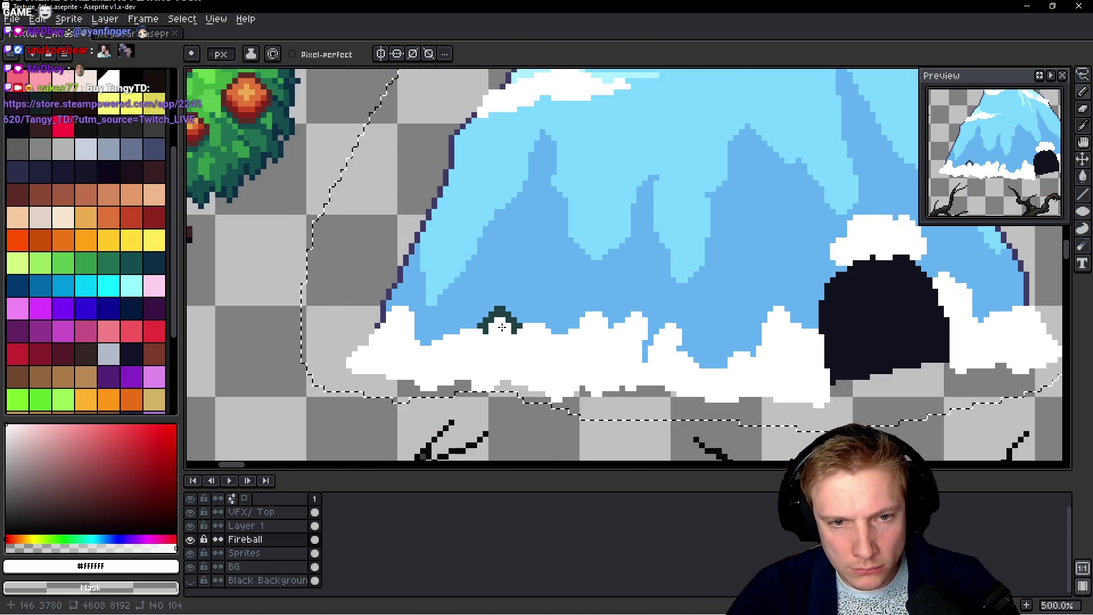
scroll(485, 345, down, 4)
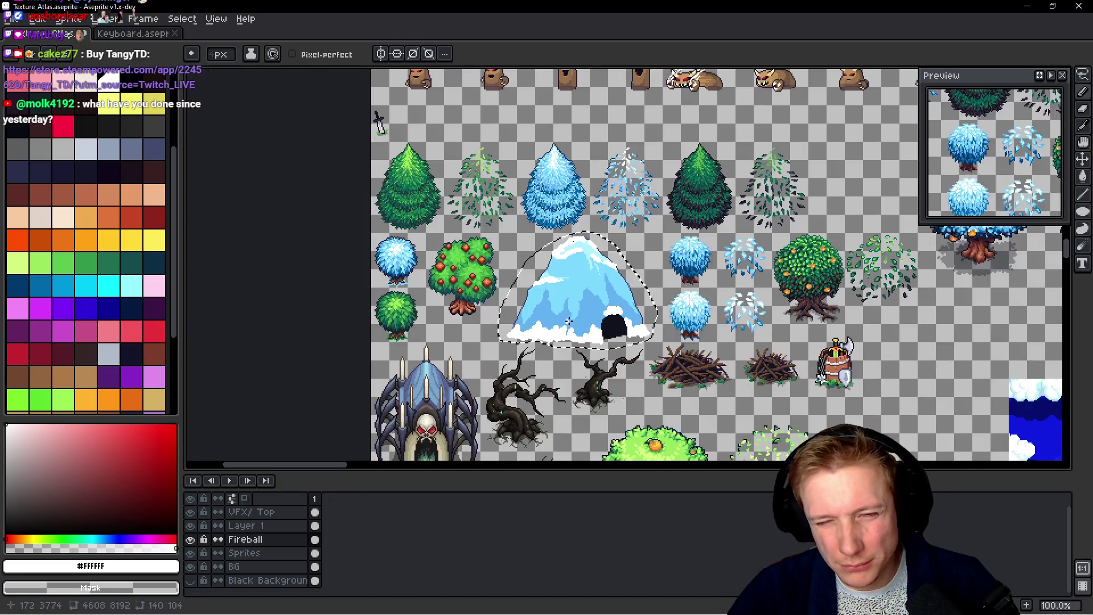
scroll(601, 323, up, 1)
scroll(600, 323, up, 1)
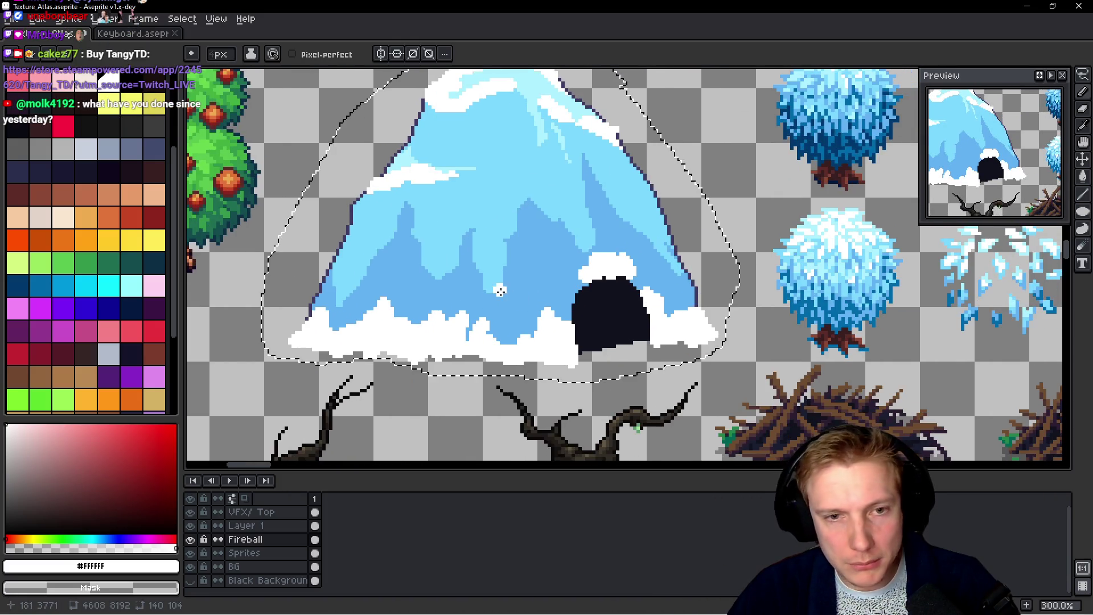
alt+click(537, 265)
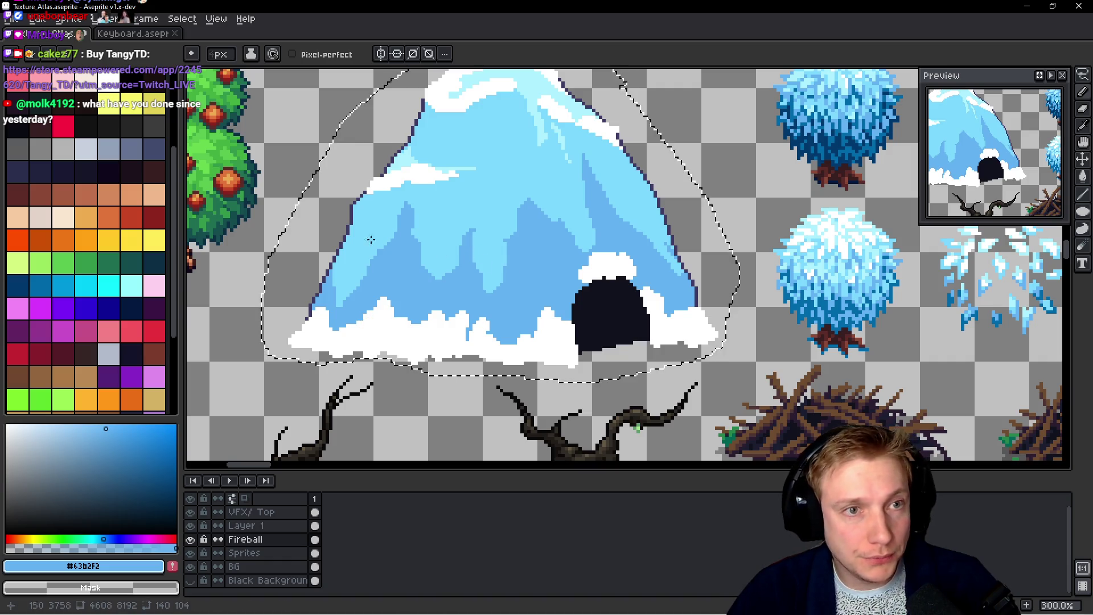
scroll(151, 256, down, 3)
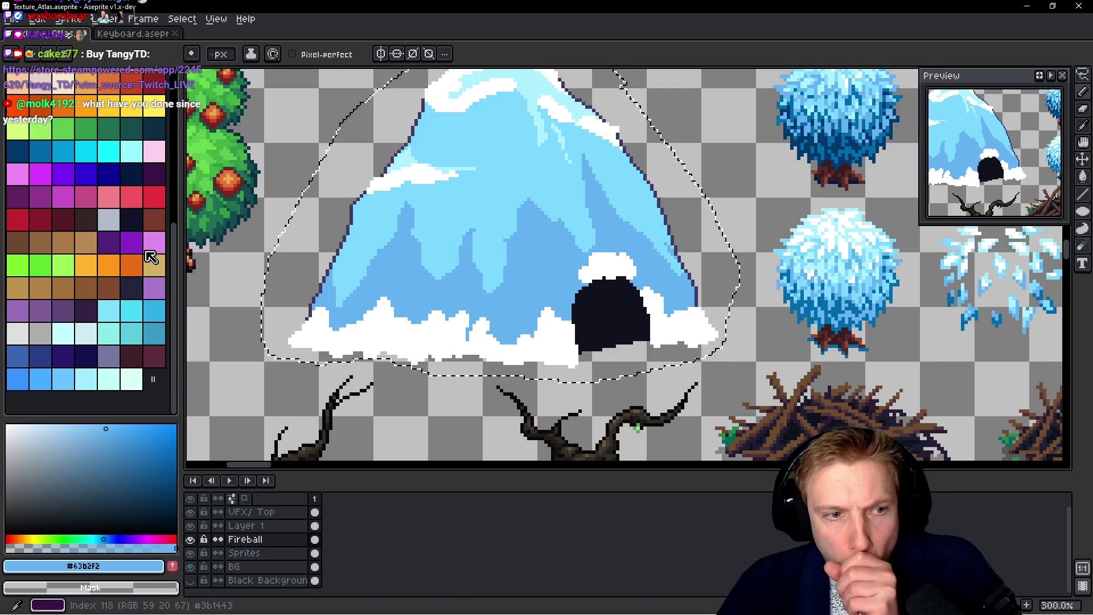
key(alt)
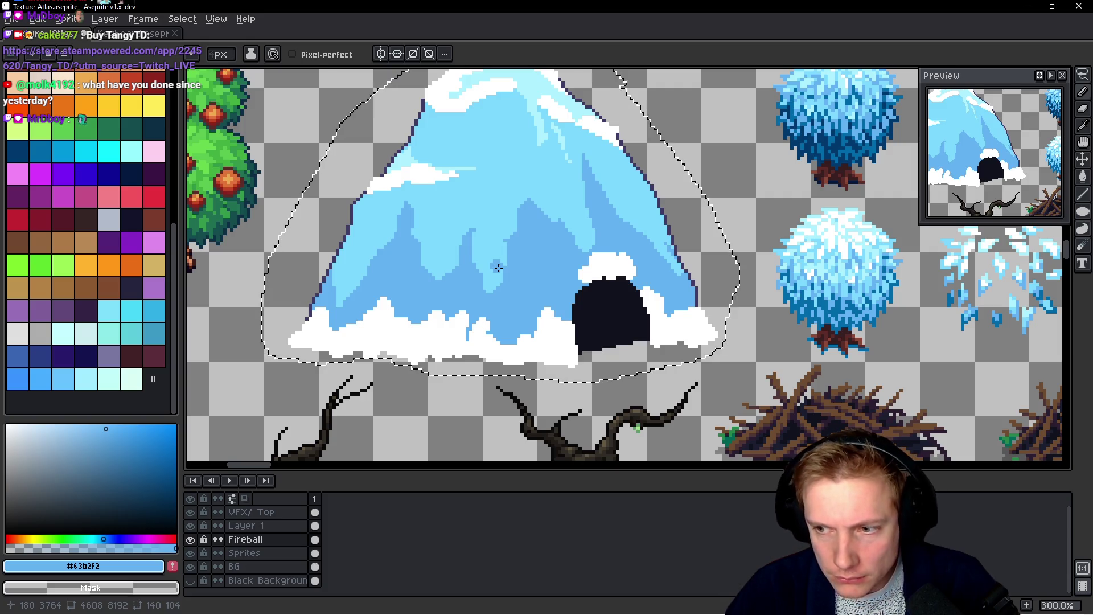
drag(519, 281, 497, 339)
scroll(496, 339, down, 2)
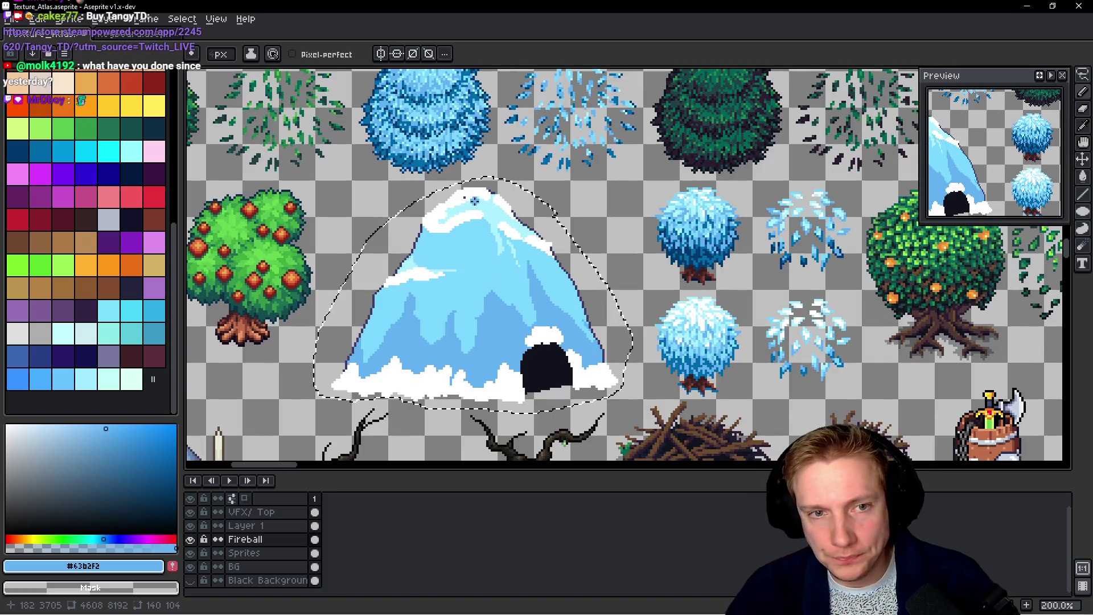
scroll(444, 187, up, 4)
alt+click(444, 186)
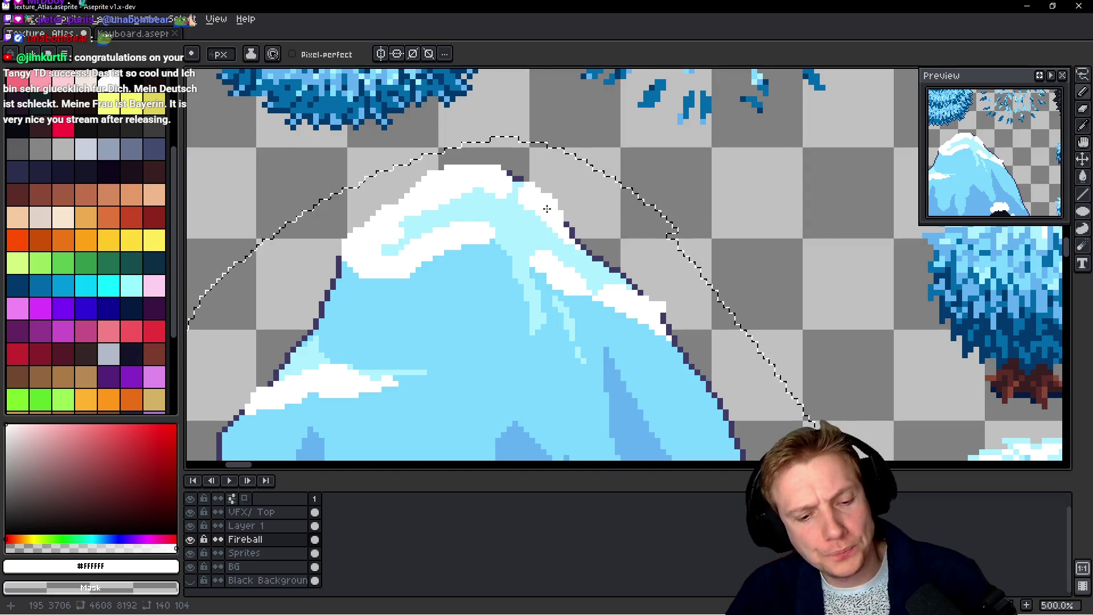
key(i)
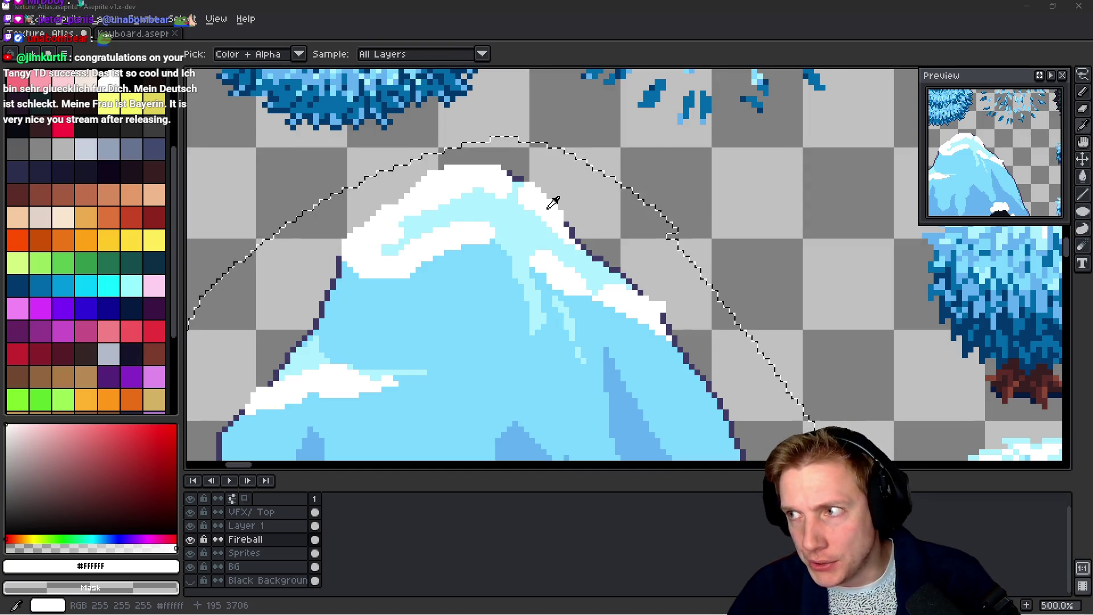
key(alt+Tab)
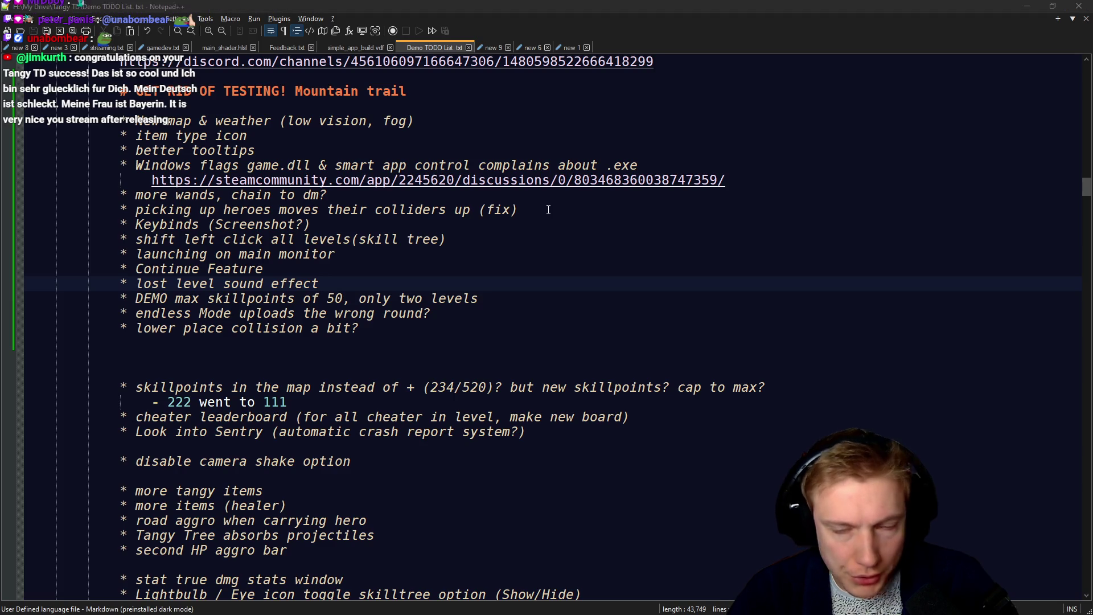
key(alt+Tab)
mouse_move(479, 296)
mouse_down()
mouse_move(495, 215)
mouse_move(484, 234)
mouse_up()
Pan over the mountain and sample its sky blue #63b2f2
scroll(690, 225, up, 2)
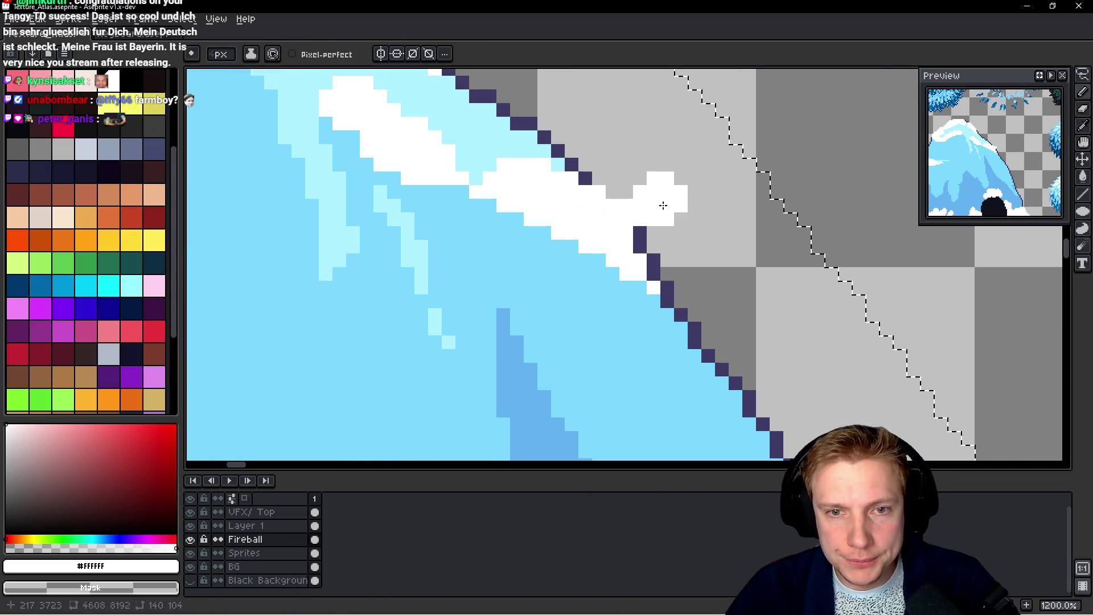
scroll(647, 195, down, 4)
scroll(667, 199, down, 1)
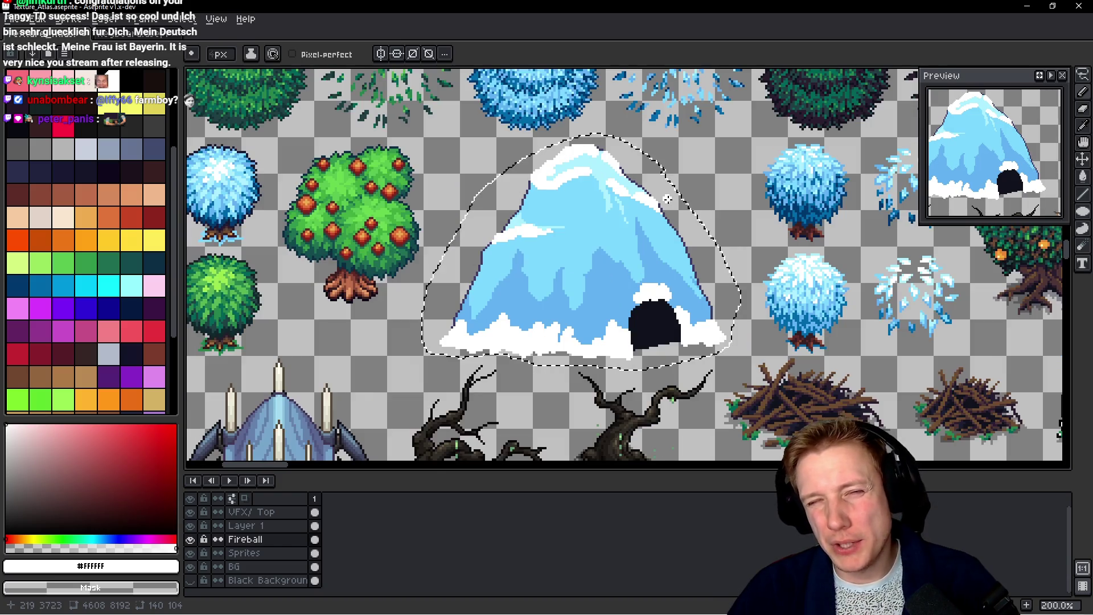
drag(571, 244, 569, 224)
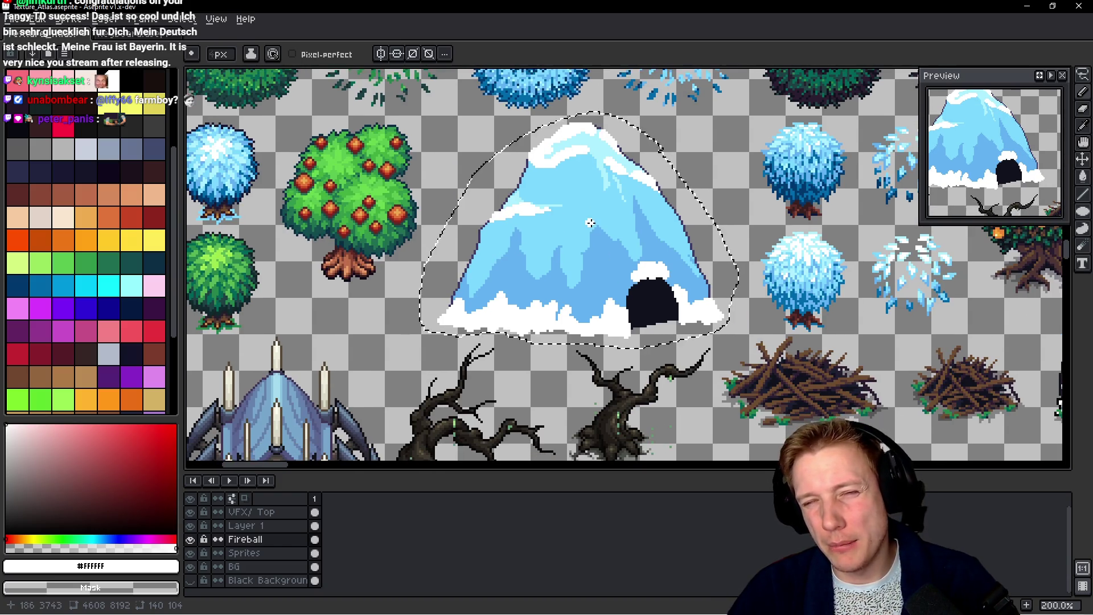
scroll(586, 231, down, 2)
scroll(601, 239, up, 6)
scroll(605, 240, down, 2)
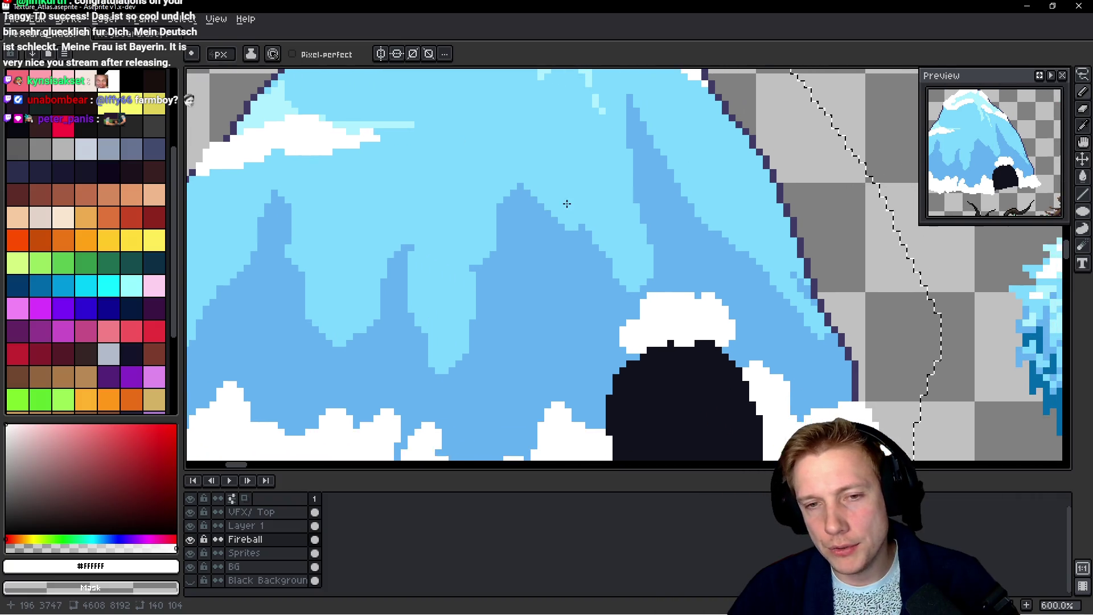
scroll(597, 261, down, 2)
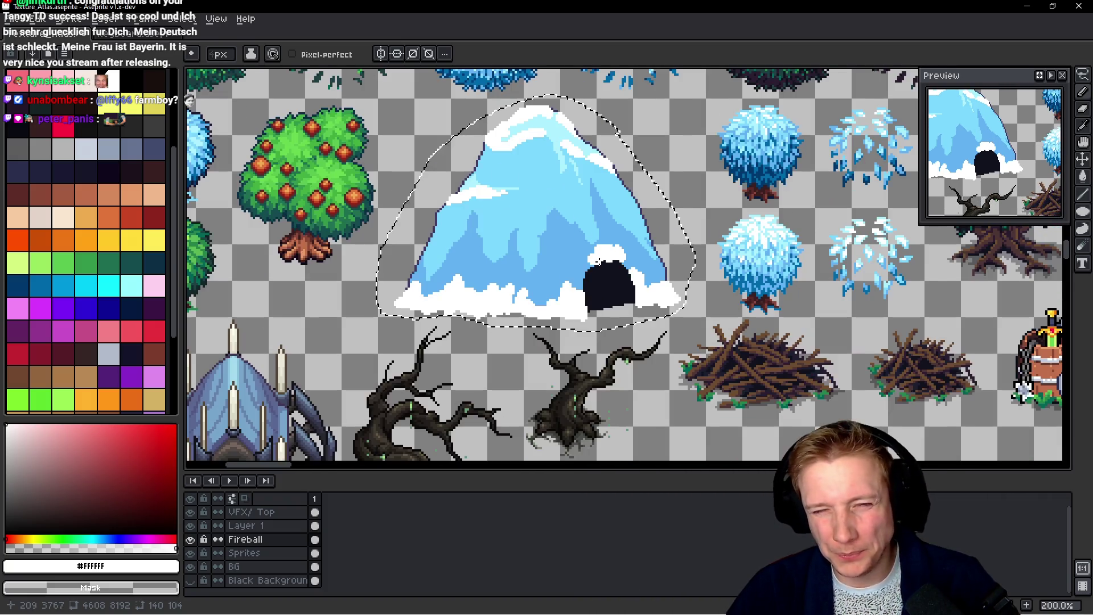
scroll(596, 261, up, 4)
key(i)
click(534, 273)
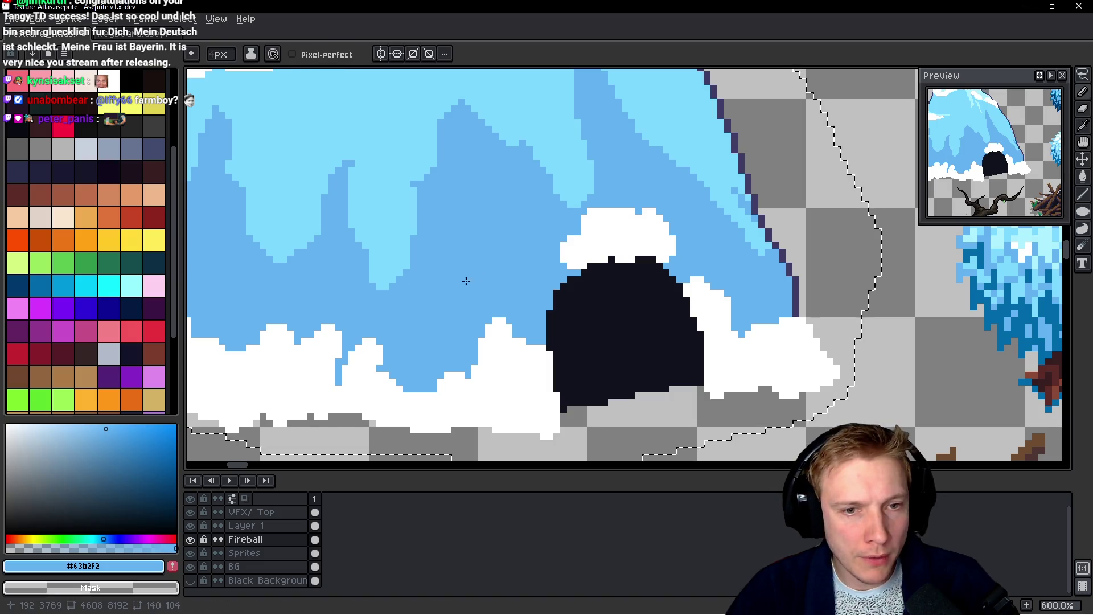
Sample dark blue #0069aa from the snowy tree and dab a test spot on the mountain
scroll(511, 267, down, 4)
drag(511, 267, 570, 462)
scroll(519, 341, up, 4)
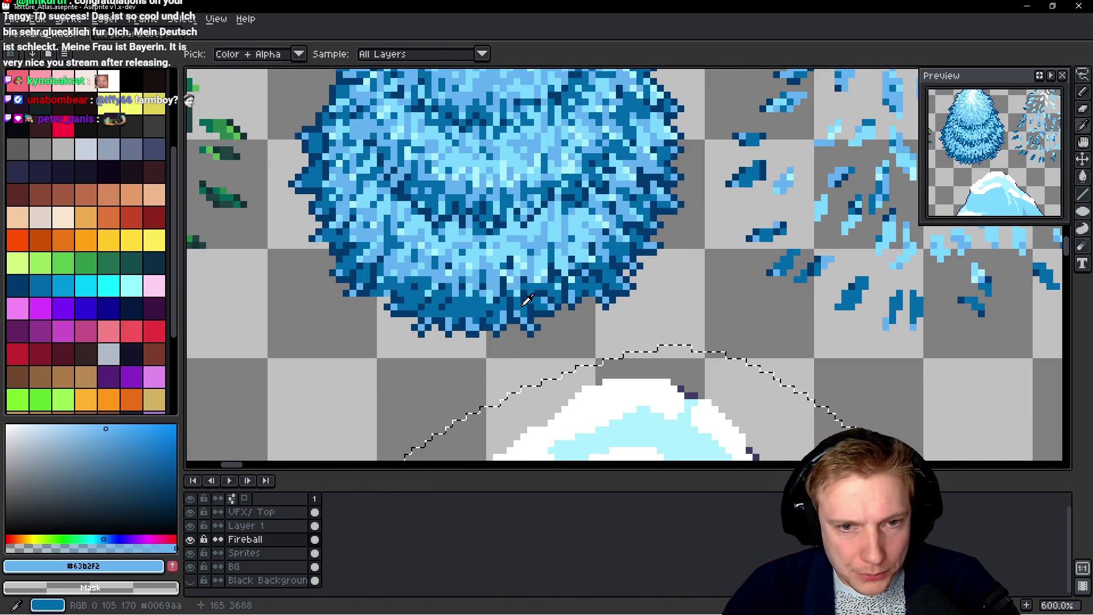
click(527, 302)
key(b)
scroll(527, 301, down, 3)
scroll(573, 264, up, 3)
click(537, 170)
mouse_move(537, 170)
mouse_down()
mouse_move(569, 283)
mouse_move(547, 213)
mouse_up()
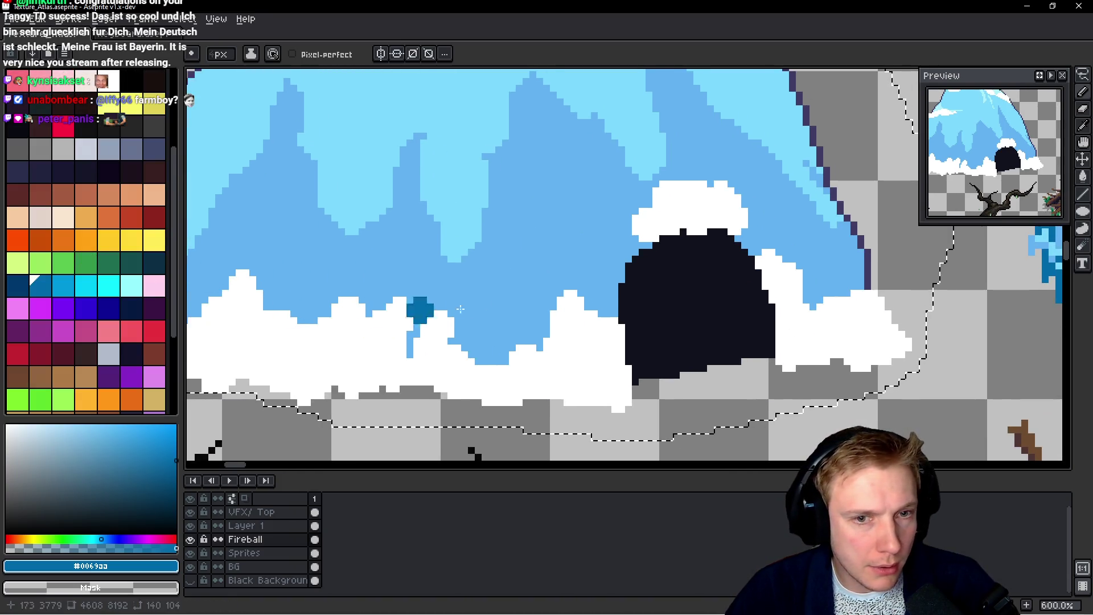
Dab a light blue test spot near the peak, then resample #0069aa and #63b2f2
alt+click(460, 309)
mouse_move(488, 231)
mouse_down()
mouse_move(510, 269)
mouse_move(497, 331)
mouse_up()
click(497, 331)
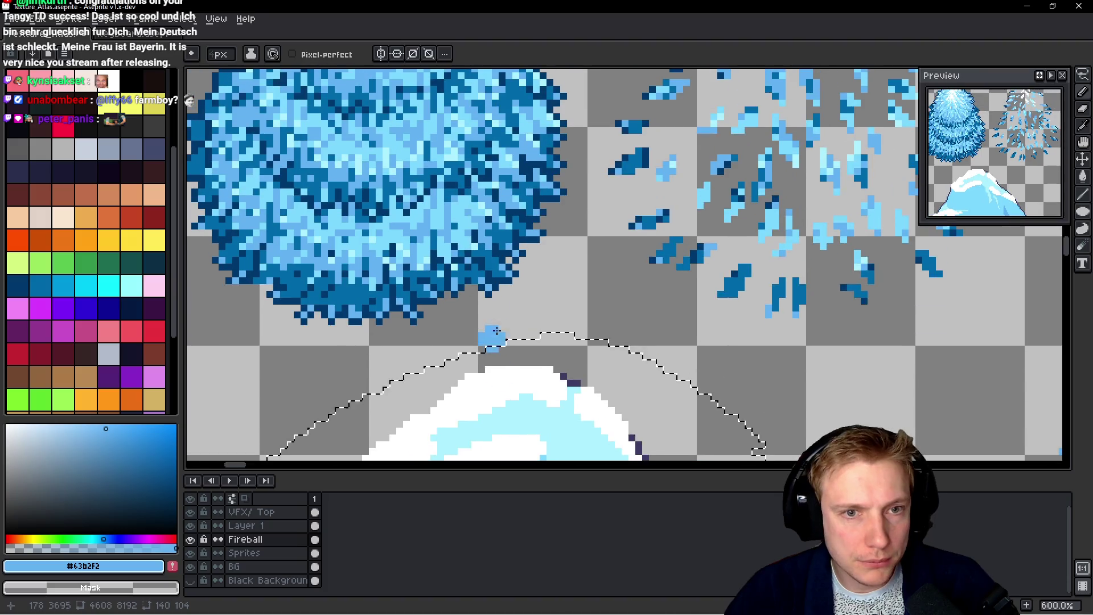
key(alt)
alt+click(480, 267)
scroll(456, 227, down, 8)
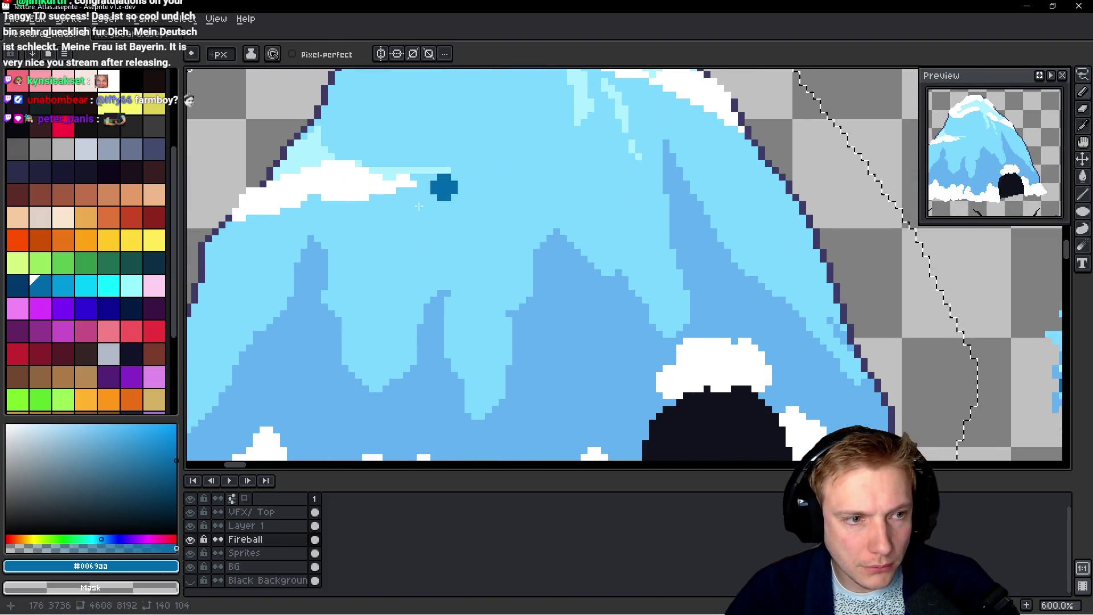
alt+click(546, 378)
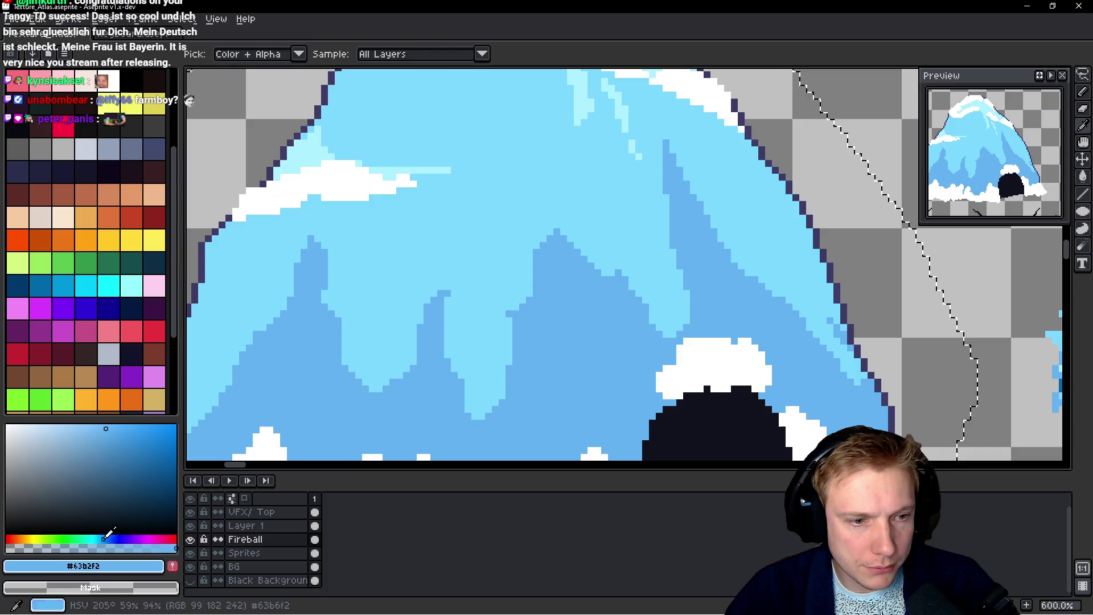
scroll(93, 300, down, 3)
Move the new light blue swatch to palette slot 107 and sample #7dd8ff and #63b2f2
click(154, 373)
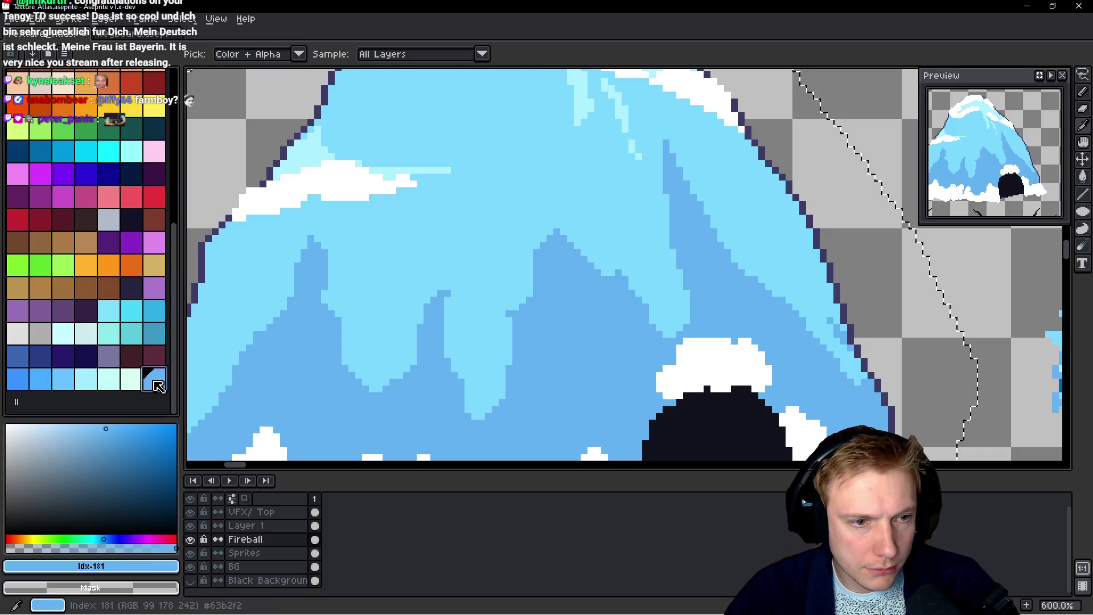
mouse_move(160, 375)
mouse_down()
mouse_move(63, 173)
mouse_move(66, 154)
mouse_move(93, 154)
mouse_up()
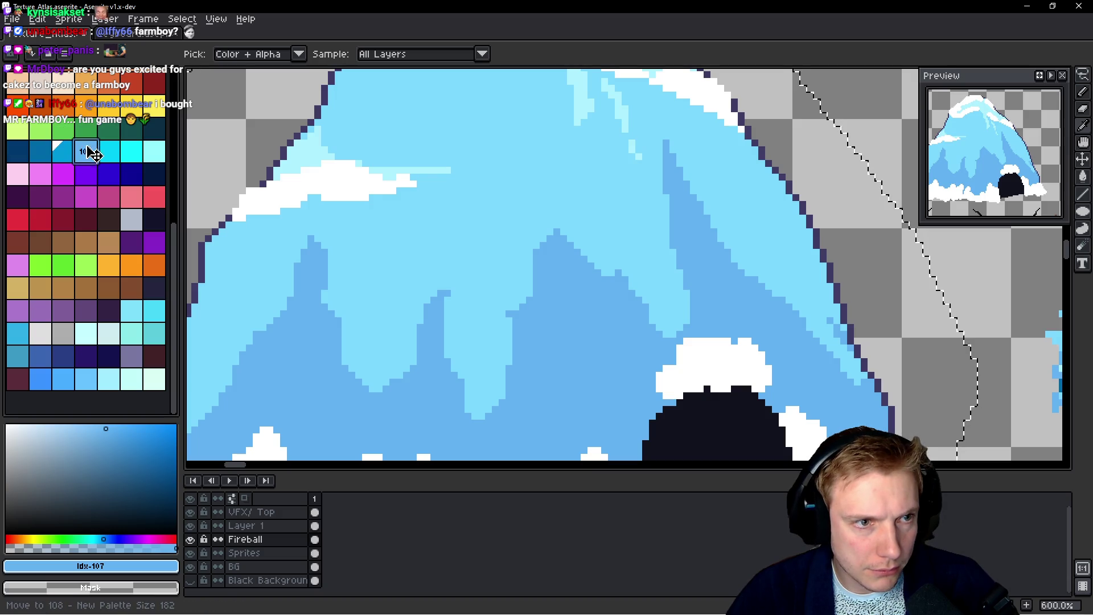
click(470, 324)
alt+click(508, 311)
scroll(515, 268, down, 5)
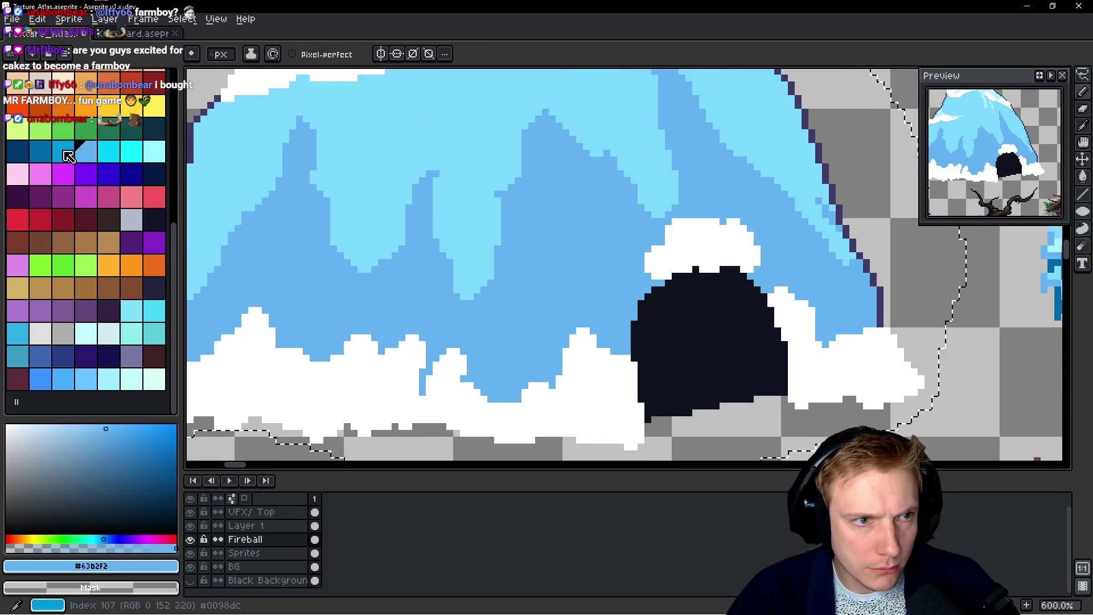
On the Sprites layer, paint a darker cyan patch near the mountain base
key(alt)
scroll(515, 303, up, 3)
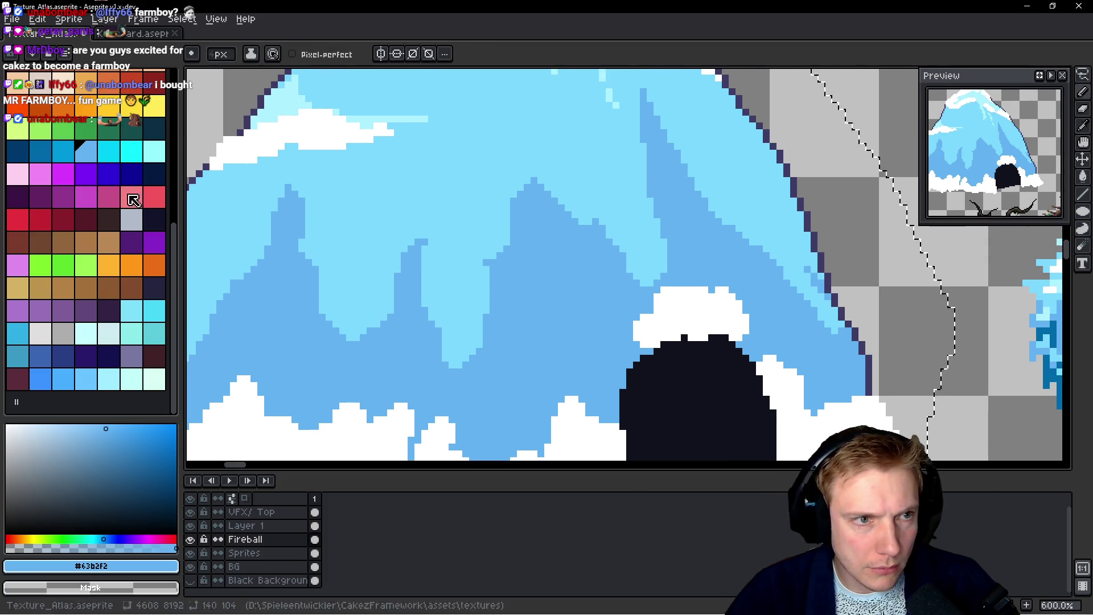
scroll(508, 355, down, 4)
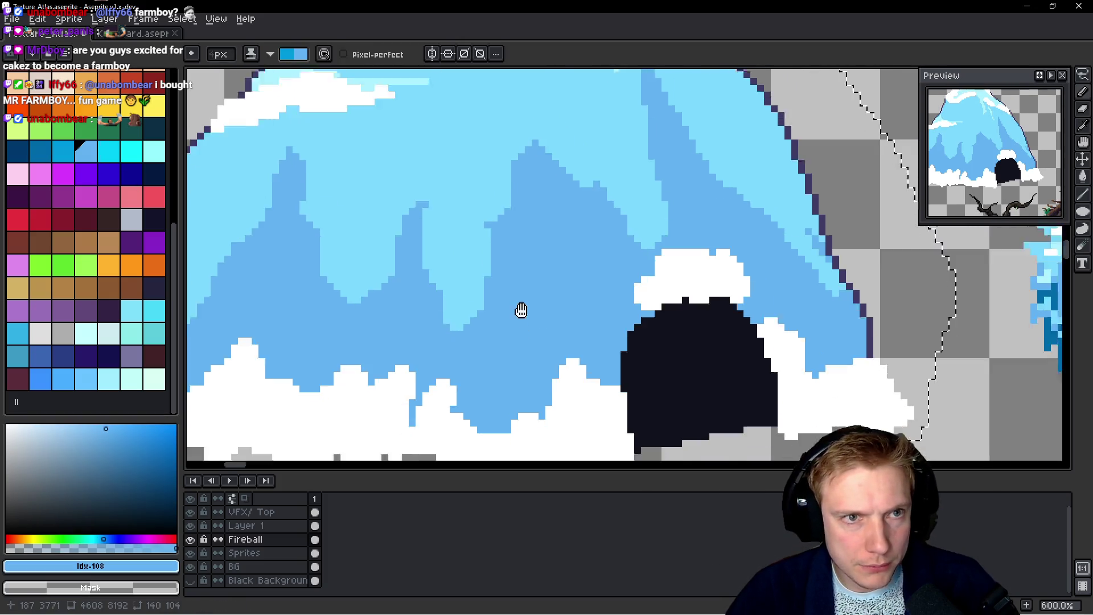
ctrl+click(509, 350)
drag(501, 322, 529, 381)
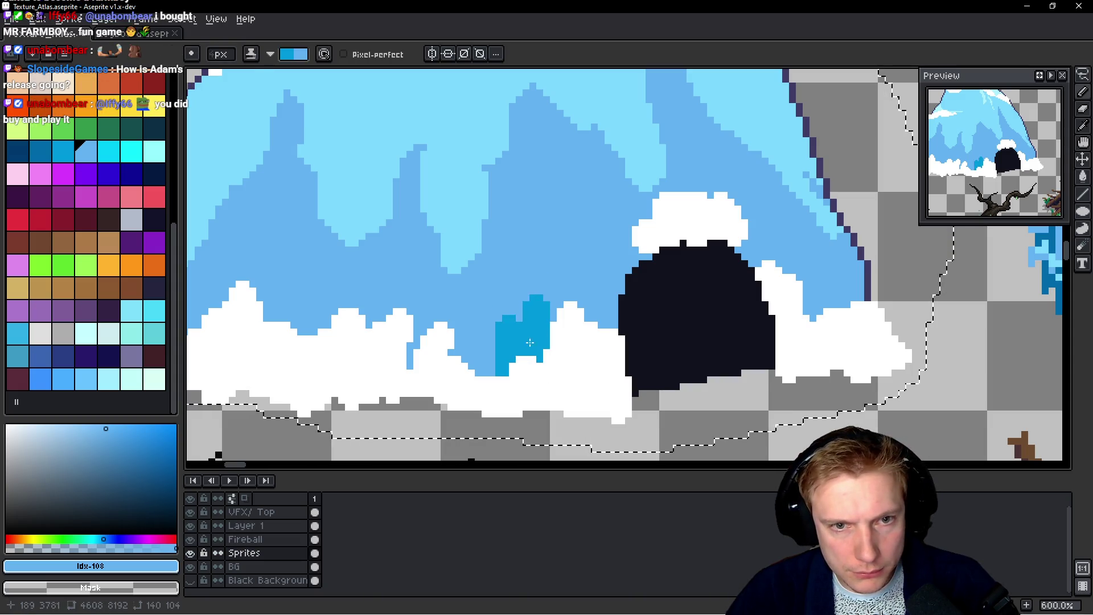
Try a tall darker-cyan streak above the patch, then undo it
drag(540, 246, 536, 321)
key(ctrl+z)
key(ctrl+z)
key(ctrl+z)
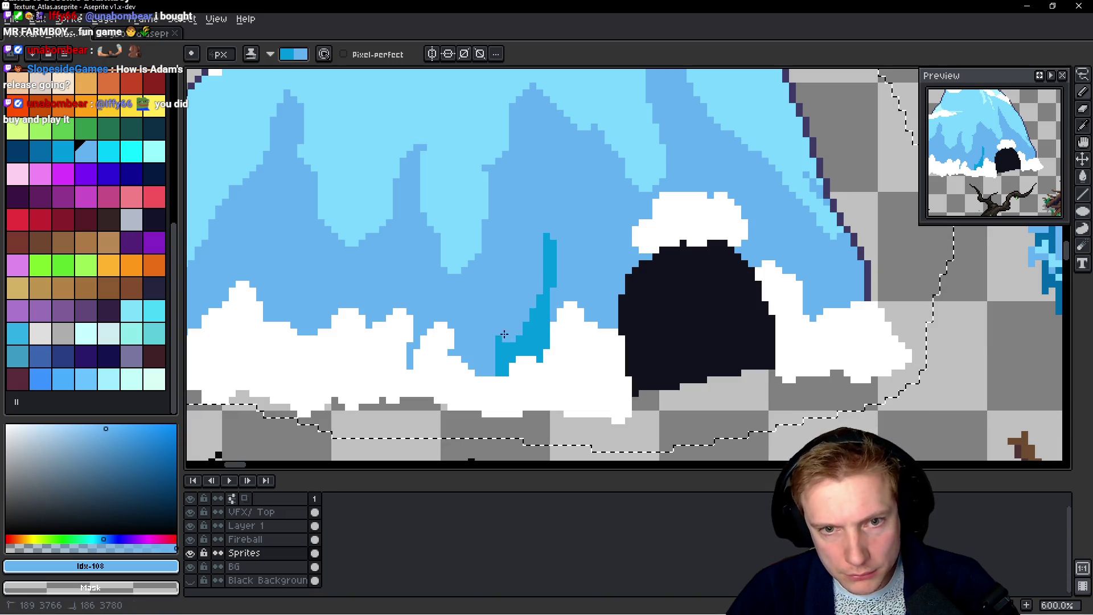
scroll(567, 330, down, 5)
scroll(573, 346, up, 5)
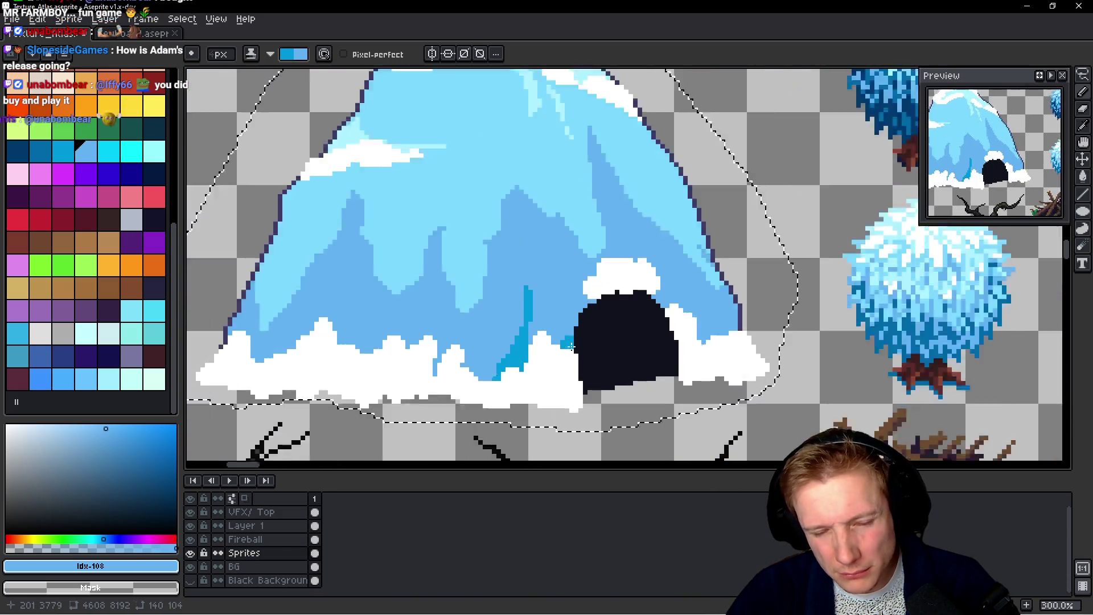
Shade the cave's upper-left and left edges dark cyan, undoing a stray blob
drag(606, 279, 573, 322)
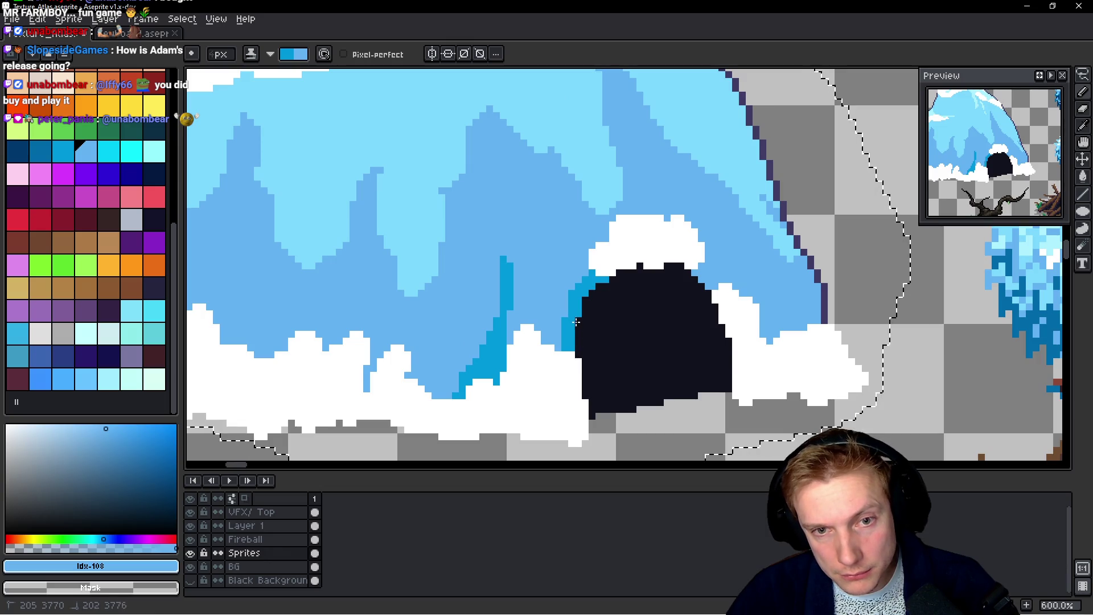
mouse_move(581, 285)
mouse_down()
mouse_move(548, 303)
mouse_move(574, 259)
mouse_up()
key(ctrl+z)
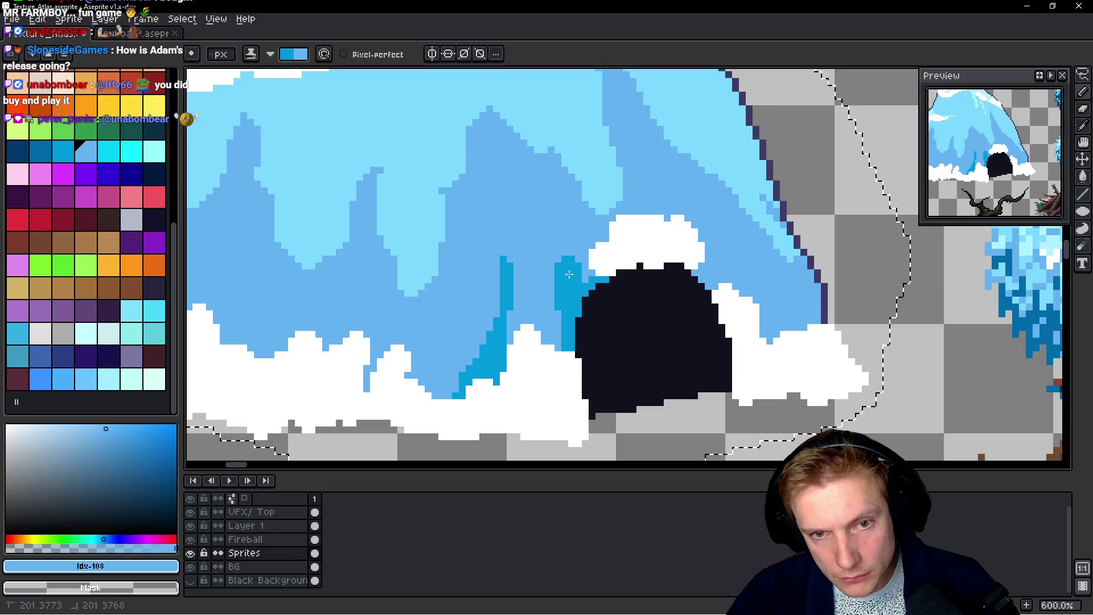
scroll(552, 300, down, 5)
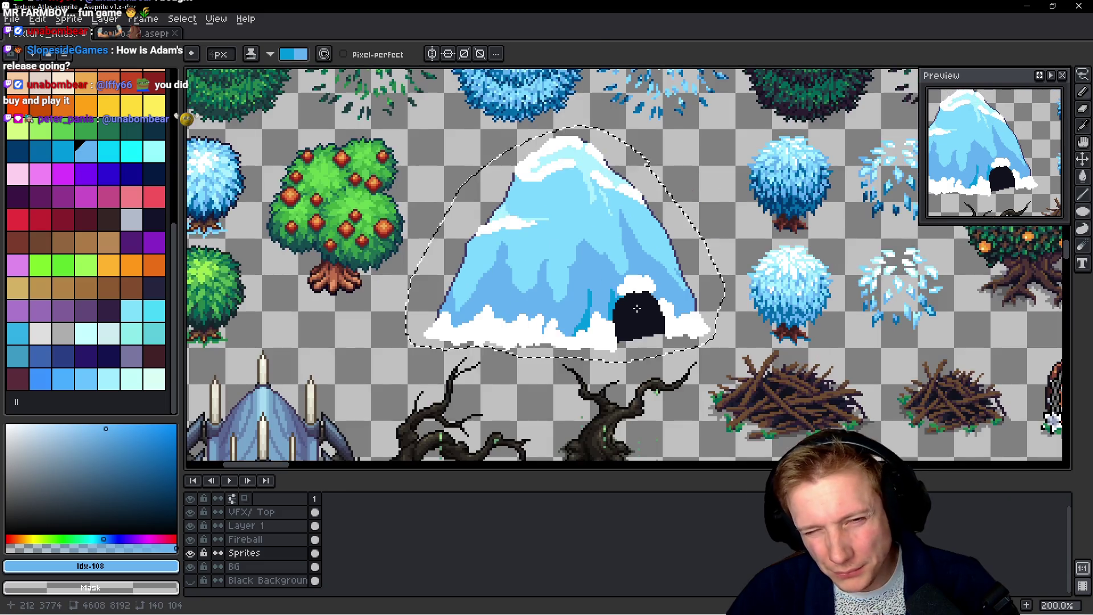
scroll(646, 304, up, 5)
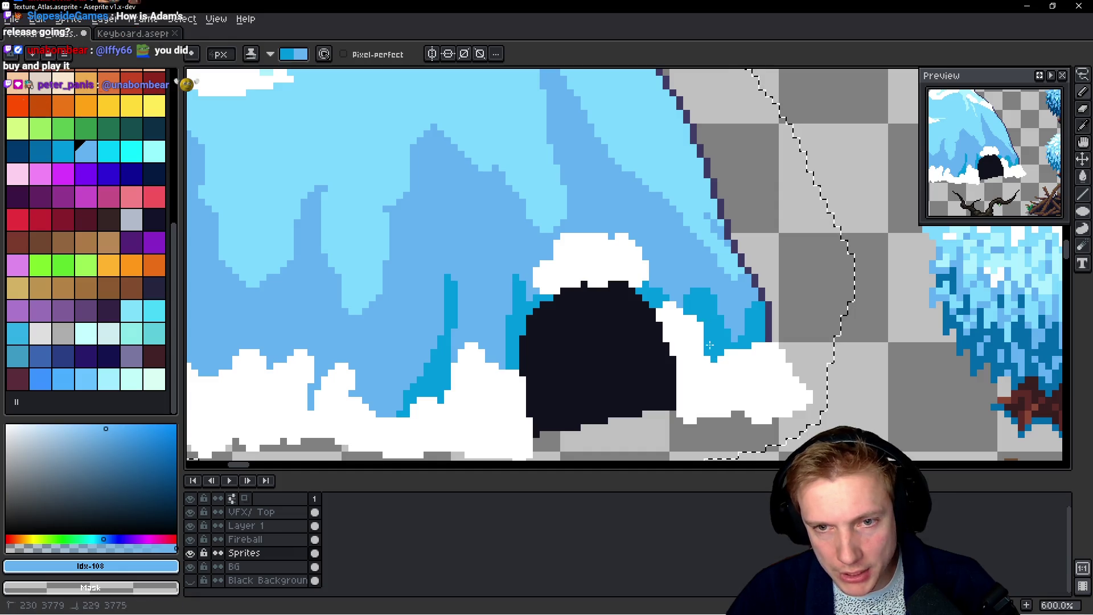
scroll(751, 356, down, 4)
scroll(752, 355, down, 1)
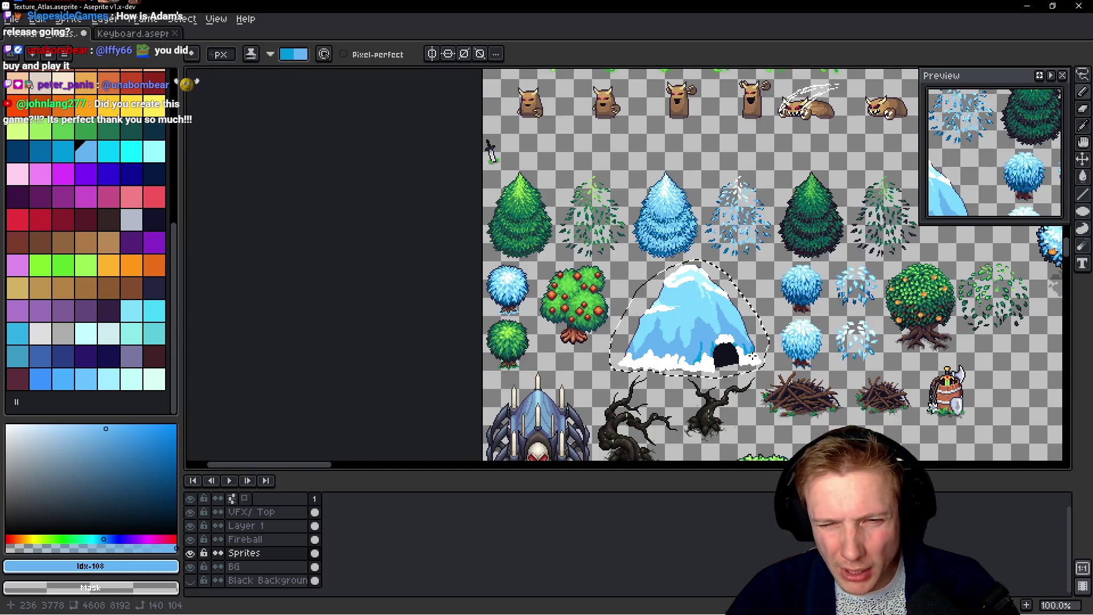
scroll(735, 313, up, 4)
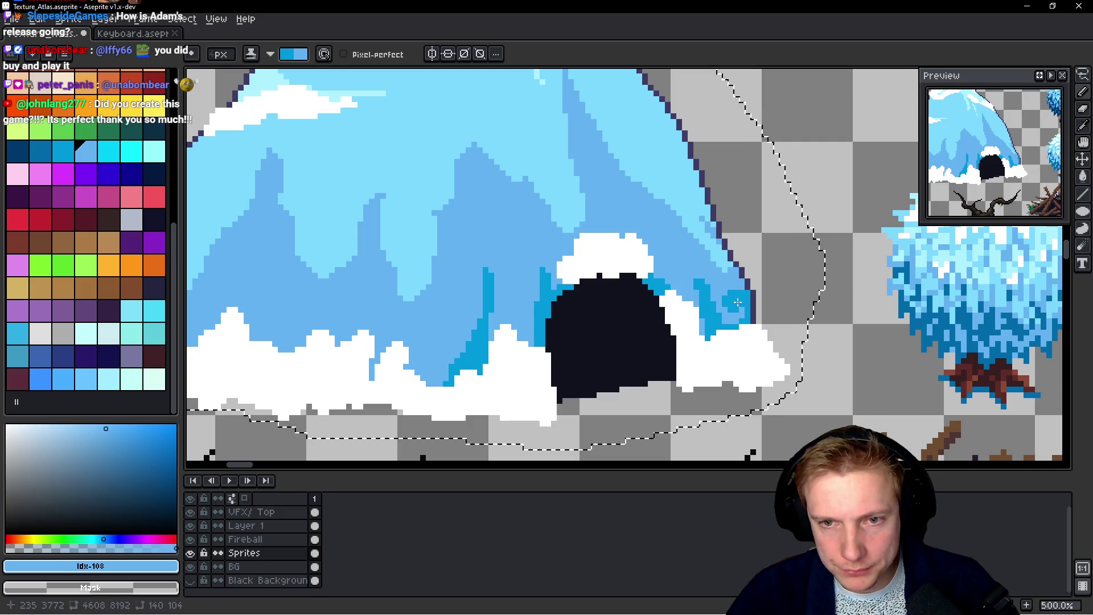
scroll(763, 300, down, 3)
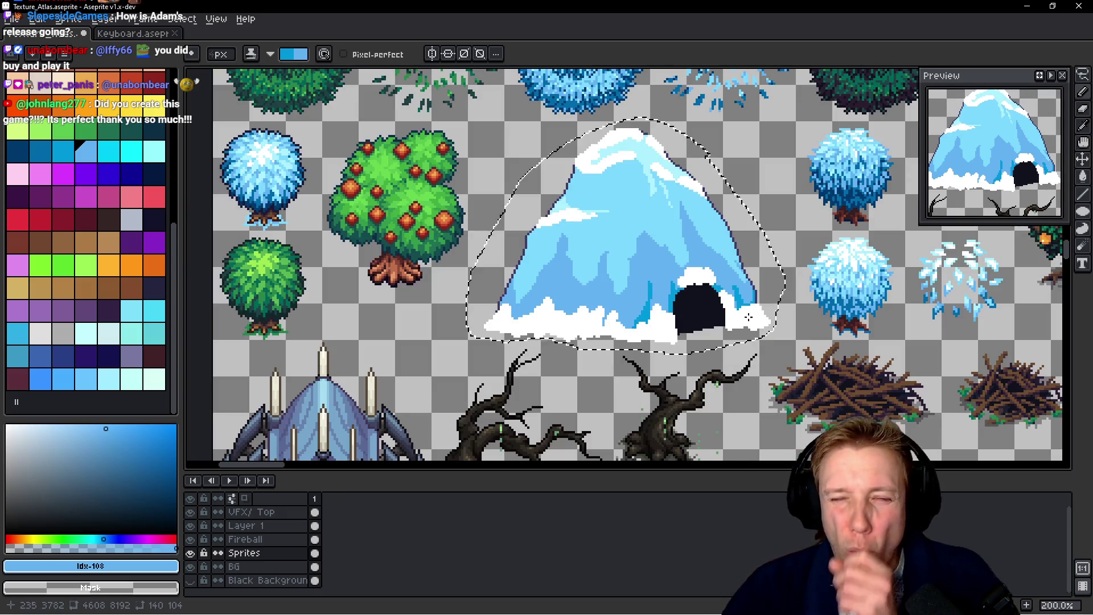
scroll(697, 274, up, 1)
scroll(698, 275, up, 1)
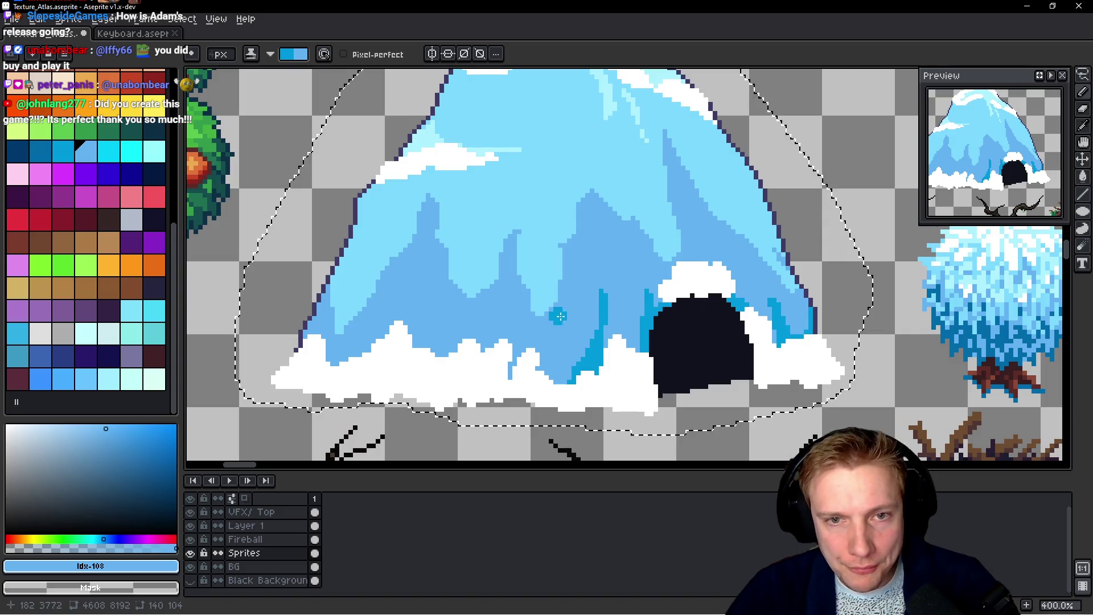
scroll(564, 296, down, 2)
scroll(570, 240, up, 2)
Eyedrop the pale blue #7dd8ff from the mountain and add it to the palette
key(i)
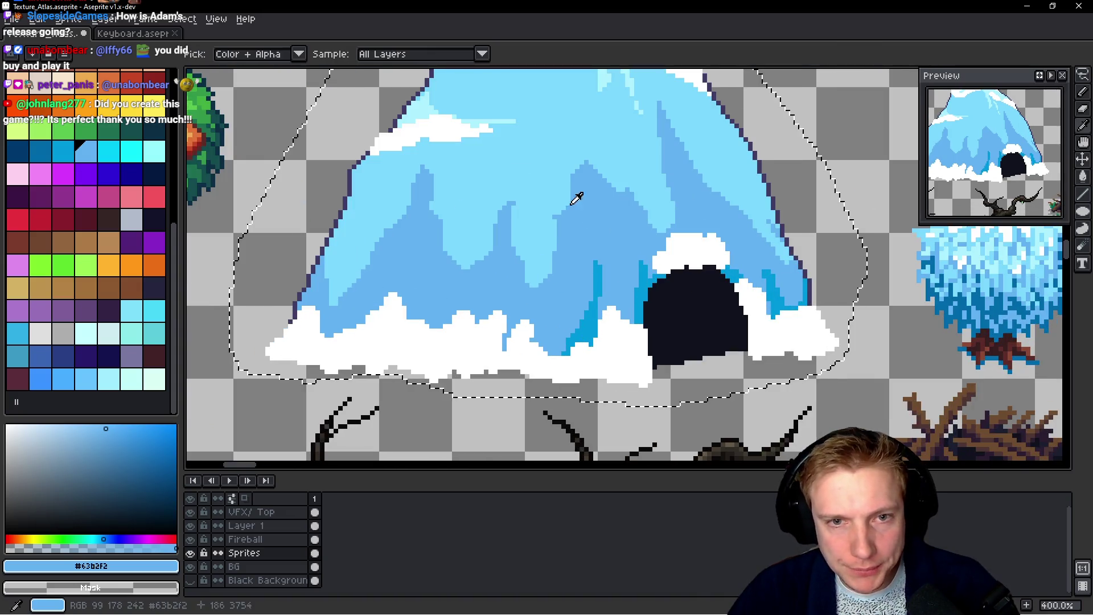
click(550, 190)
key(b)
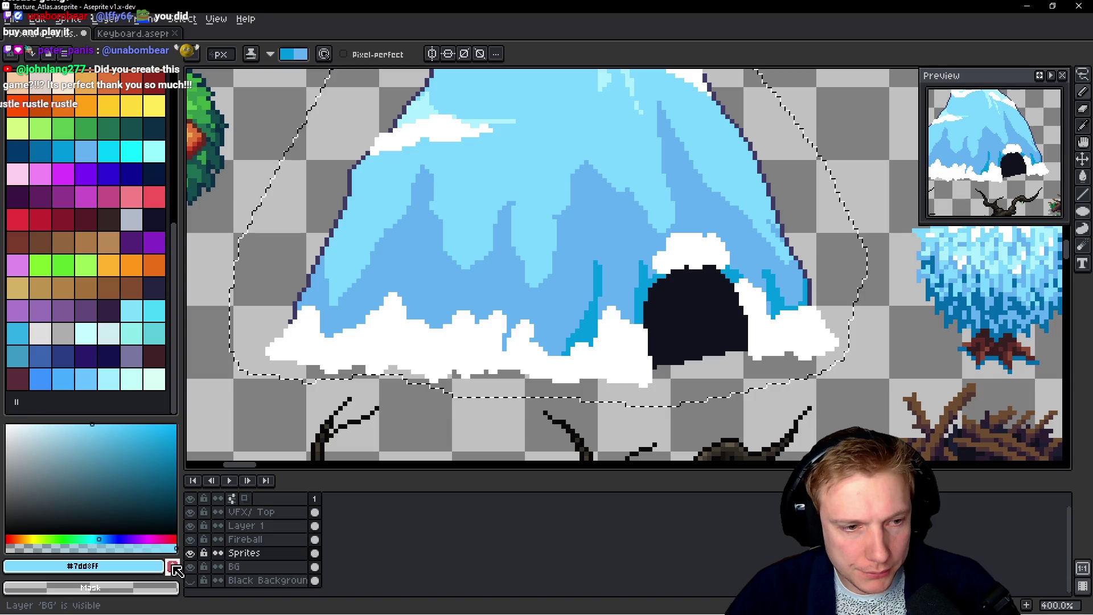
click(172, 566)
scroll(71, 351, up, 3)
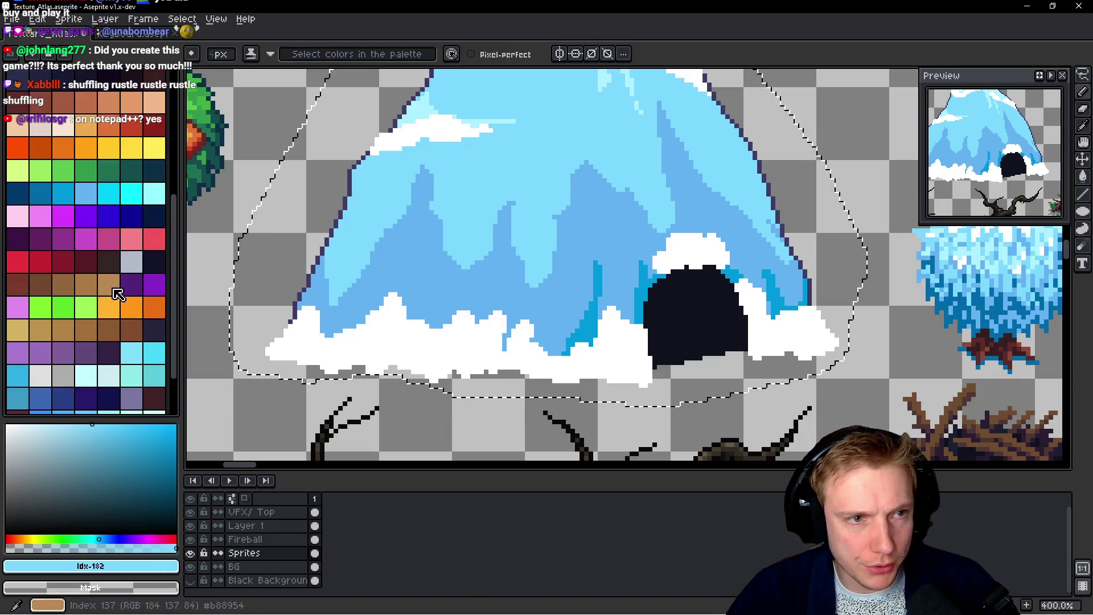
Move the new #7dd8ff swatch to palette index 109 and select it for painting
key(i)
click(566, 274)
scroll(28, 315, down, 3)
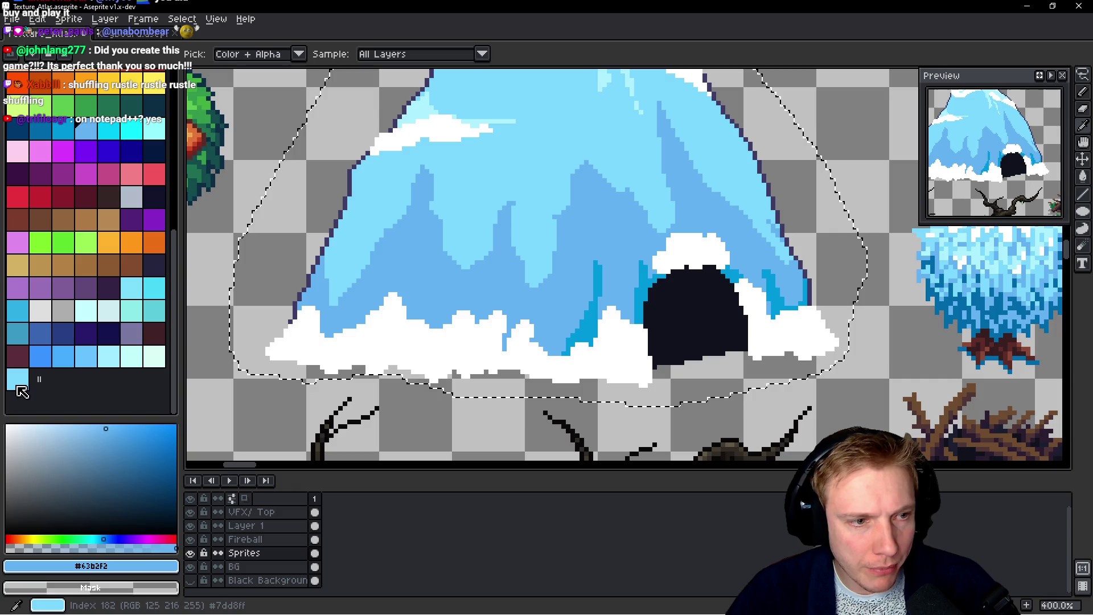
click(20, 371)
drag(19, 361, 110, 132)
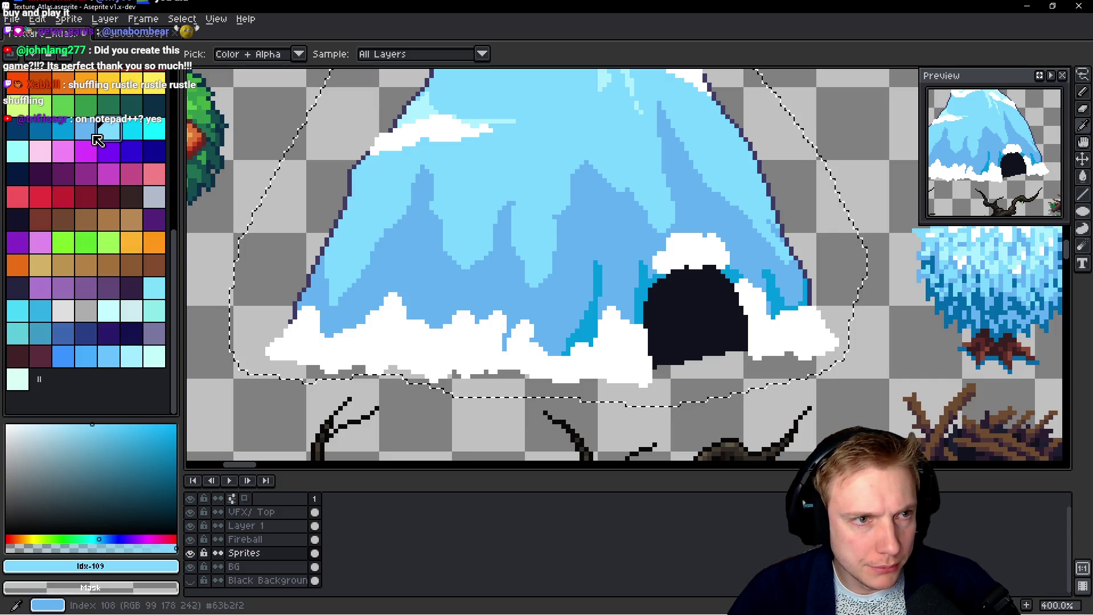
click(131, 131)
key(b)
click(108, 131)
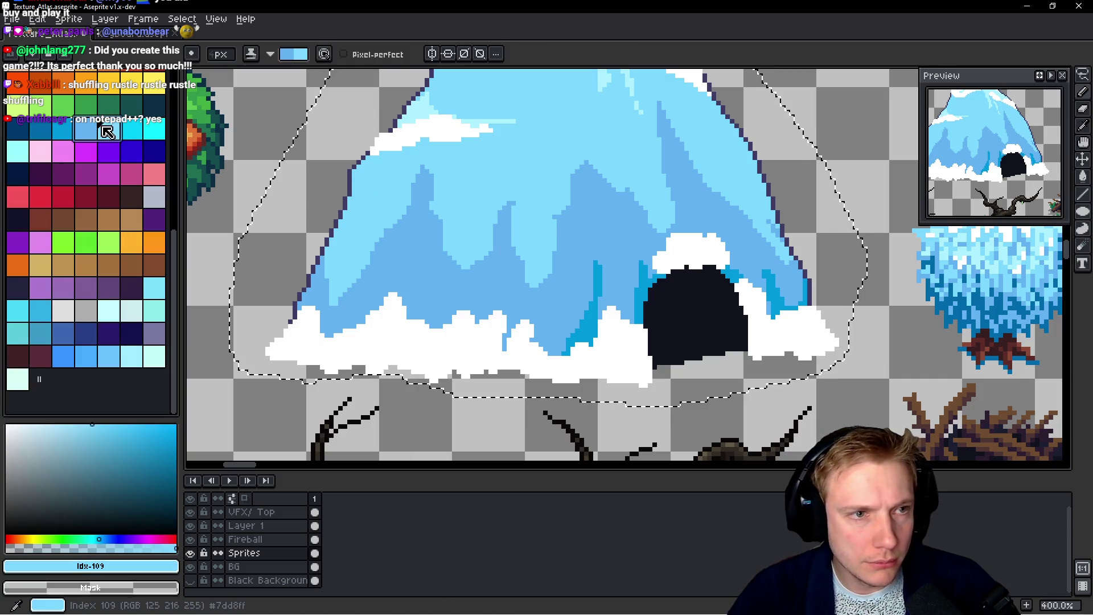
Paint darker blue shading across the mountain face and along its left side
drag(532, 236, 519, 289)
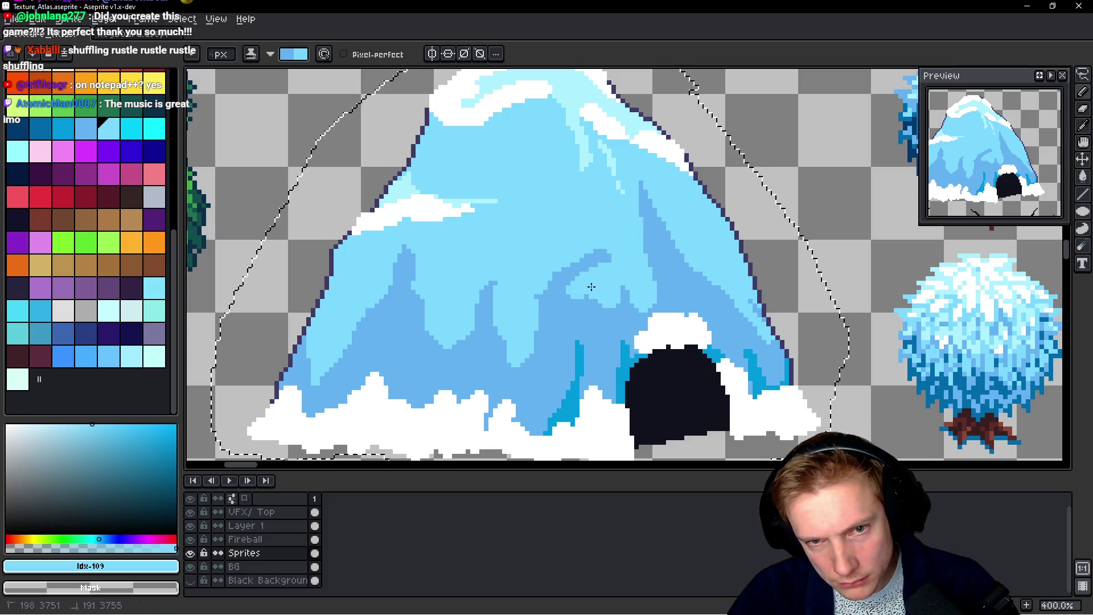
scroll(607, 272, down, 4)
scroll(534, 294, up, 4)
mouse_move(550, 293)
mouse_down()
mouse_move(484, 245)
mouse_move(520, 258)
mouse_move(530, 233)
mouse_move(524, 271)
mouse_move(458, 251)
mouse_move(513, 253)
mouse_move(516, 299)
mouse_up()
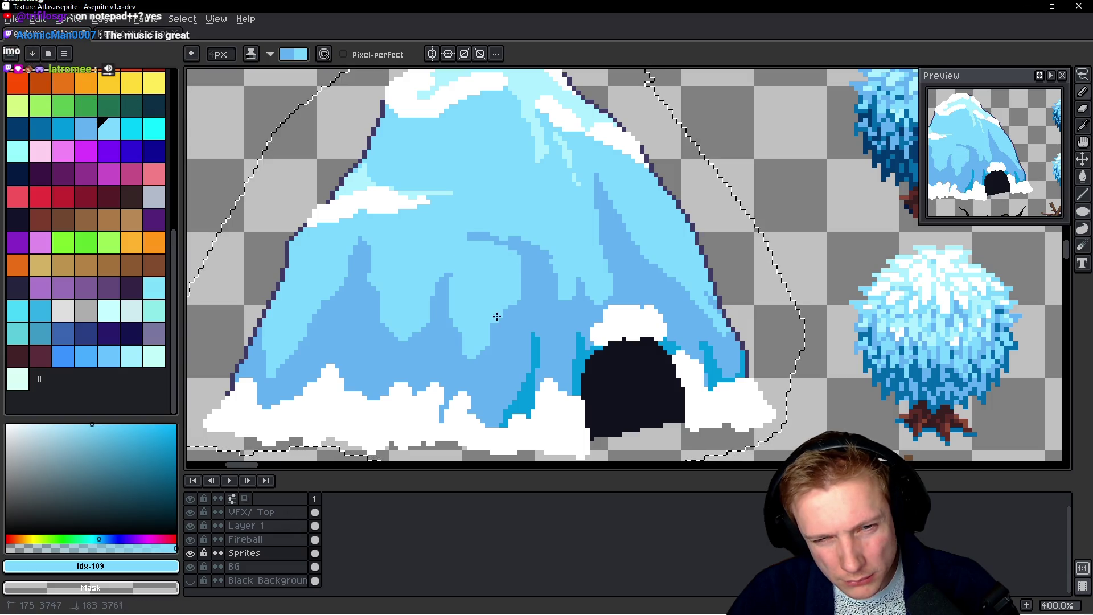
scroll(580, 244, down, 3)
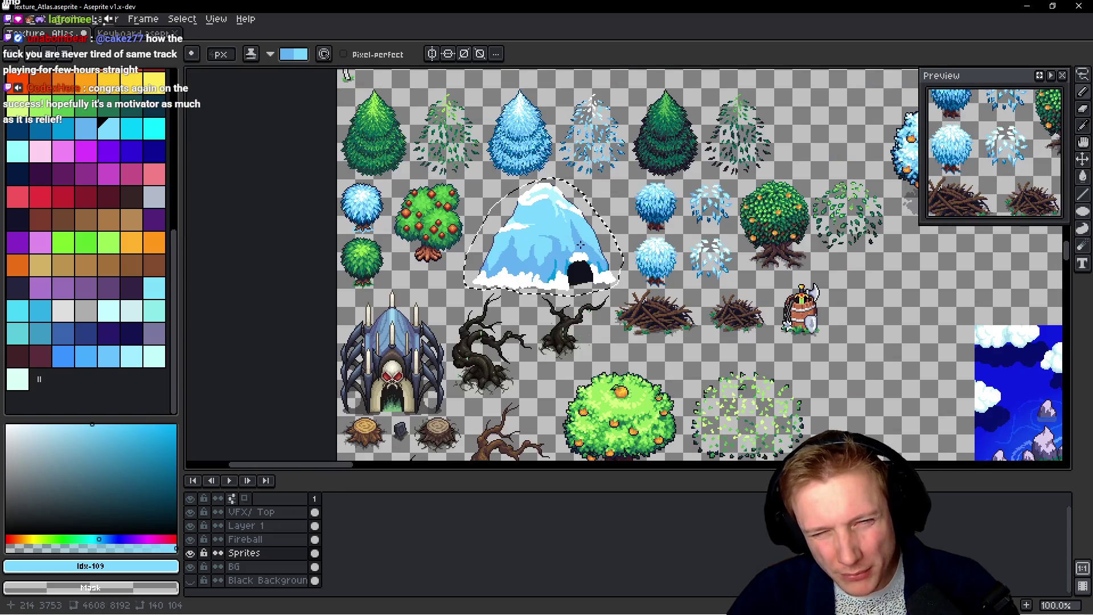
scroll(557, 248, up, 3)
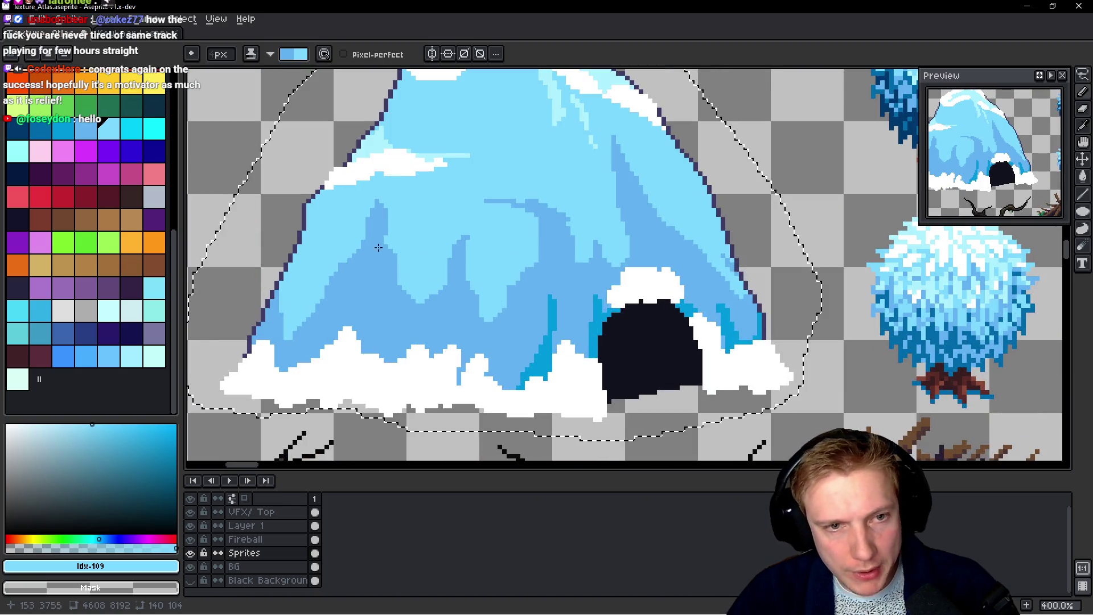
mouse_move(307, 299)
mouse_down()
mouse_move(300, 239)
mouse_move(310, 208)
mouse_move(350, 228)
mouse_move(371, 205)
mouse_move(364, 221)
mouse_move(409, 239)
mouse_move(342, 236)
mouse_move(346, 276)
mouse_move(352, 245)
mouse_up()
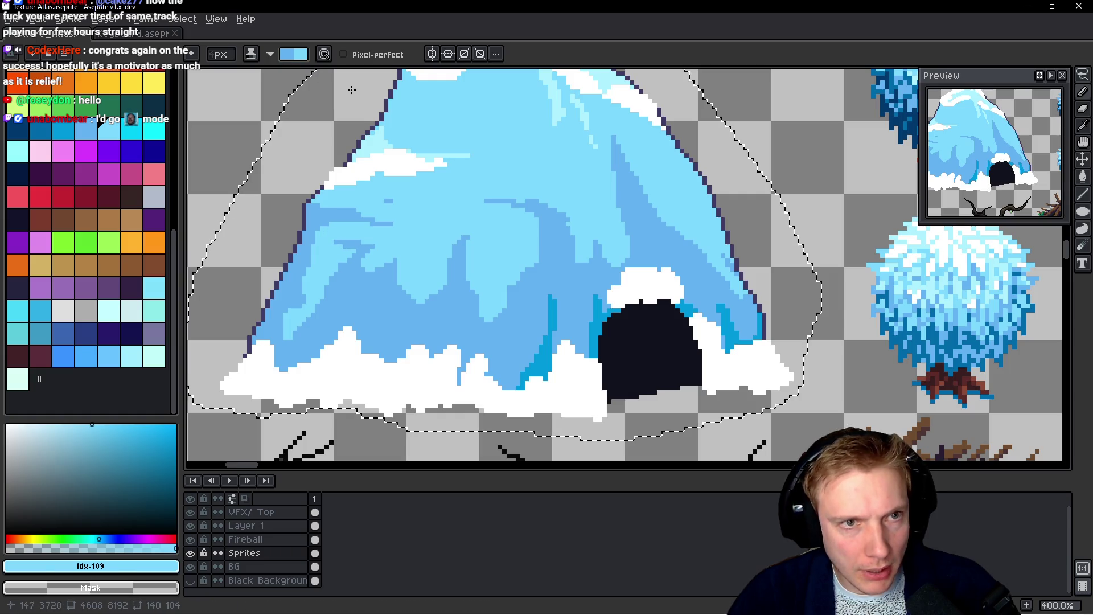
Swap colours and touch up the left-face shading, lightening pixels around the dark line
key(x)
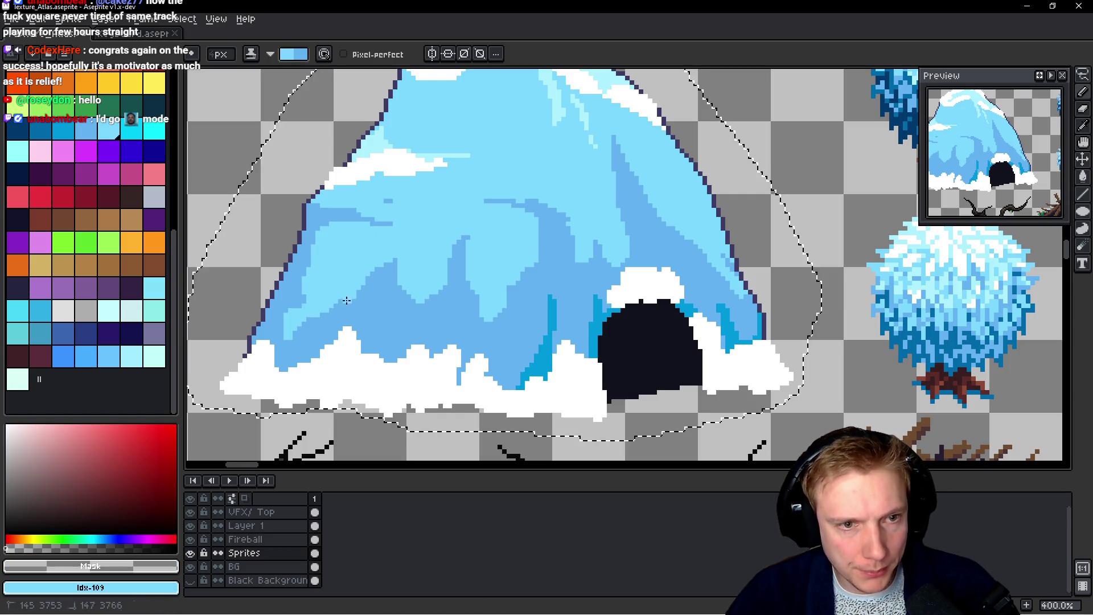
drag(308, 253, 297, 336)
drag(335, 254, 344, 326)
mouse_move(376, 282)
mouse_down()
mouse_move(392, 292)
mouse_move(344, 310)
mouse_move(349, 329)
mouse_up()
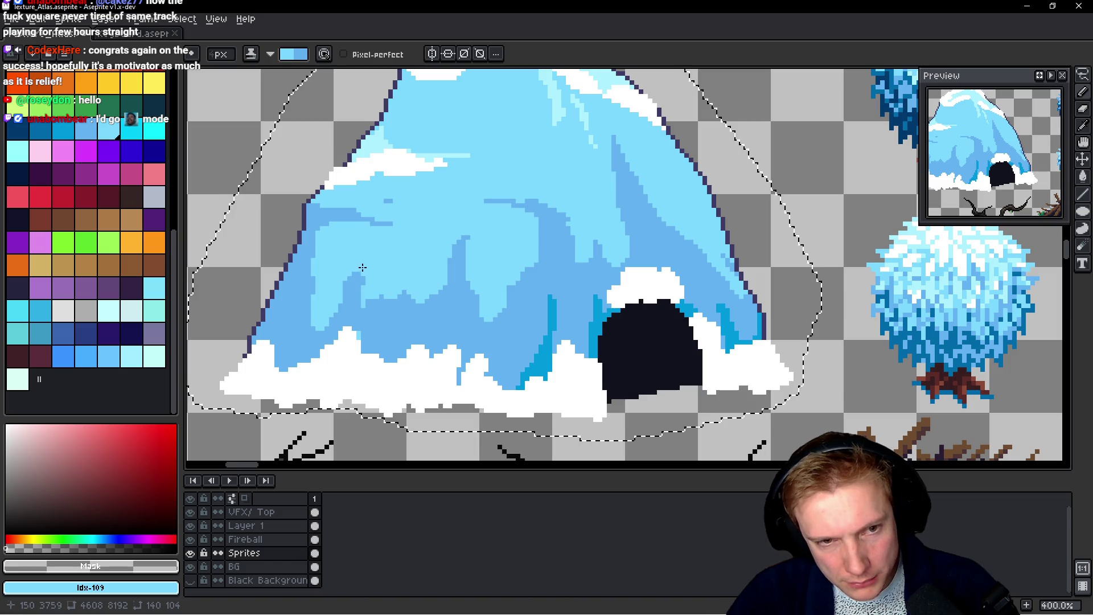
scroll(362, 267, down, 5)
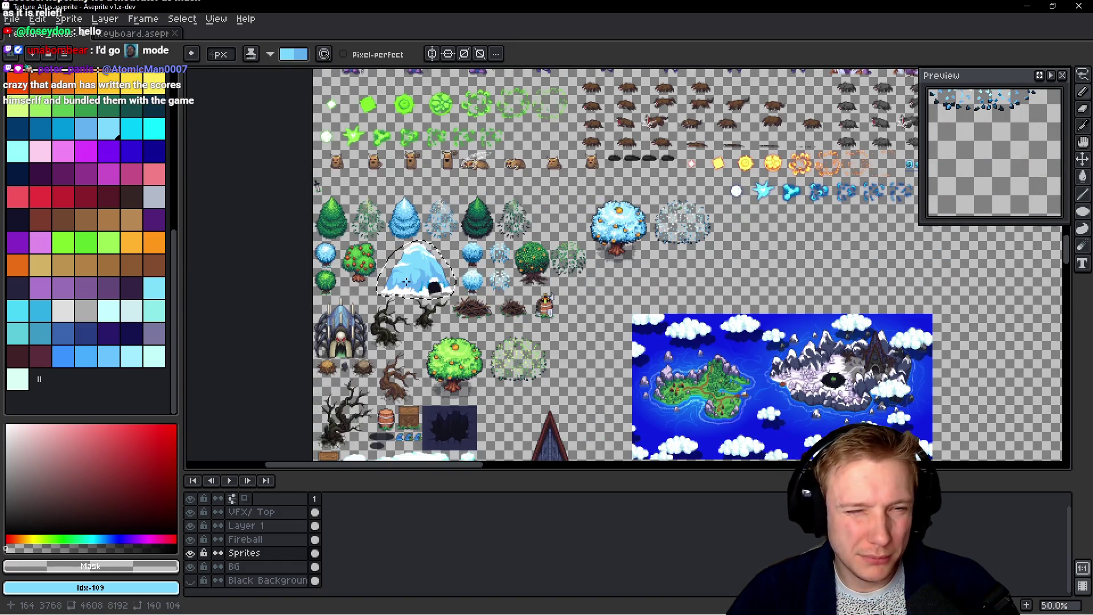
scroll(433, 274, up, 5)
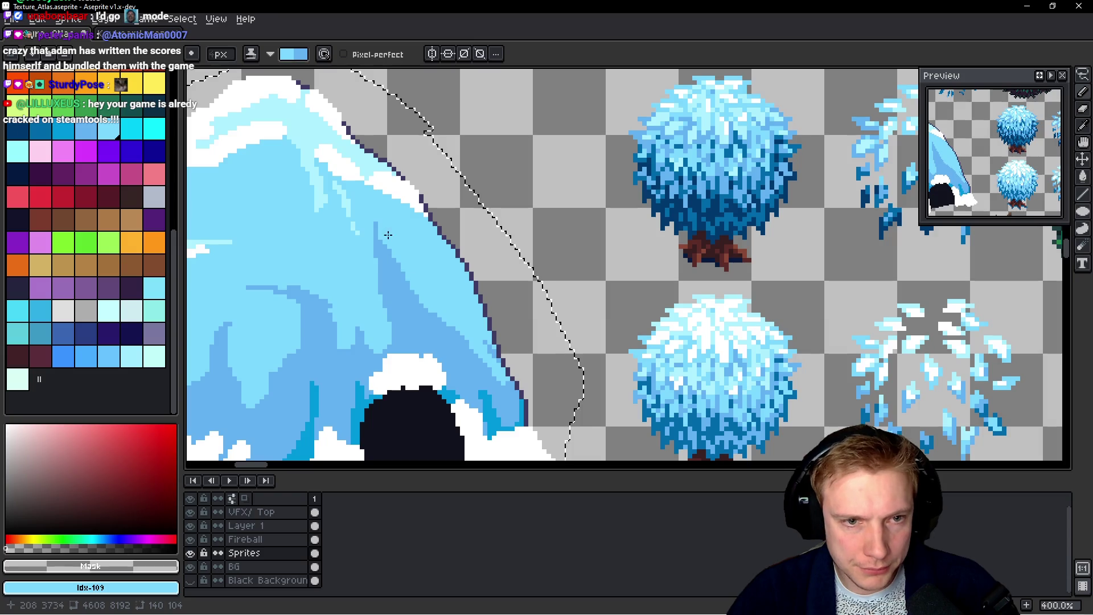
drag(381, 223, 388, 227)
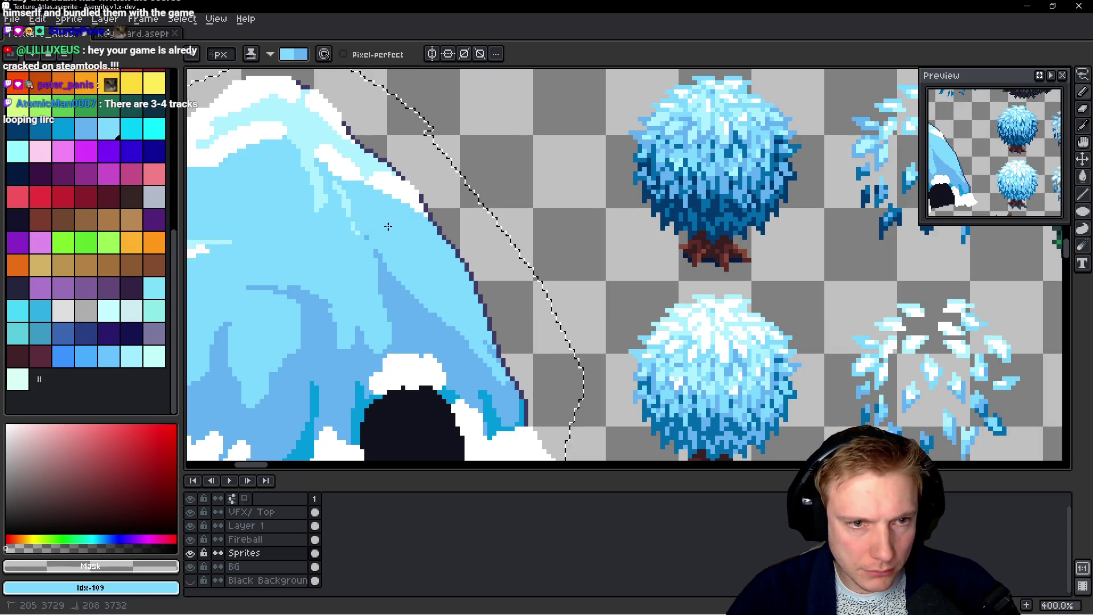
drag(387, 287, 373, 249)
Drop the lasso selection around the mountain and swap foreground and background colours
scroll(373, 249, down, 4)
scroll(447, 257, up, 3)
scroll(446, 256, up, 3)
scroll(446, 242, down, 3)
key(ctrl+d)
key(x)
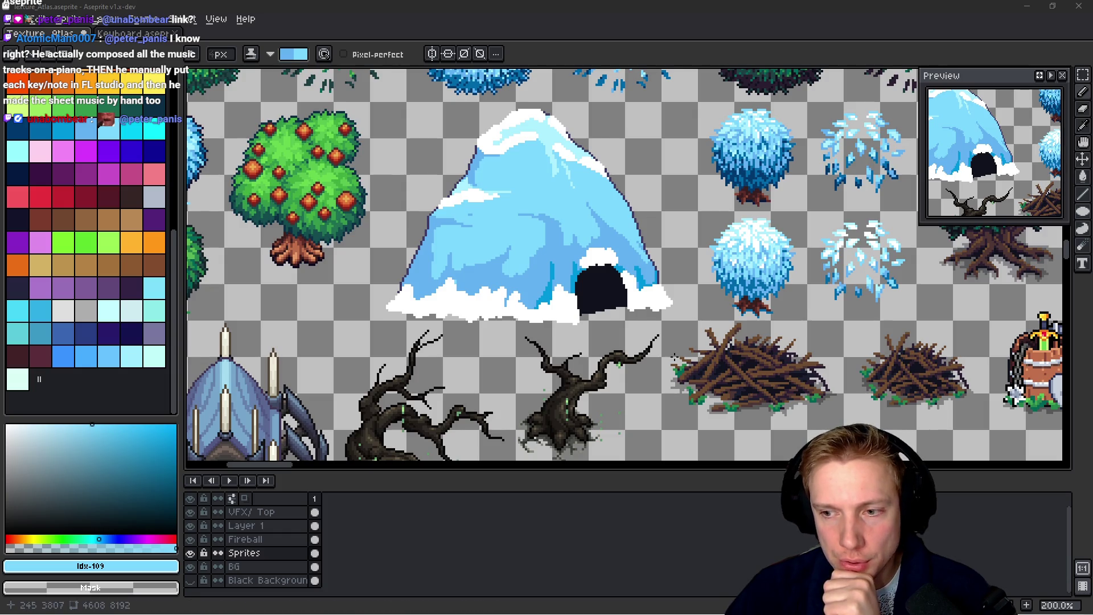
Paint the cave black over the snow above the entrance and right of its peak
scroll(674, 356, down, 3)
scroll(628, 328, up, 5)
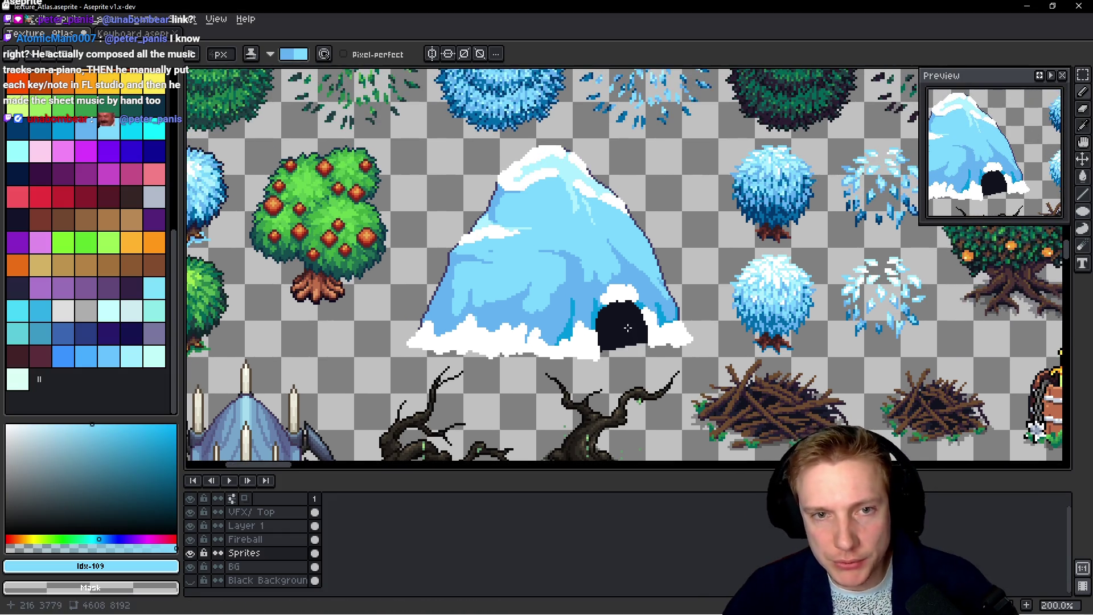
scroll(592, 325, up, 2)
alt+click(654, 312)
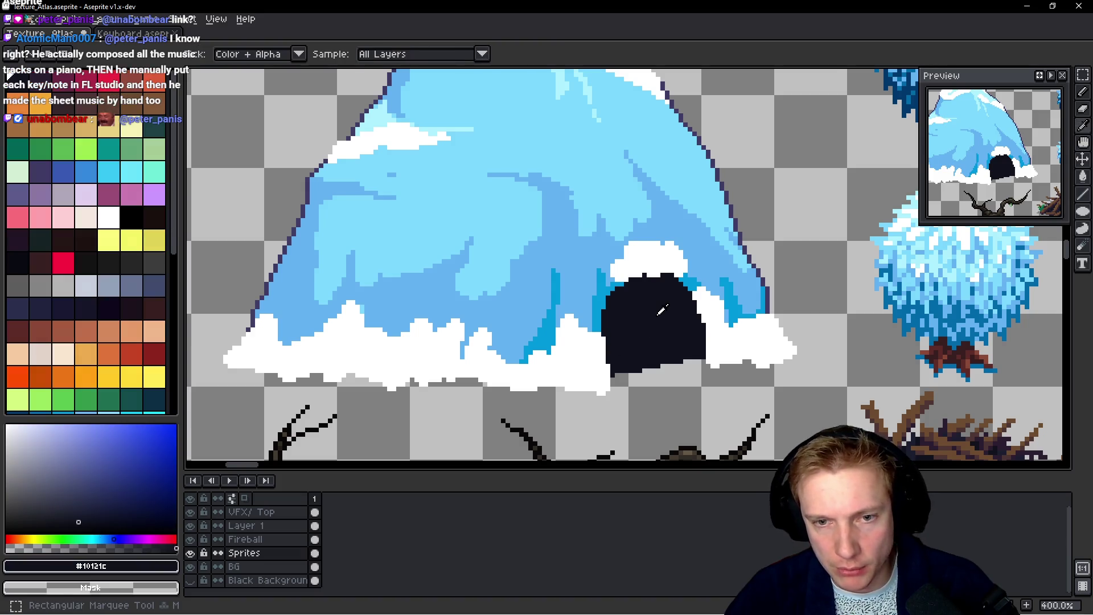
scroll(647, 334, up, 3)
key(b)
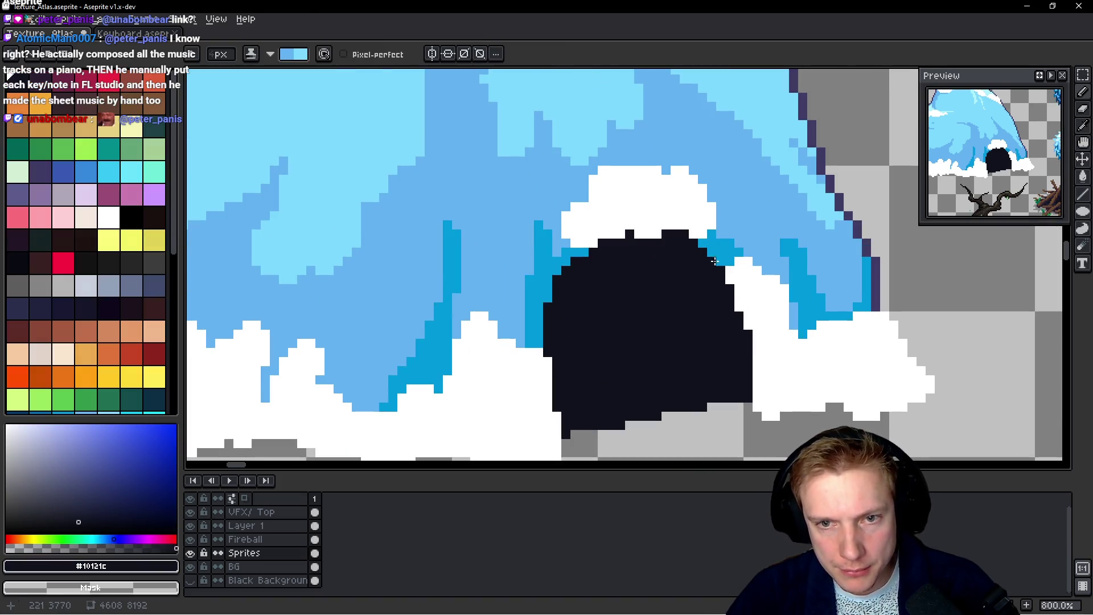
mouse_move(709, 250)
mouse_down()
mouse_move(654, 203)
mouse_move(639, 242)
mouse_move(583, 259)
mouse_move(563, 248)
mouse_move(618, 215)
mouse_up()
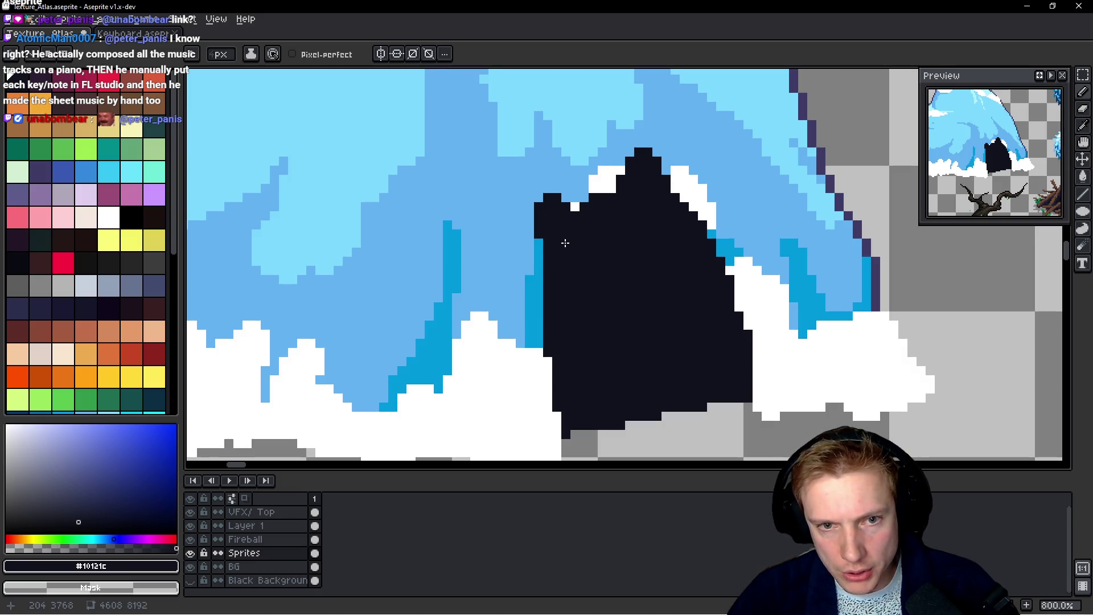
scroll(629, 229, down, 3)
scroll(631, 191, up, 3)
mouse_move(673, 278)
mouse_down()
mouse_move(711, 302)
mouse_move(722, 359)
mouse_move(752, 273)
mouse_up()
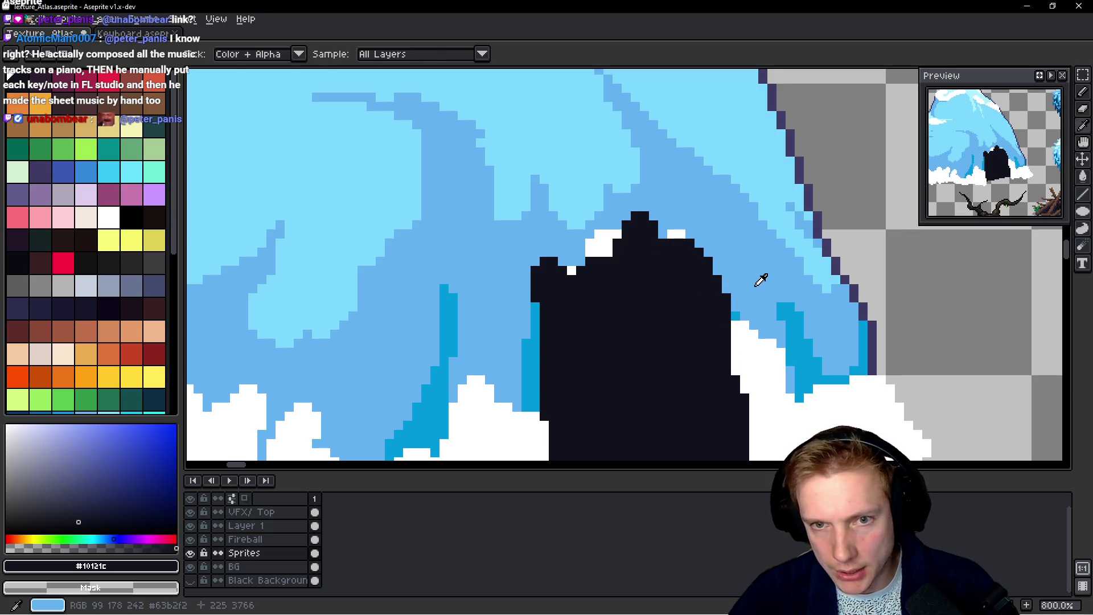
Paint mid-blue ice along the cave's right edge and black along its top edge
alt+click(761, 281)
drag(672, 226, 707, 245)
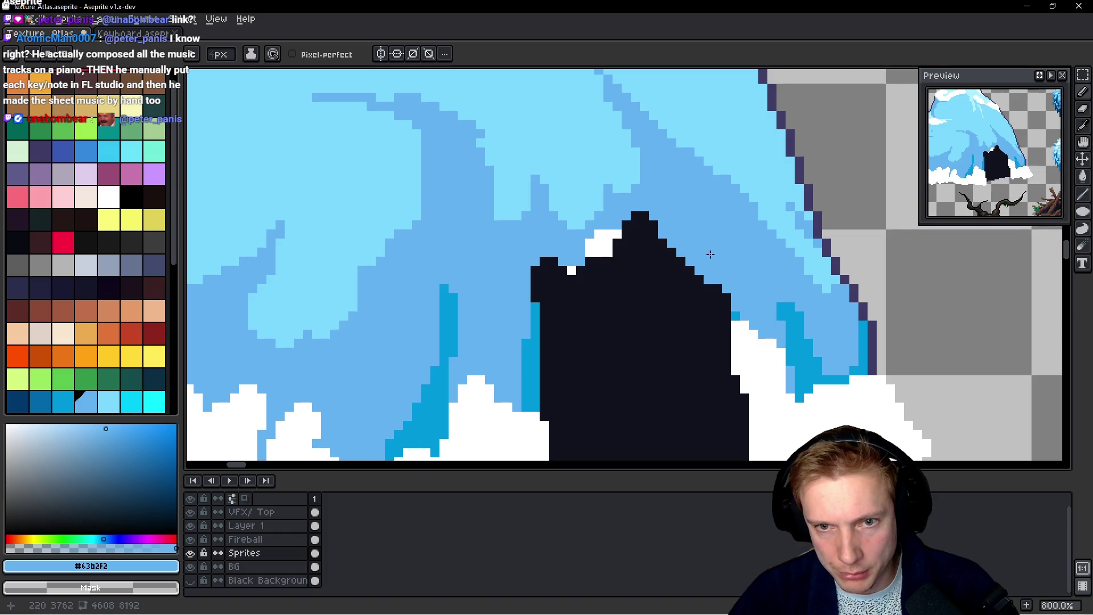
scroll(711, 333, down, 7)
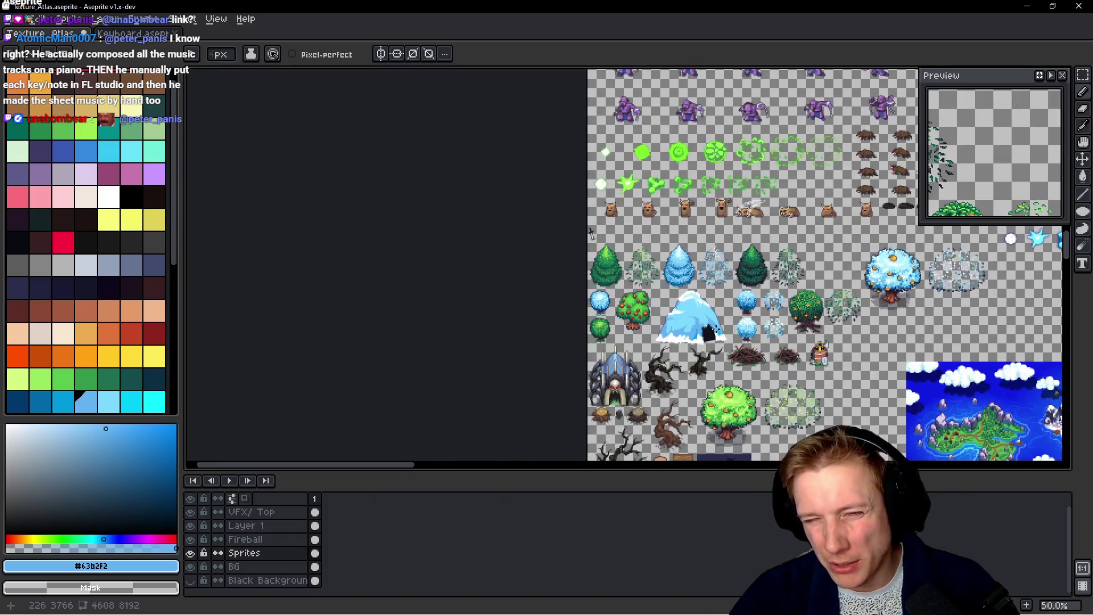
scroll(712, 333, up, 6)
alt+click(627, 319)
mouse_move(613, 310)
mouse_down()
mouse_move(598, 311)
mouse_move(629, 299)
mouse_up()
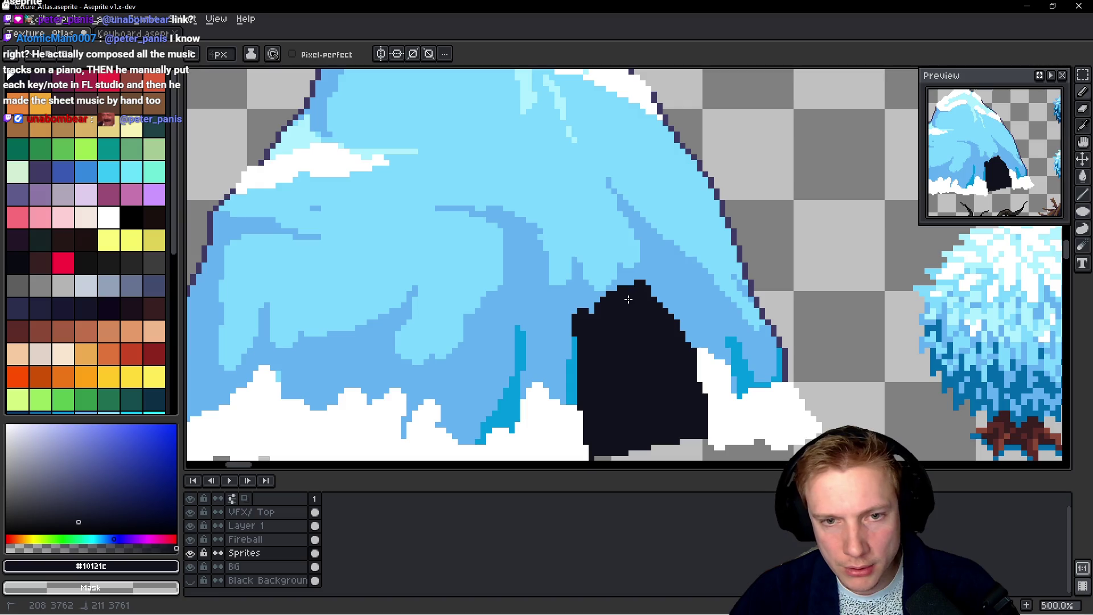
scroll(593, 313, down, 5)
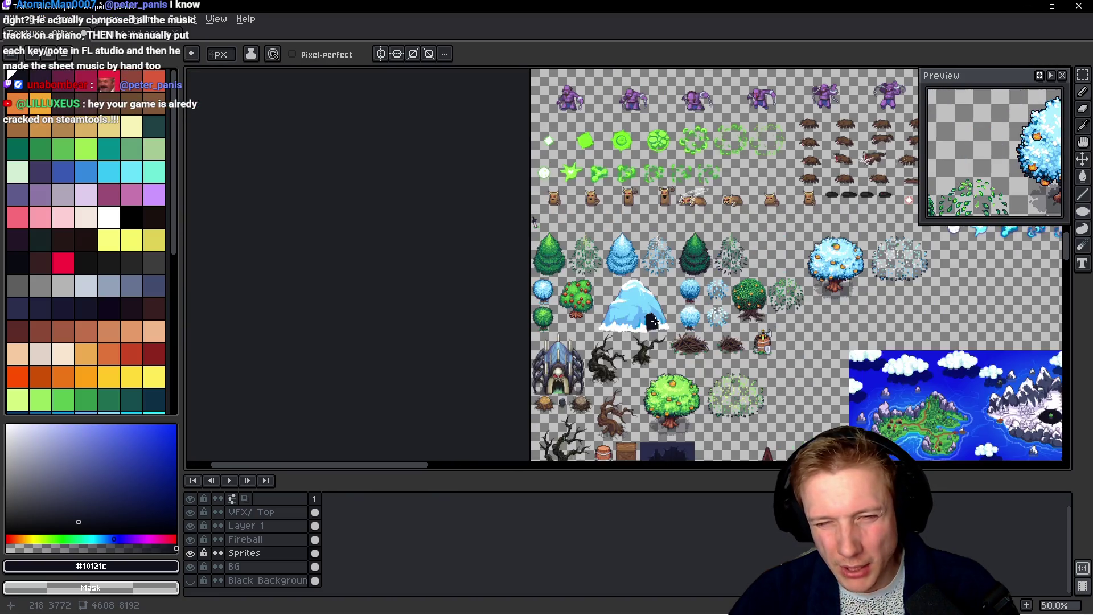
scroll(651, 323, up, 4)
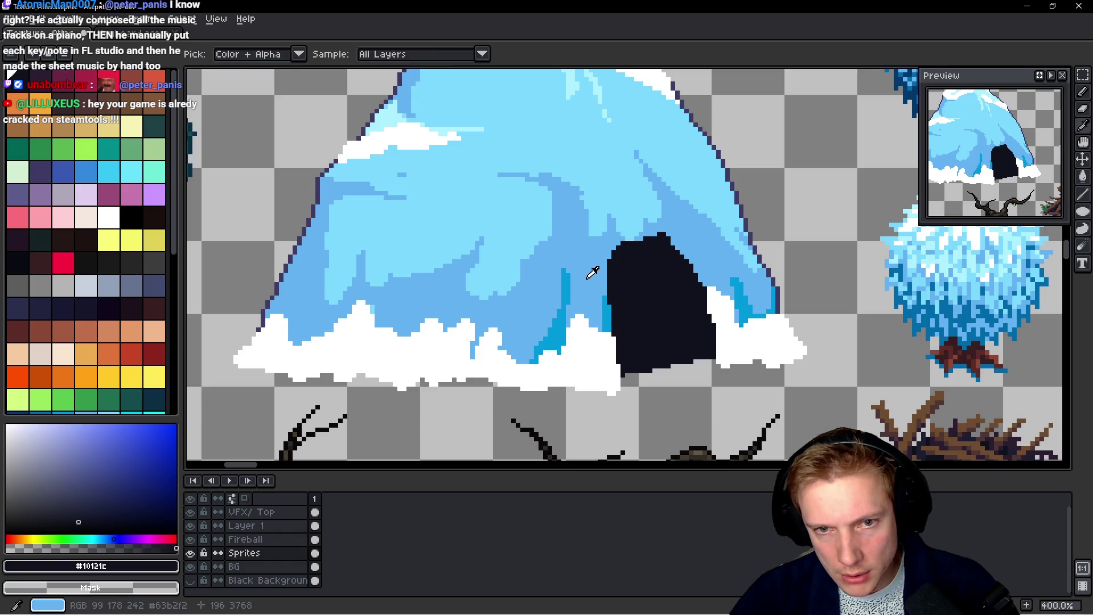
Narrow the opening by painting #63b2f2 ice over its left edge
alt+click(610, 252)
drag(611, 254, 609, 278)
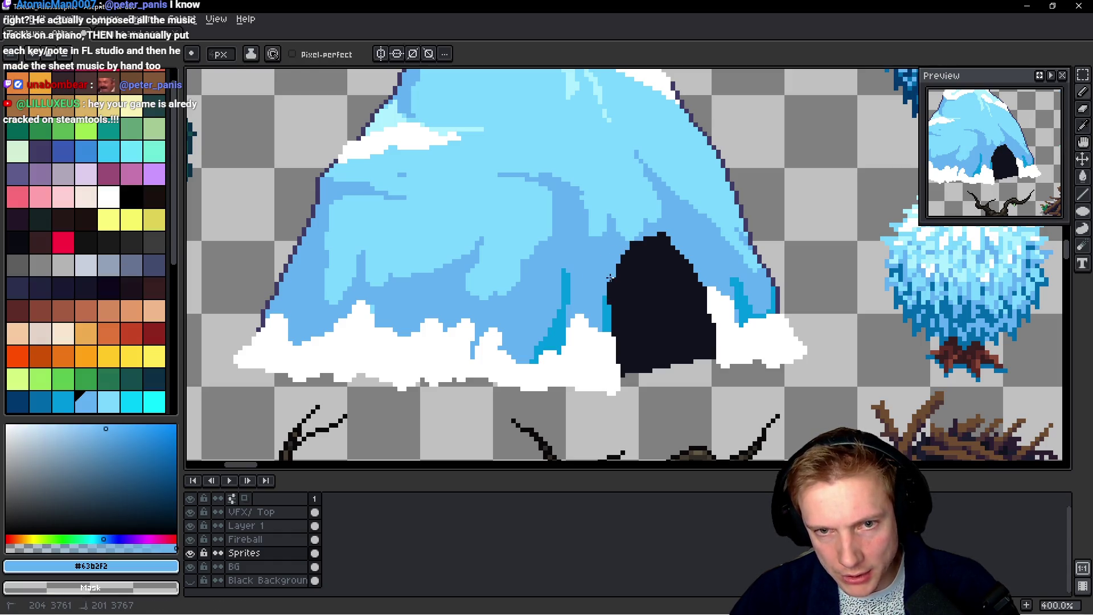
scroll(605, 297, down, 5)
scroll(663, 308, up, 2)
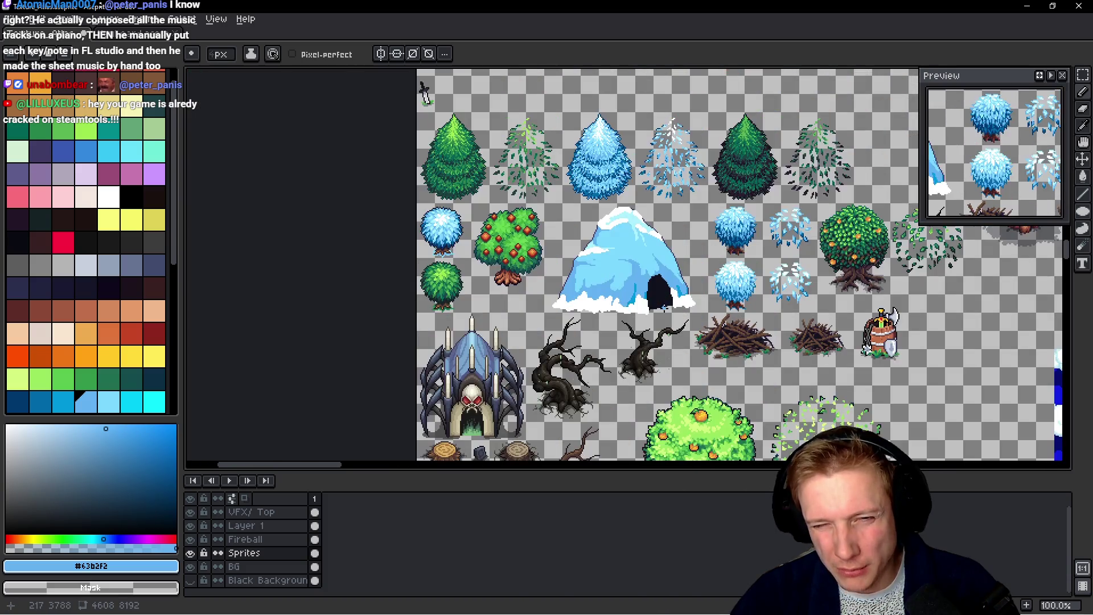
scroll(668, 309, up, 5)
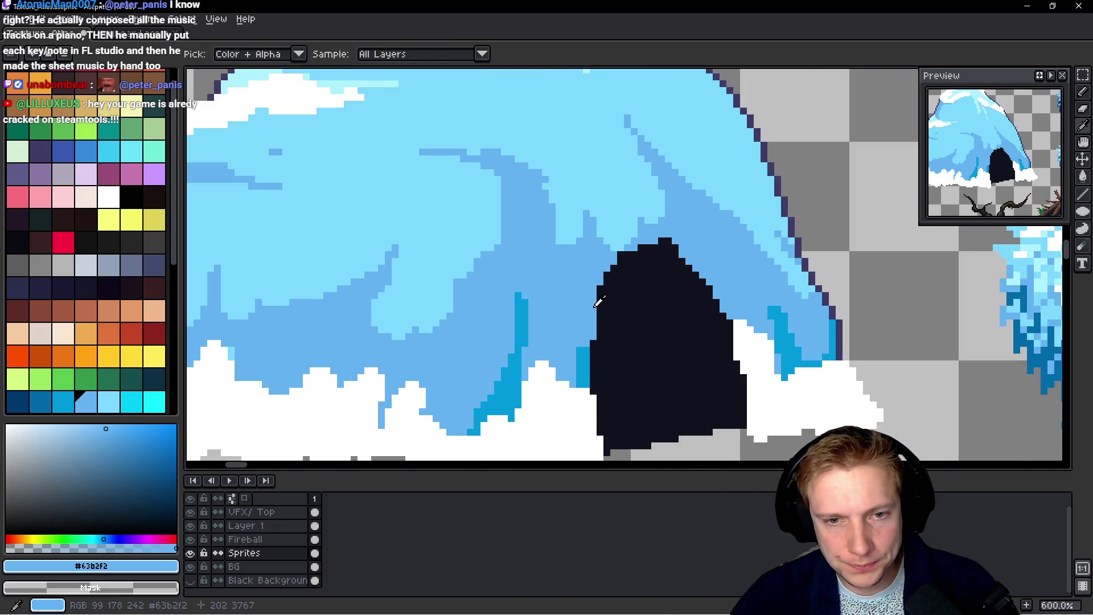
Draw a cyan #0093dc rim up the cave's left edge, undoing stray pixels
alt+click(581, 370)
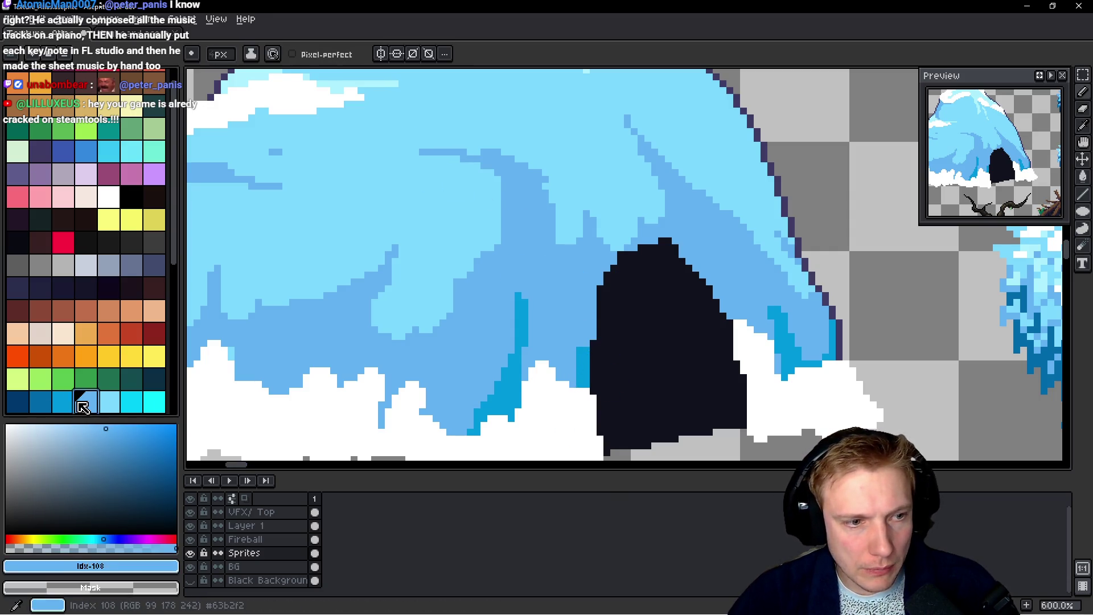
click(549, 342)
key(ctrl+z)
mouse_move(584, 347)
mouse_down()
mouse_move(592, 290)
mouse_move(625, 257)
mouse_move(675, 249)
mouse_move(677, 228)
mouse_move(655, 227)
mouse_move(697, 228)
mouse_up()
Trim the cyan stroke above the cave, then add cyan patches beside the peak and left of the cave
key(ctrl+z)
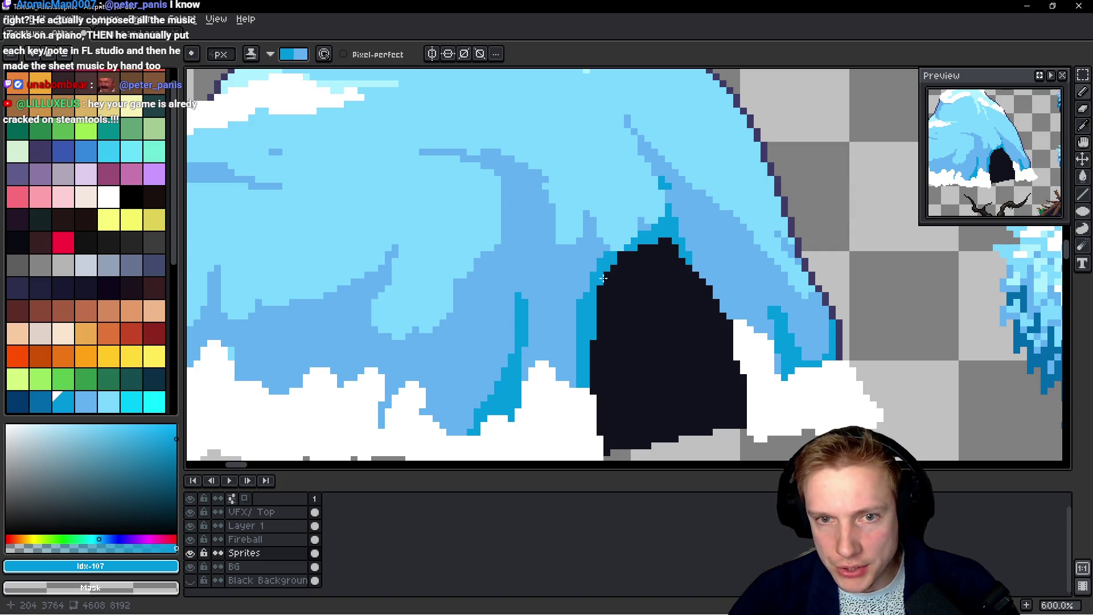
scroll(639, 222, down, 5)
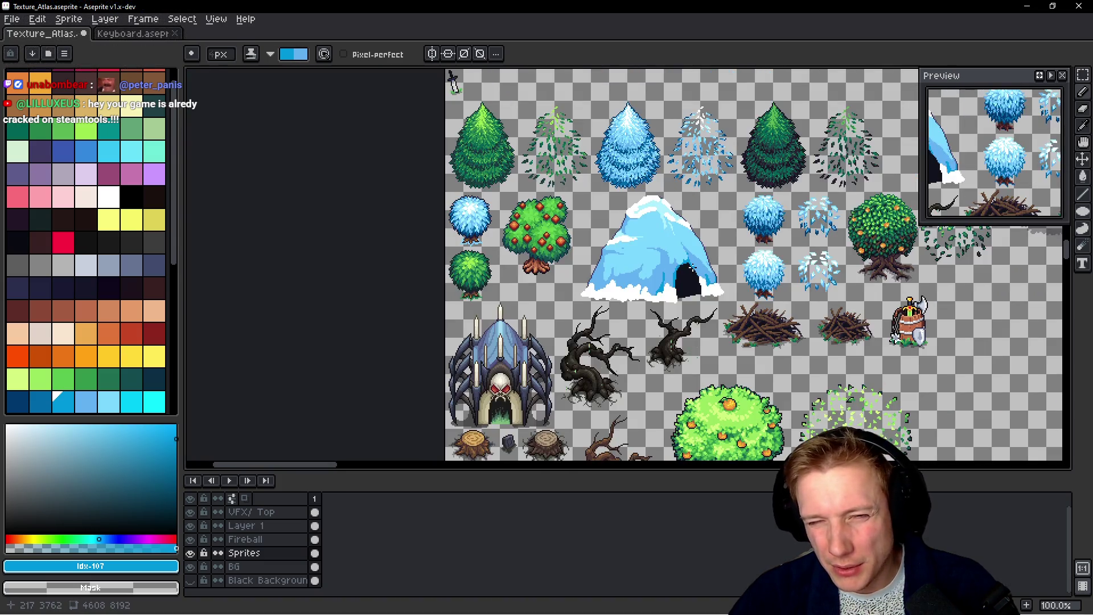
scroll(680, 273, up, 5)
scroll(681, 273, up, 3)
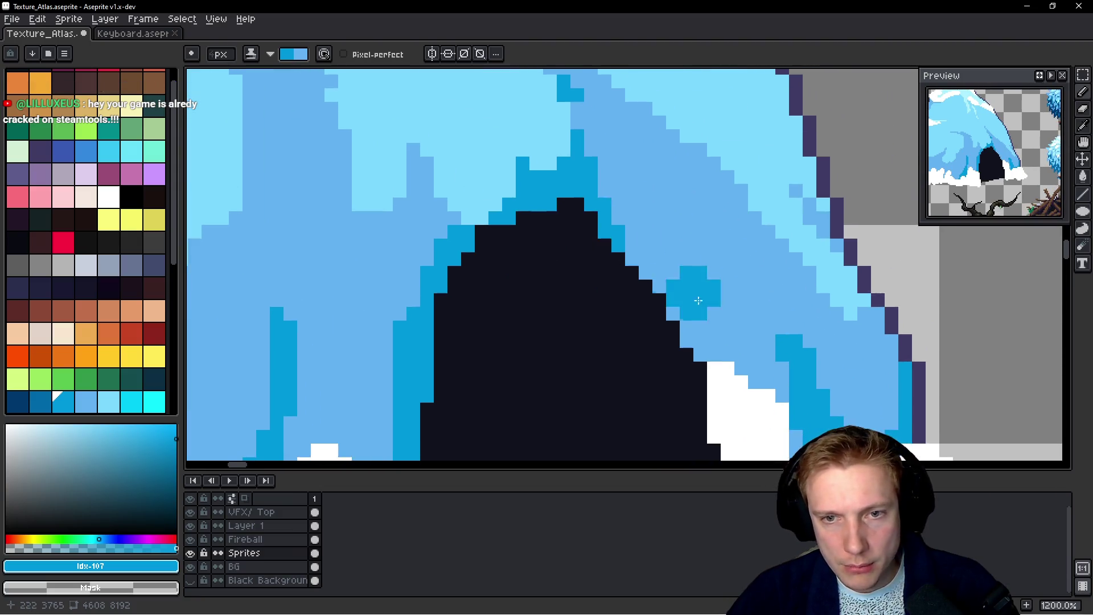
mouse_move(668, 294)
mouse_down()
mouse_move(696, 322)
mouse_move(695, 244)
mouse_move(725, 232)
mouse_up()
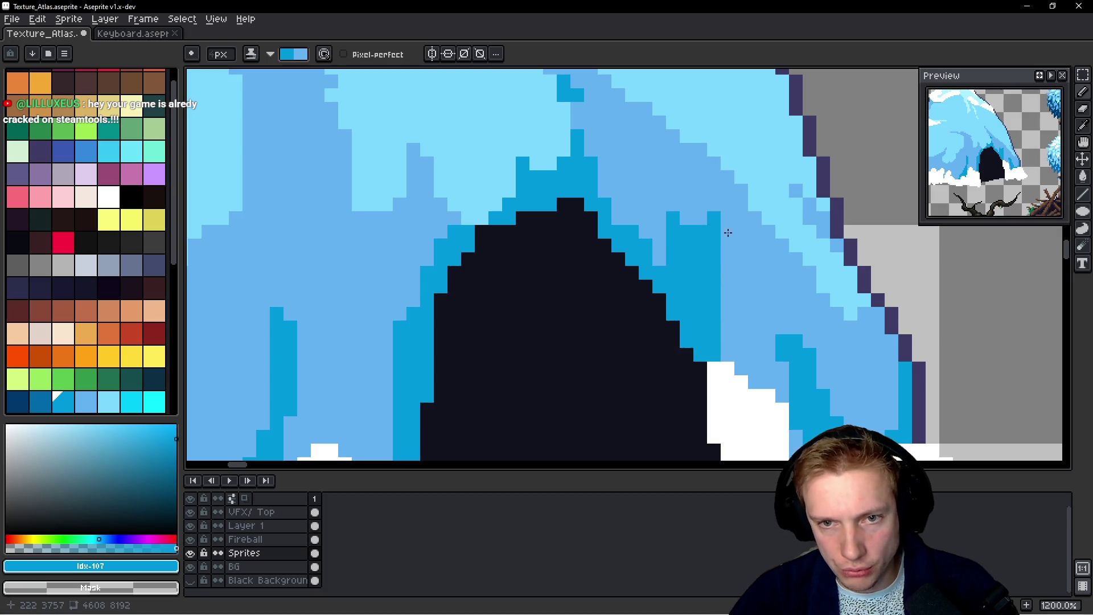
scroll(746, 292, down, 10)
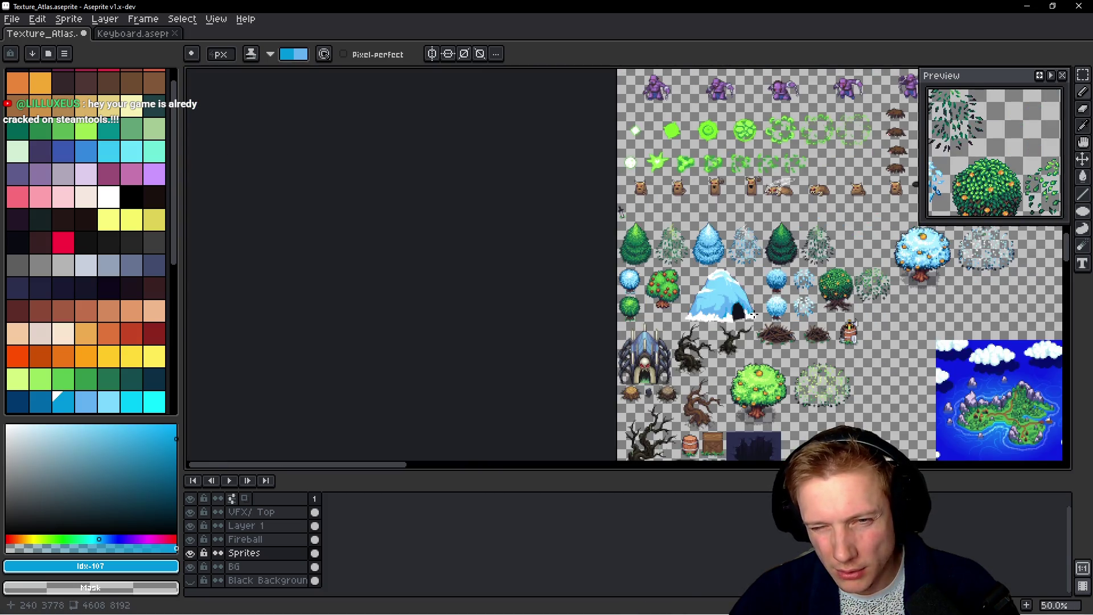
scroll(754, 314, up, 4)
scroll(630, 287, up, 2)
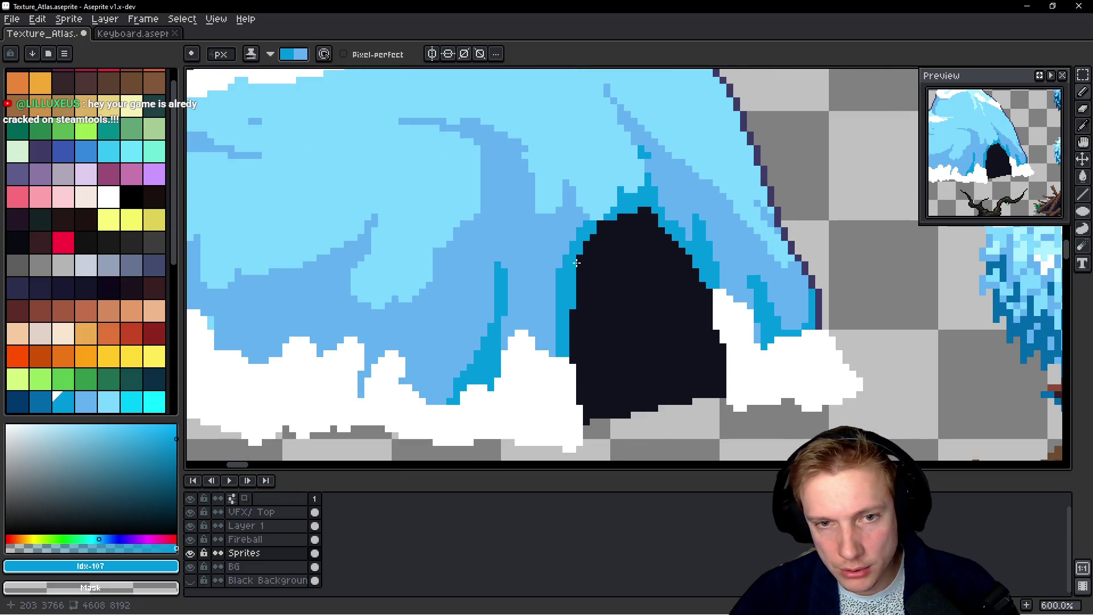
scroll(575, 260, up, 1)
mouse_move(566, 253)
mouse_down()
mouse_move(575, 179)
mouse_move(580, 202)
mouse_up()
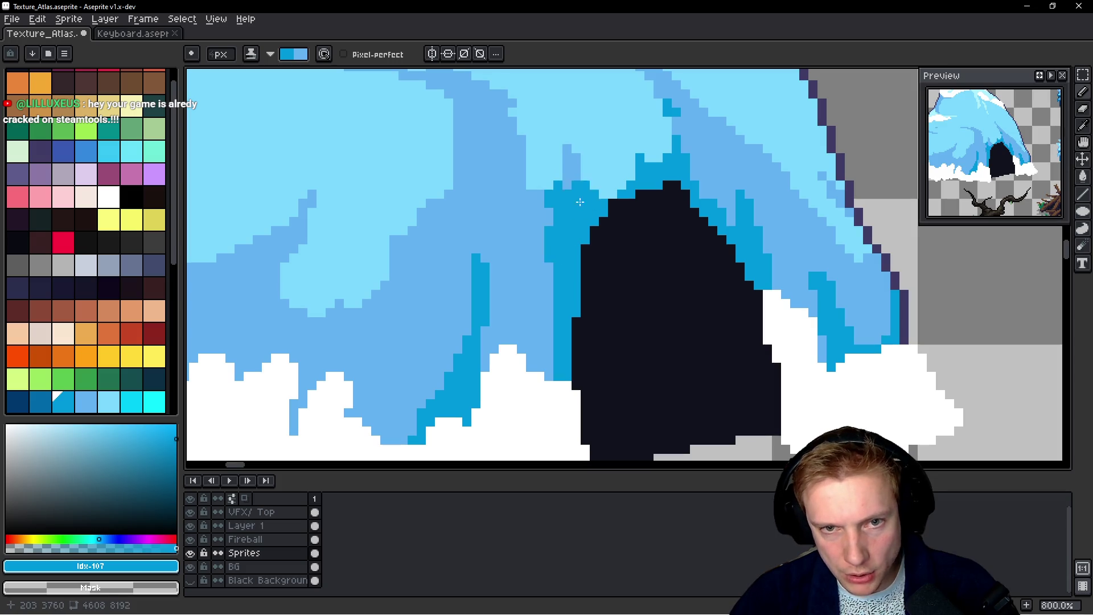
Undo the stray cyan blob by the peak and paint mid-blue #63b2f2 around its rim
scroll(645, 266, down, 3)
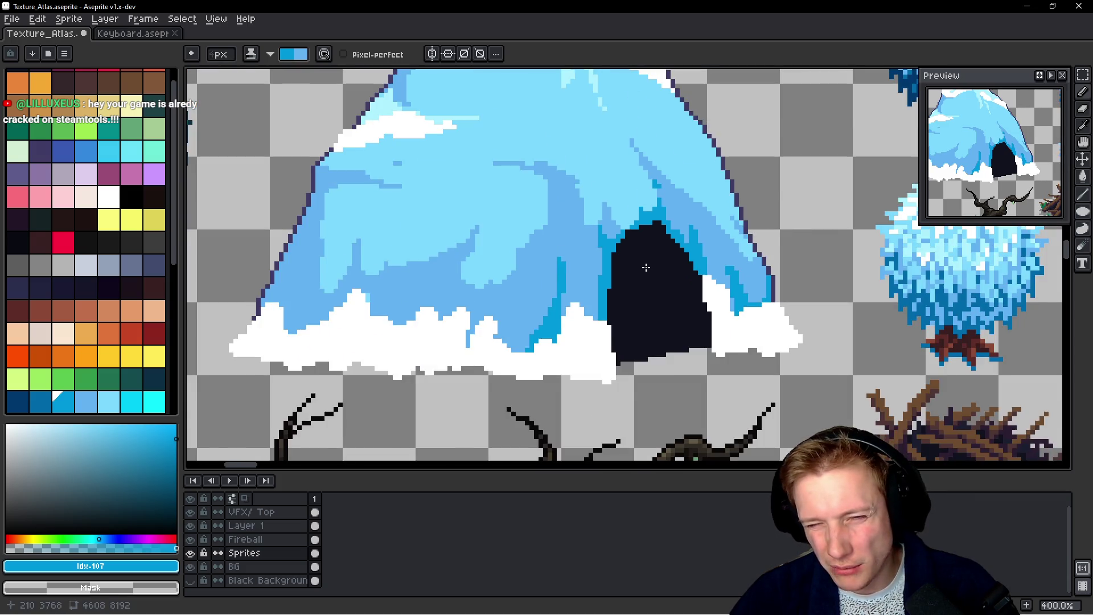
scroll(646, 267, up, 1)
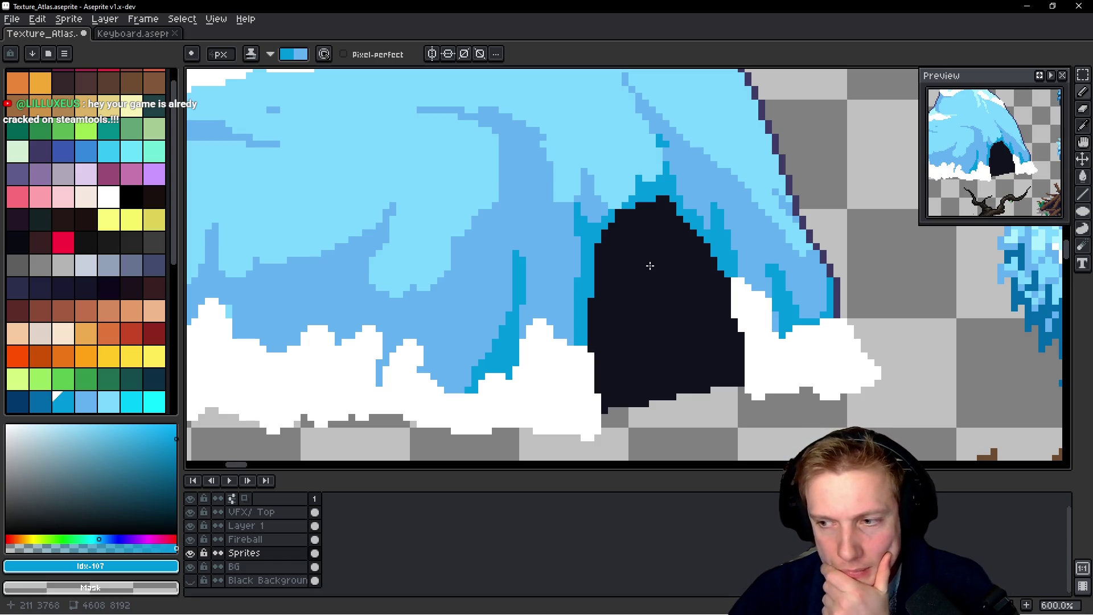
scroll(654, 285, down, 3)
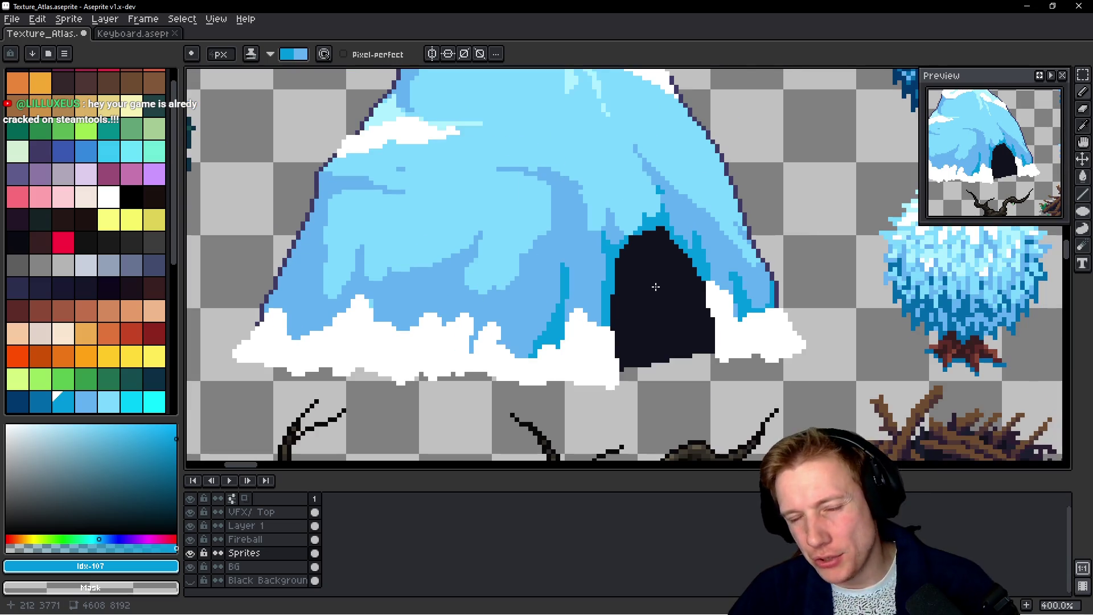
scroll(652, 285, up, 4)
drag(656, 239, 660, 317)
scroll(676, 309, up, 2)
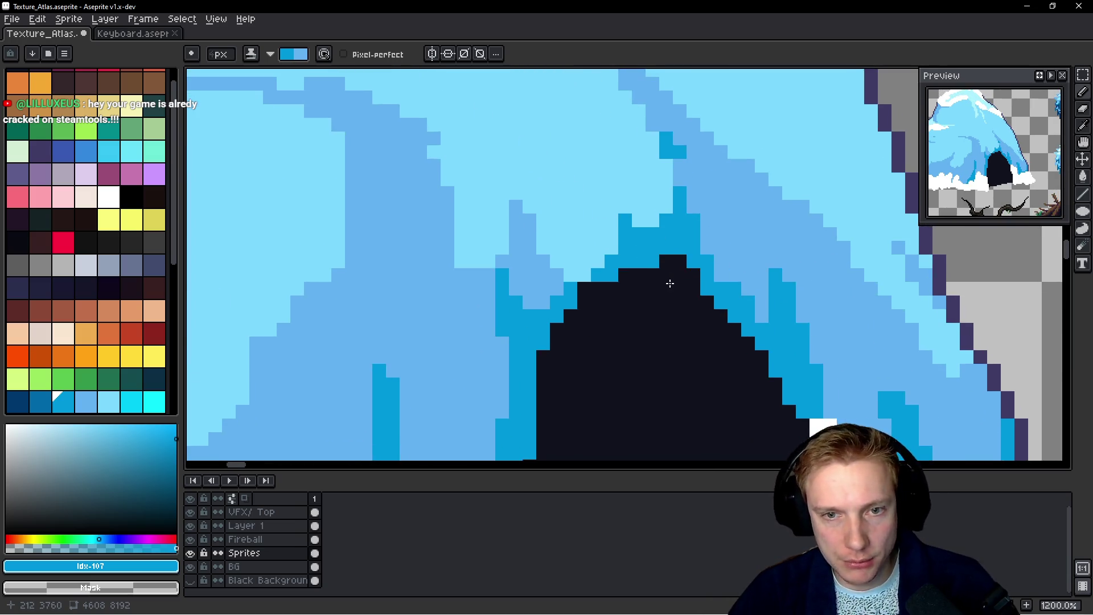
key(ctrl+z)
alt+click(524, 245)
mouse_move(575, 228)
mouse_down()
mouse_move(576, 246)
mouse_move(589, 241)
mouse_move(594, 223)
mouse_move(561, 212)
mouse_move(566, 183)
mouse_move(649, 203)
mouse_move(653, 195)
mouse_up()
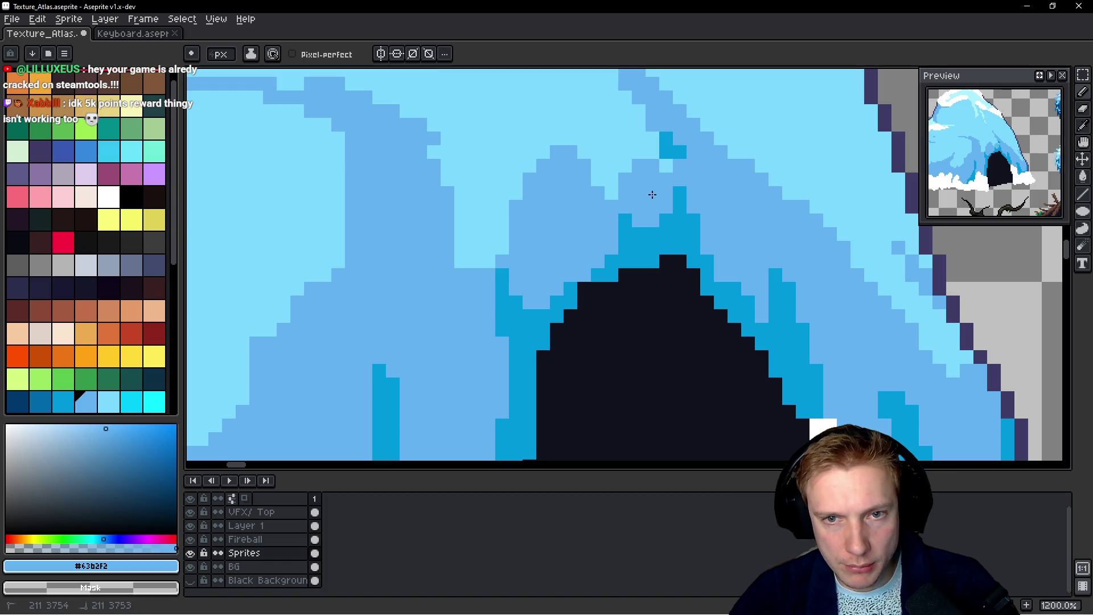
Paint mid-blue over the light edge above the cave, plus light-blue #7dd8ff pixels above the peak
scroll(653, 195, down, 5)
scroll(652, 194, up, 3)
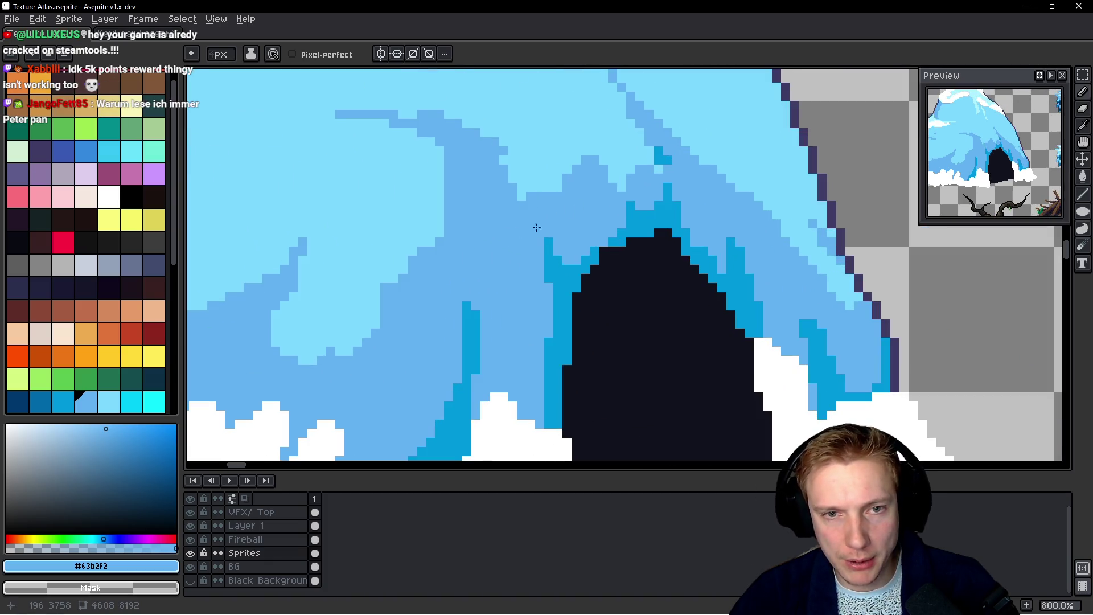
drag(515, 210, 660, 162)
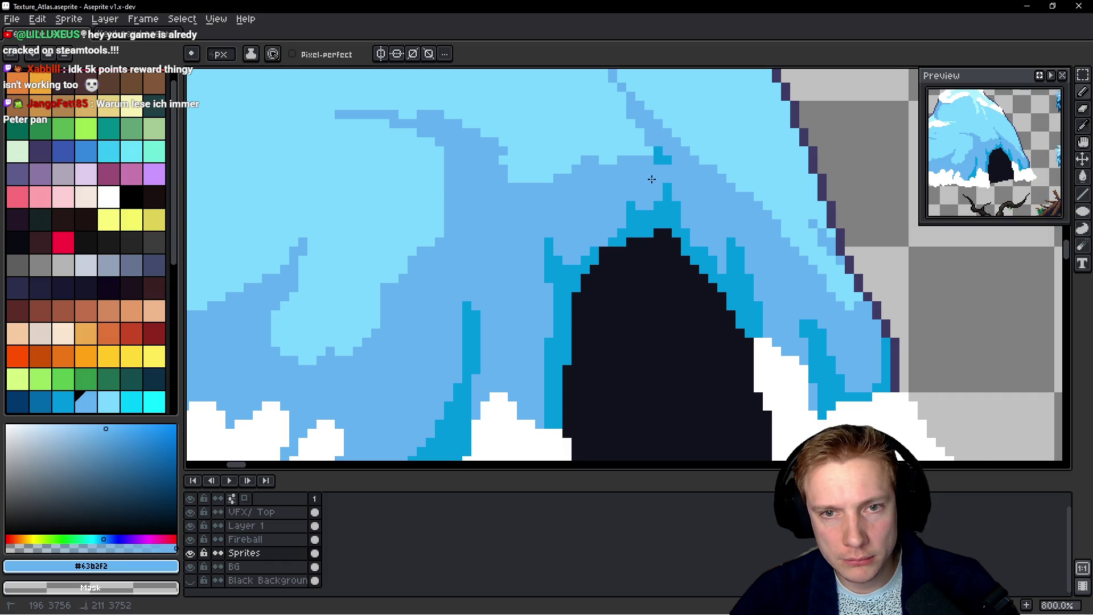
scroll(692, 199, down, 6)
scroll(699, 205, up, 5)
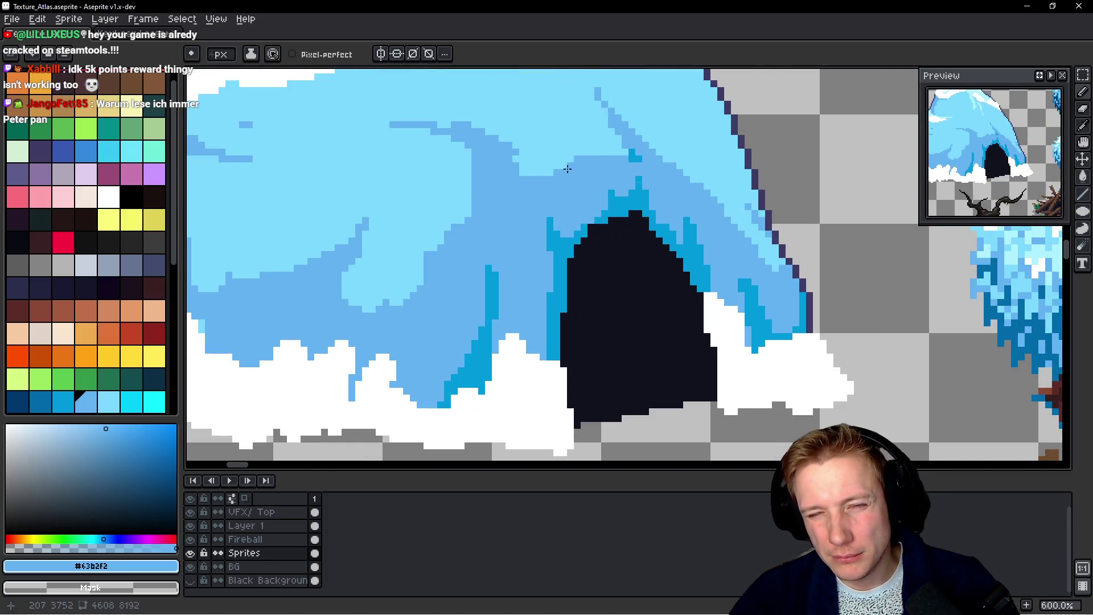
alt+click(591, 147)
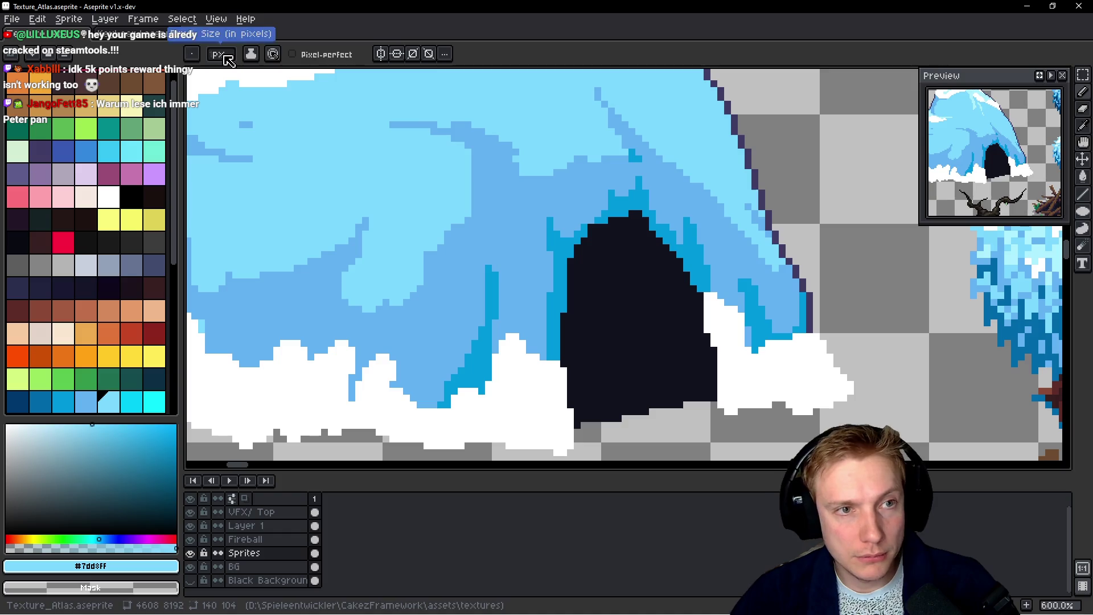
drag(582, 159, 634, 171)
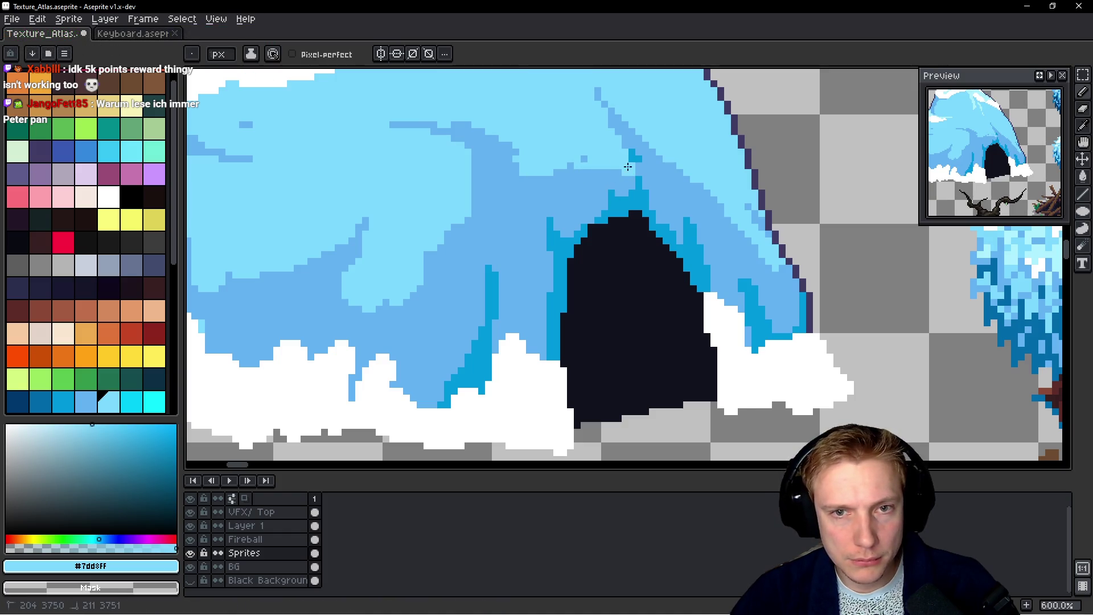
Cover the stray dark pixels above the entrance with medium blue and touch up the shading
scroll(664, 190, up, 3)
alt+click(650, 187)
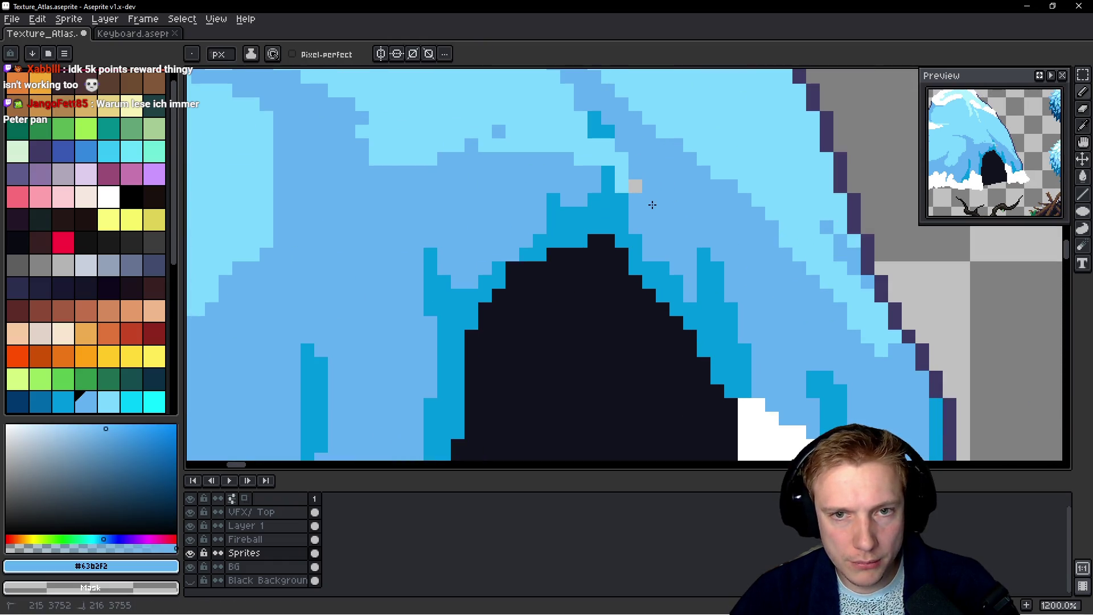
drag(595, 132, 594, 118)
scroll(639, 198, down, 6)
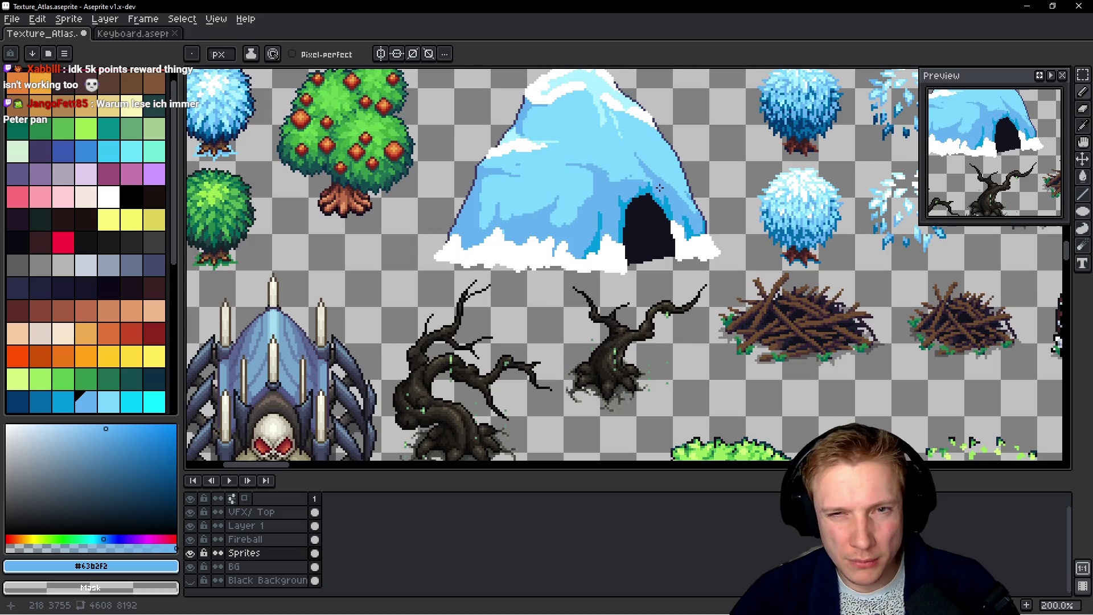
scroll(607, 181, up, 5)
drag(589, 154, 589, 146)
scroll(583, 146, down, 4)
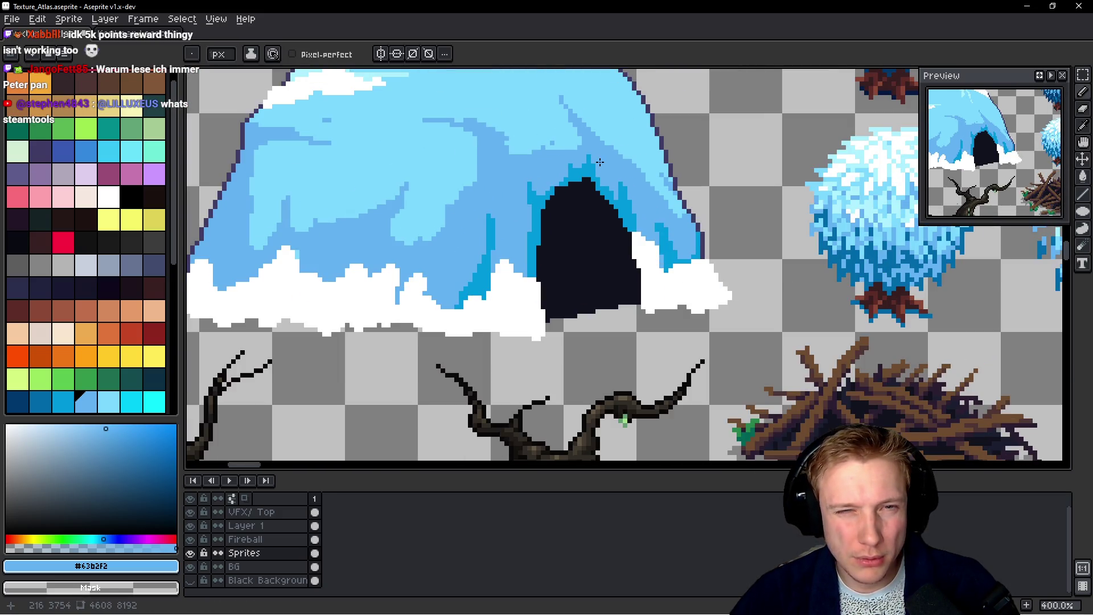
scroll(559, 155, up, 4)
Add a small light-blue highlight patch on the shading, then resample the medium blue
alt+click(561, 141)
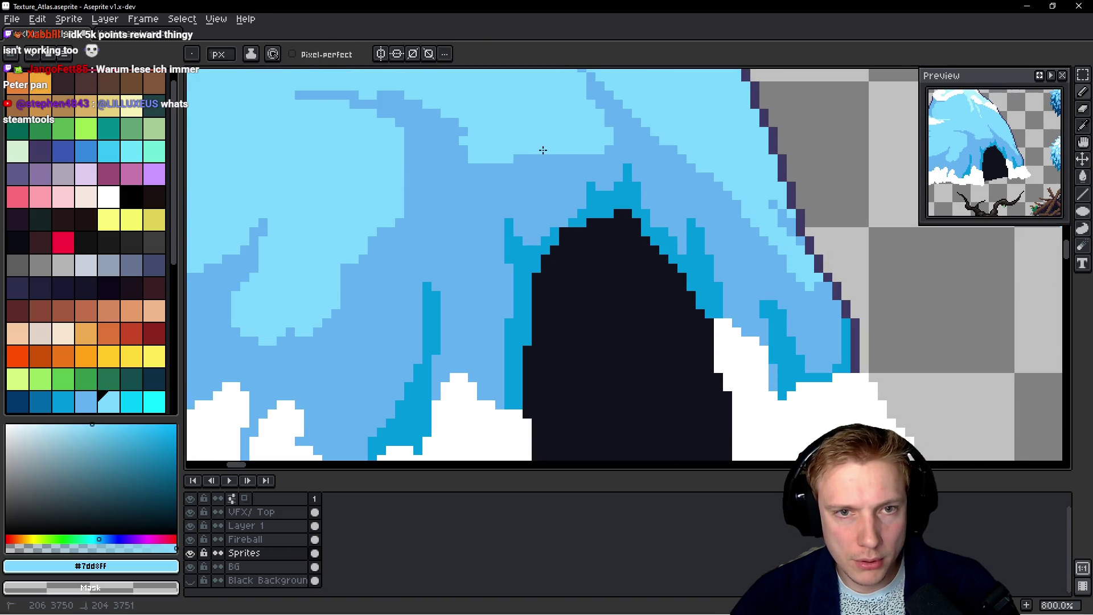
alt+click(560, 165)
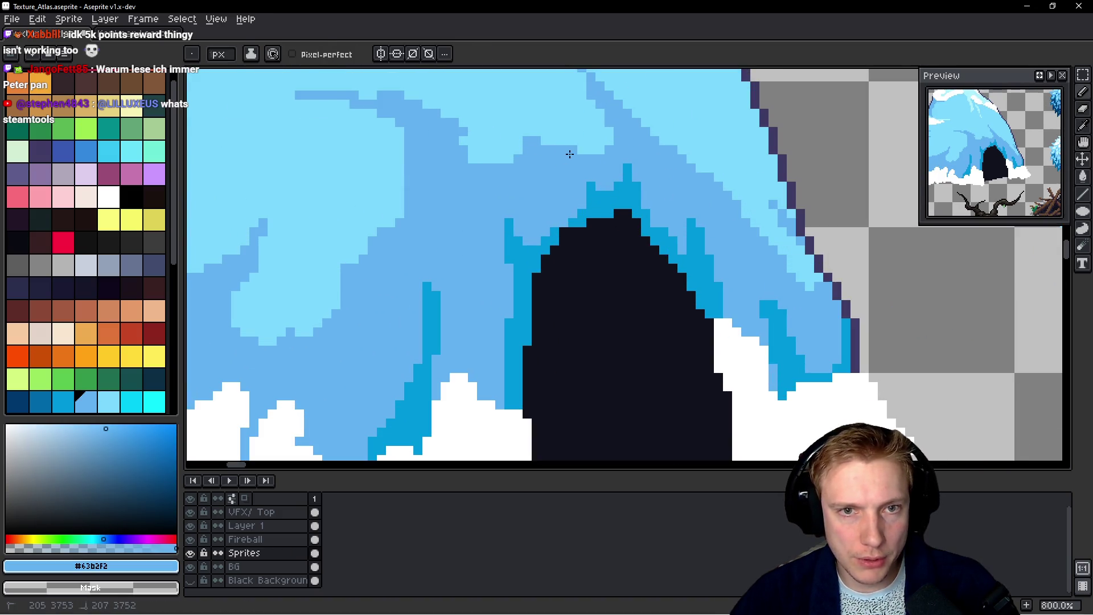
scroll(569, 154, down, 4)
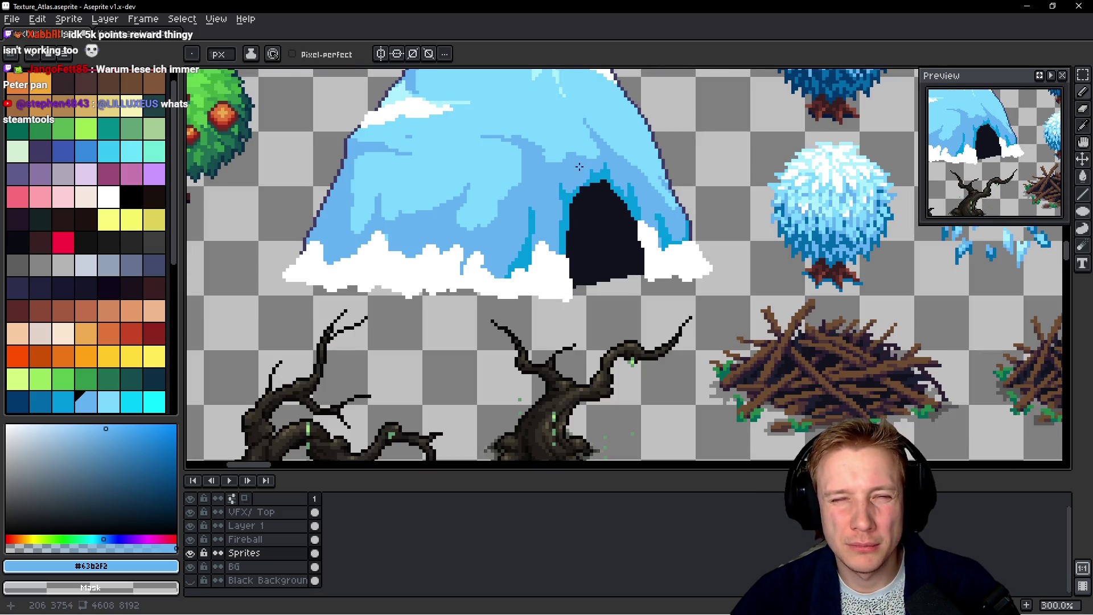
scroll(579, 166, up, 3)
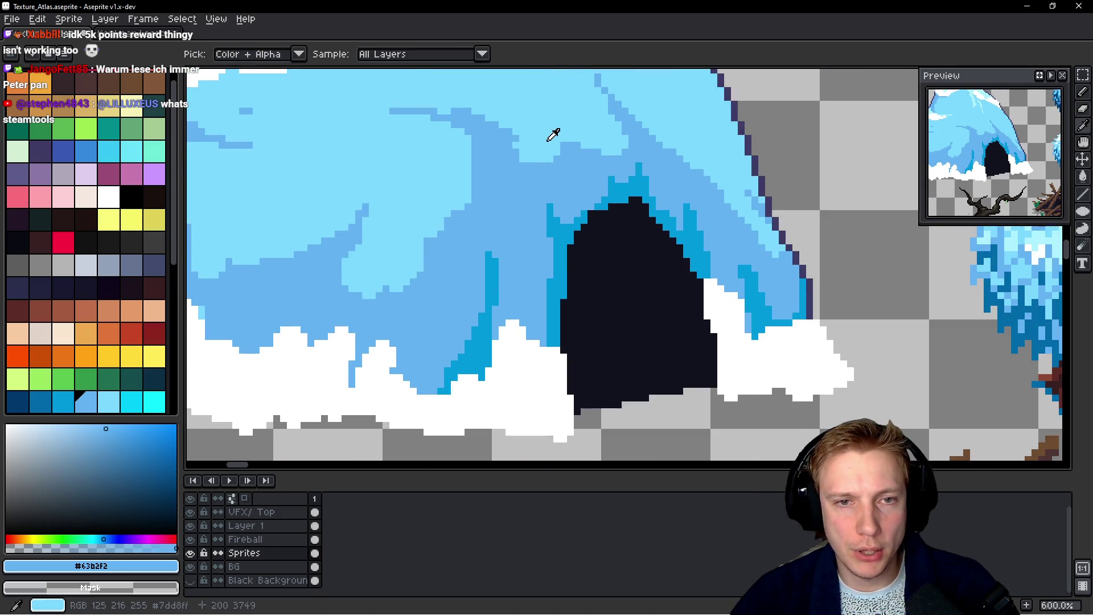
scroll(519, 160, down, 5)
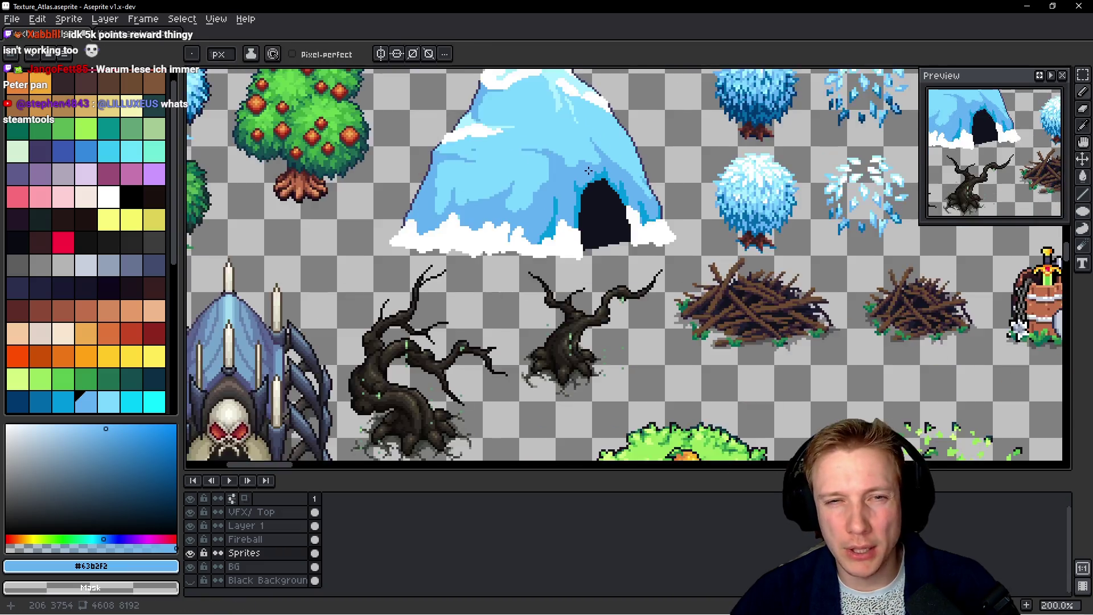
scroll(564, 190, up, 5)
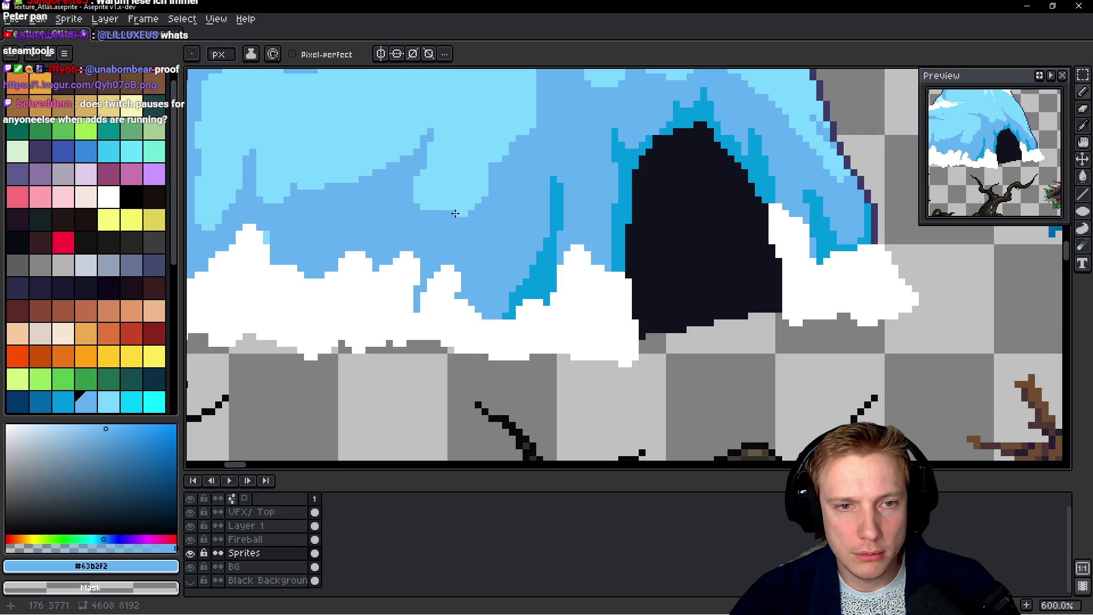
scroll(513, 202, down, 3)
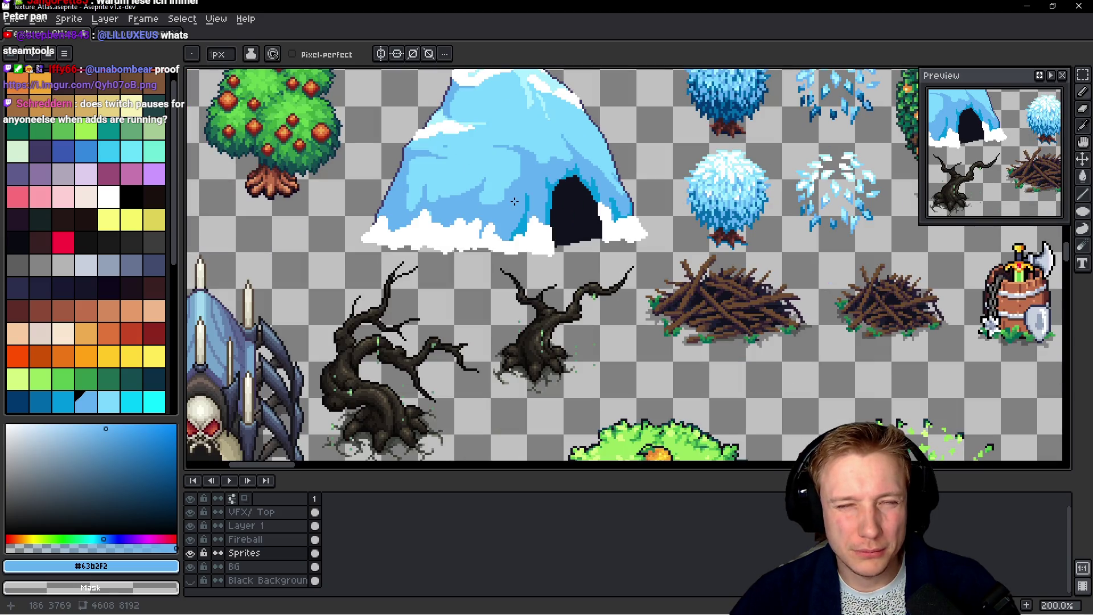
scroll(478, 232, up, 4)
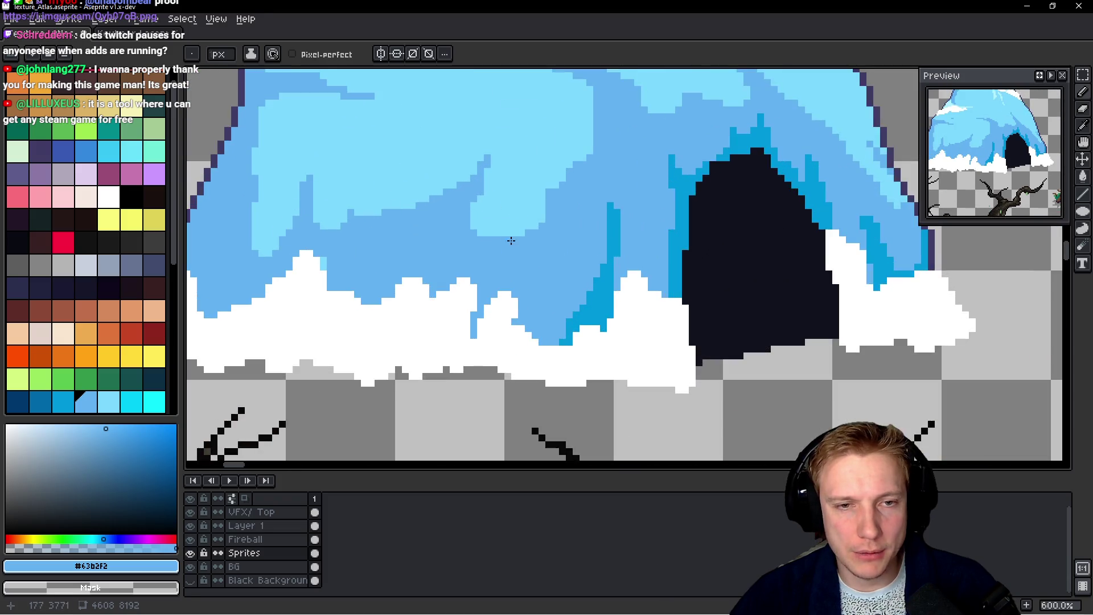
alt+click(479, 232)
mouse_move(510, 239)
mouse_down()
mouse_move(501, 257)
mouse_move(491, 242)
mouse_up()
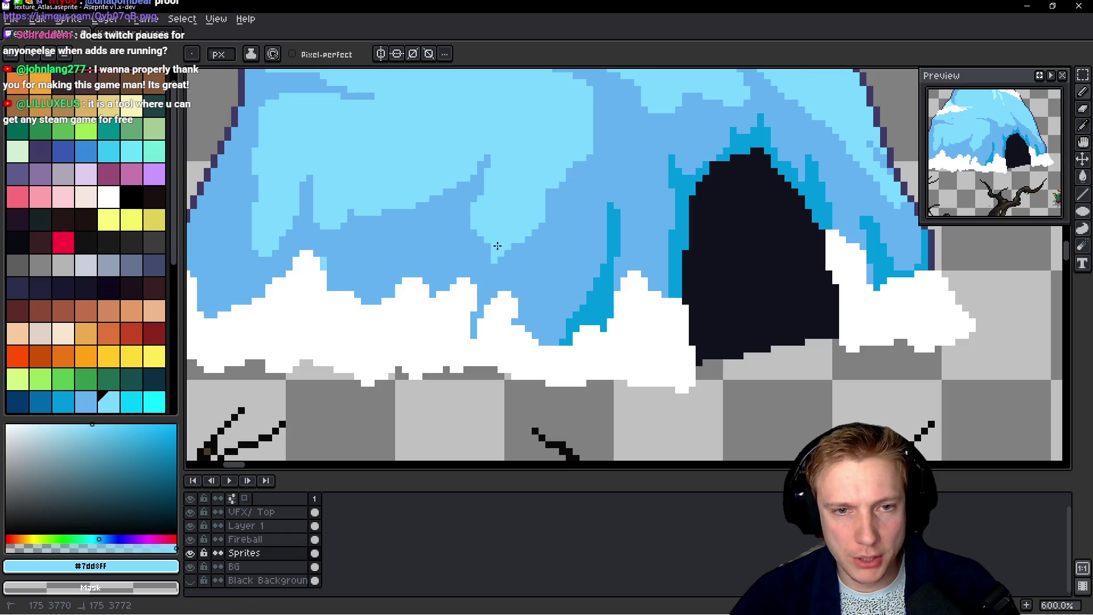
scroll(497, 246, down, 5)
scroll(485, 321, up, 5)
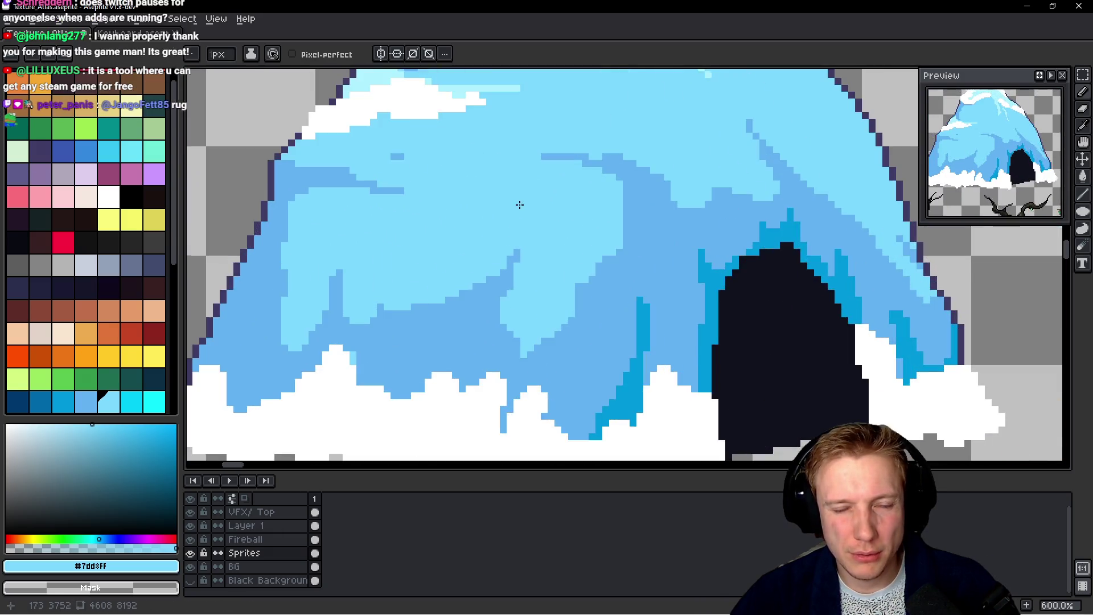
alt+click(484, 320)
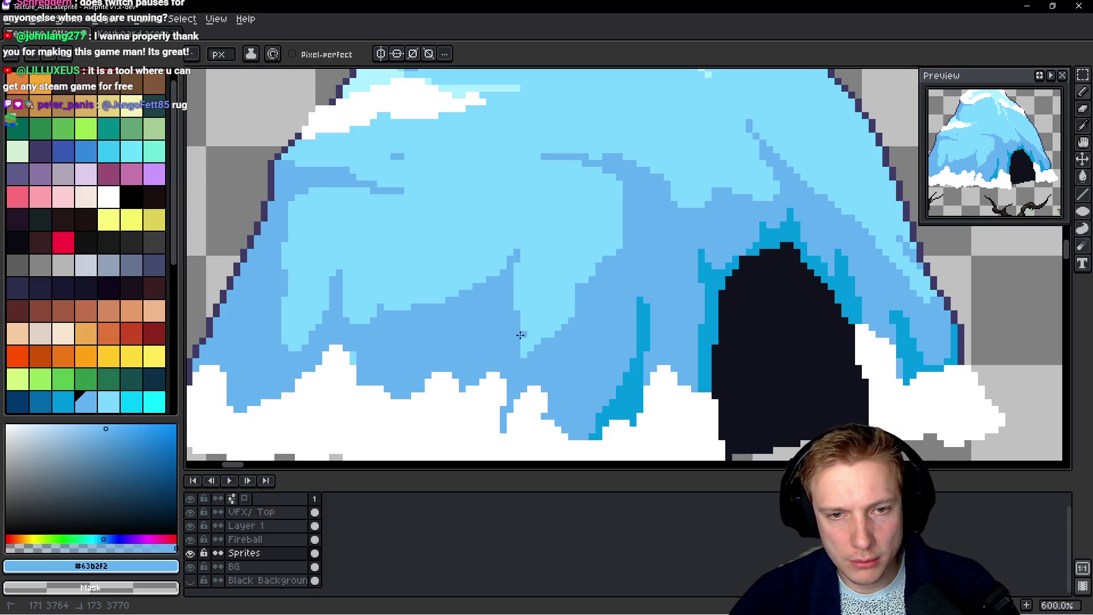
scroll(522, 354, down, 4)
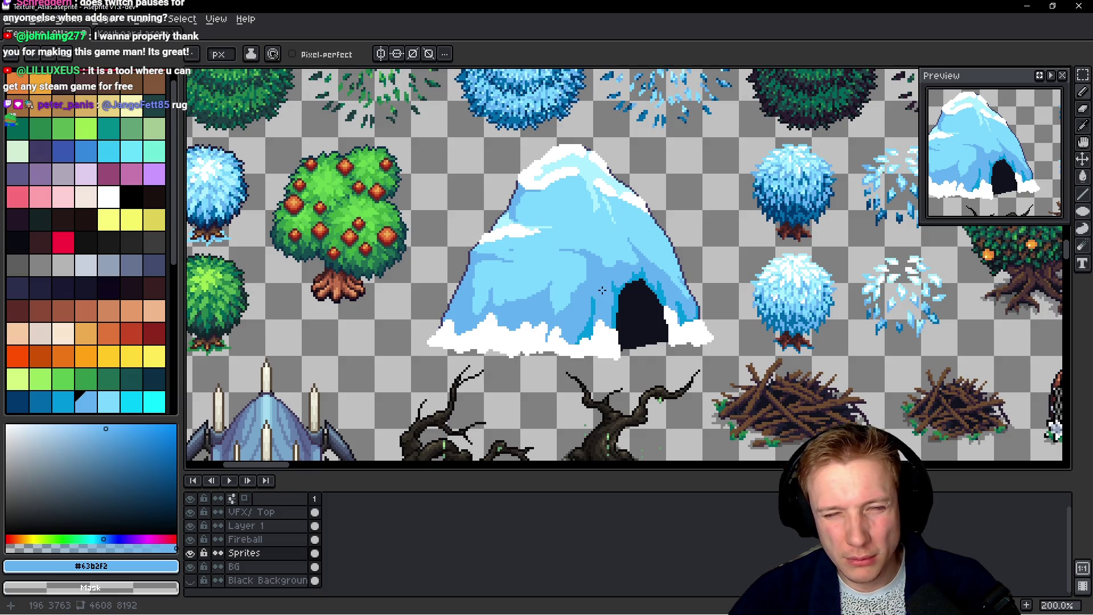
scroll(602, 290, up, 4)
Paint bright cyan vertical streaks down the mountain face and through its middle
alt+click(572, 328)
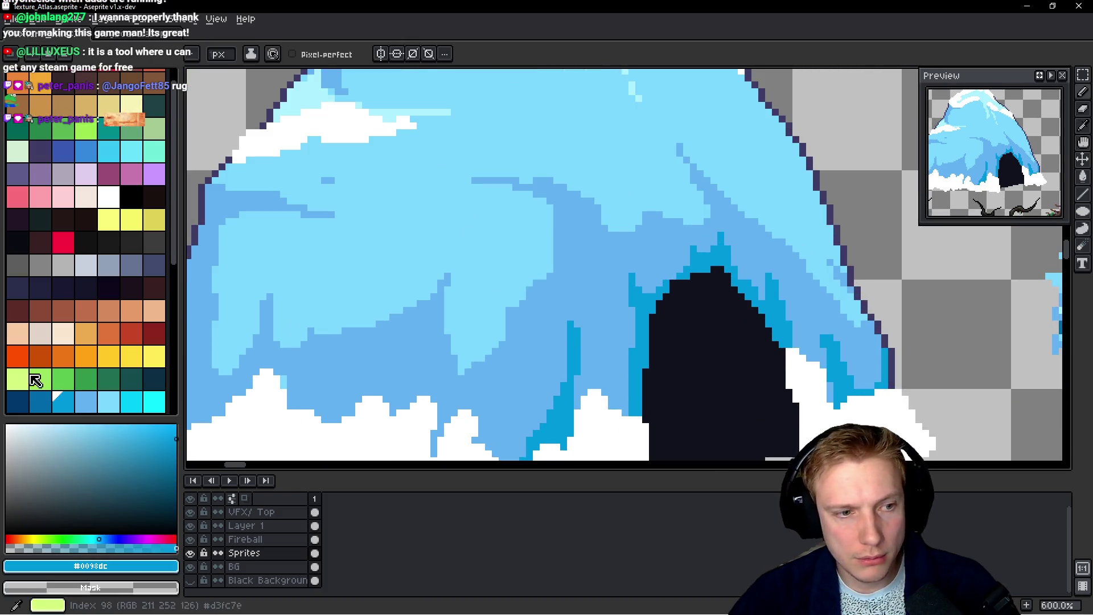
click(85, 401)
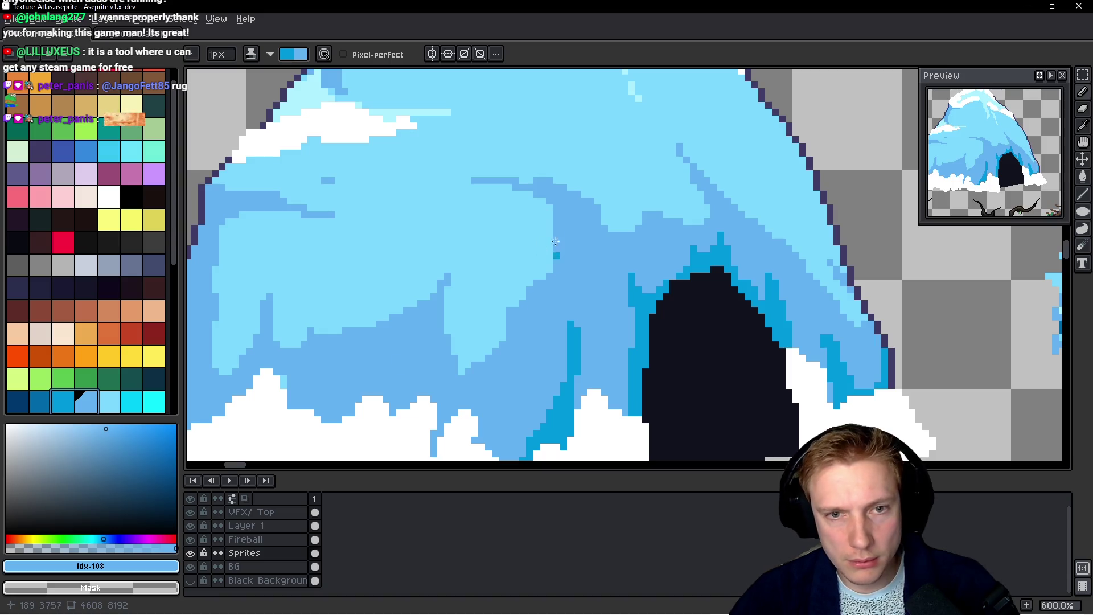
mouse_move(565, 196)
mouse_down()
mouse_move(570, 262)
mouse_move(551, 213)
mouse_move(557, 267)
mouse_move(569, 216)
mouse_move(542, 345)
mouse_move(549, 262)
mouse_move(554, 289)
mouse_move(543, 320)
mouse_move(547, 251)
mouse_up()
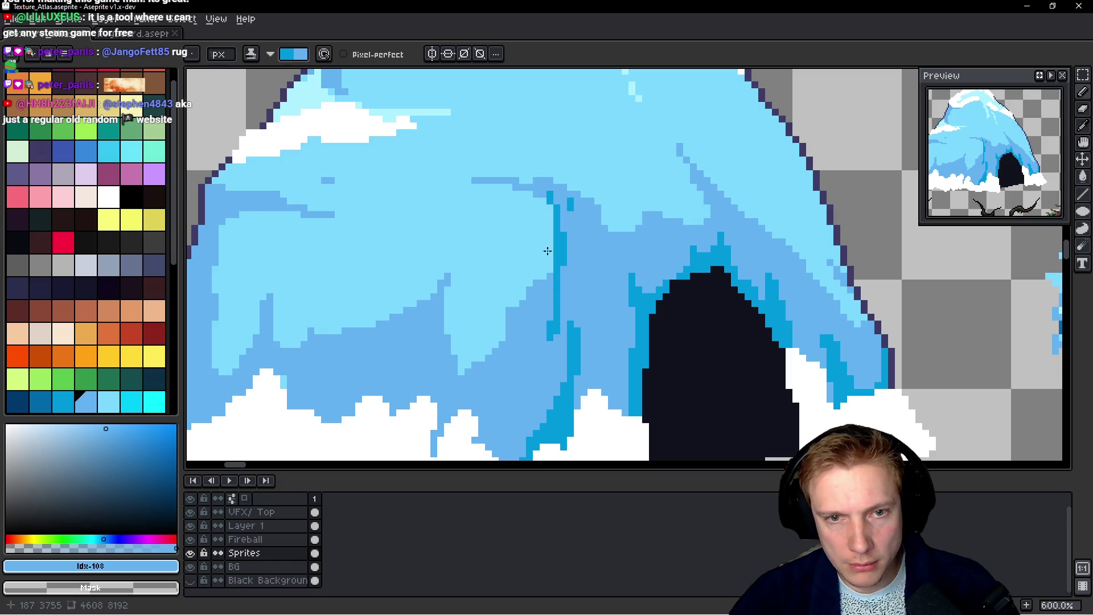
scroll(581, 319, down, 5)
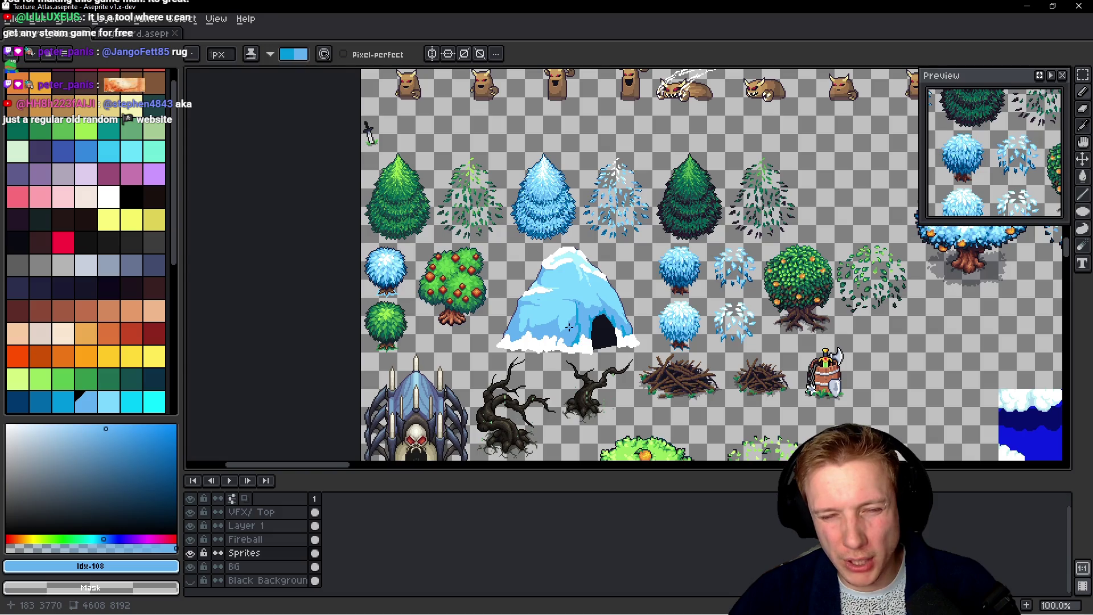
scroll(564, 334, up, 4)
mouse_move(512, 259)
mouse_down()
mouse_move(504, 302)
mouse_move(512, 250)
mouse_up()
mouse_move(507, 308)
mouse_down()
mouse_move(507, 333)
mouse_move(502, 291)
mouse_up()
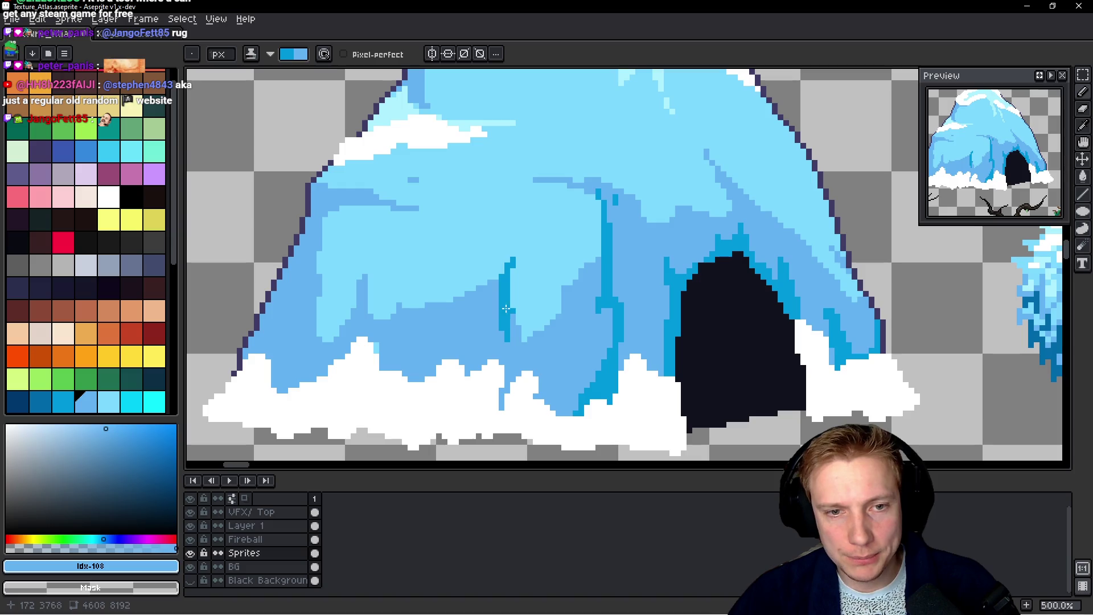
scroll(515, 347, down, 4)
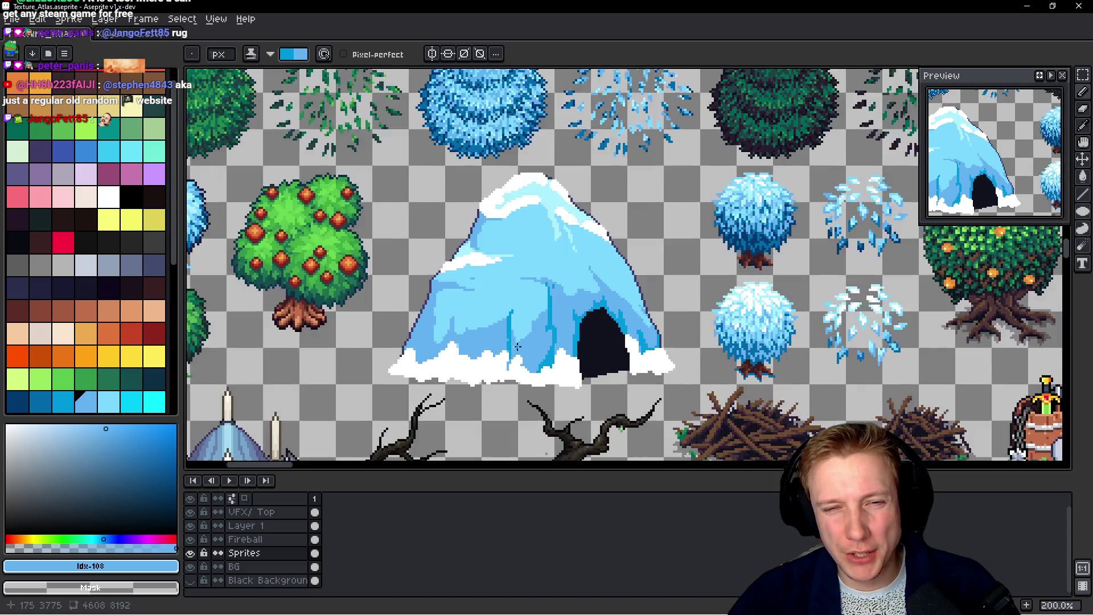
scroll(522, 341, up, 5)
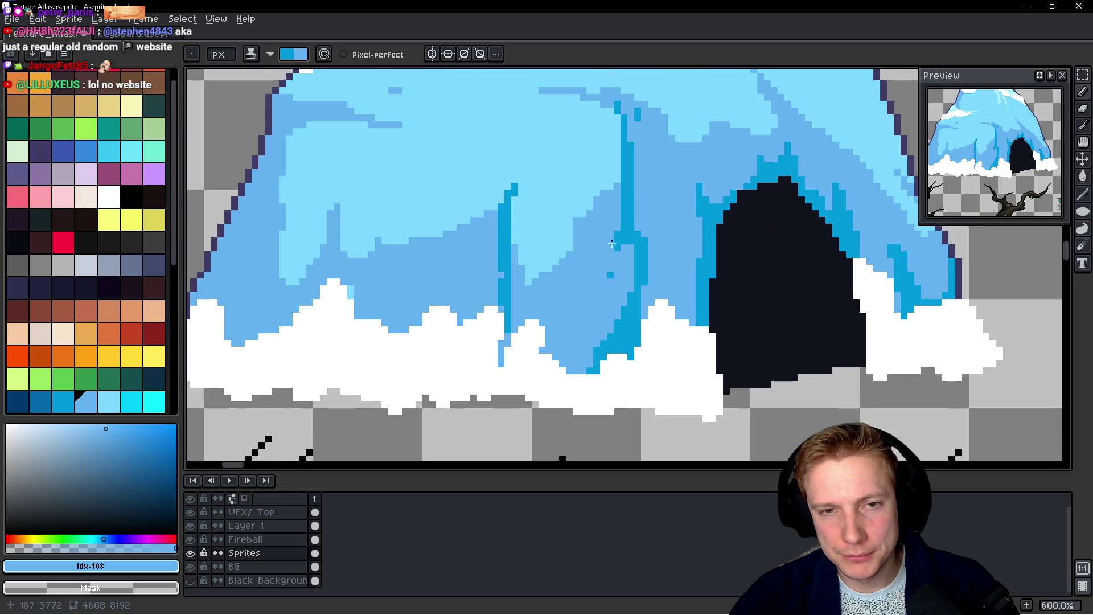
Paint a darker blue band down toward the entrance, repainting stray dark pixels in medium blue
mouse_move(614, 197)
mouse_down()
mouse_move(610, 216)
mouse_move(603, 196)
mouse_move(596, 250)
mouse_move(628, 287)
mouse_move(619, 320)
mouse_up()
click(593, 353)
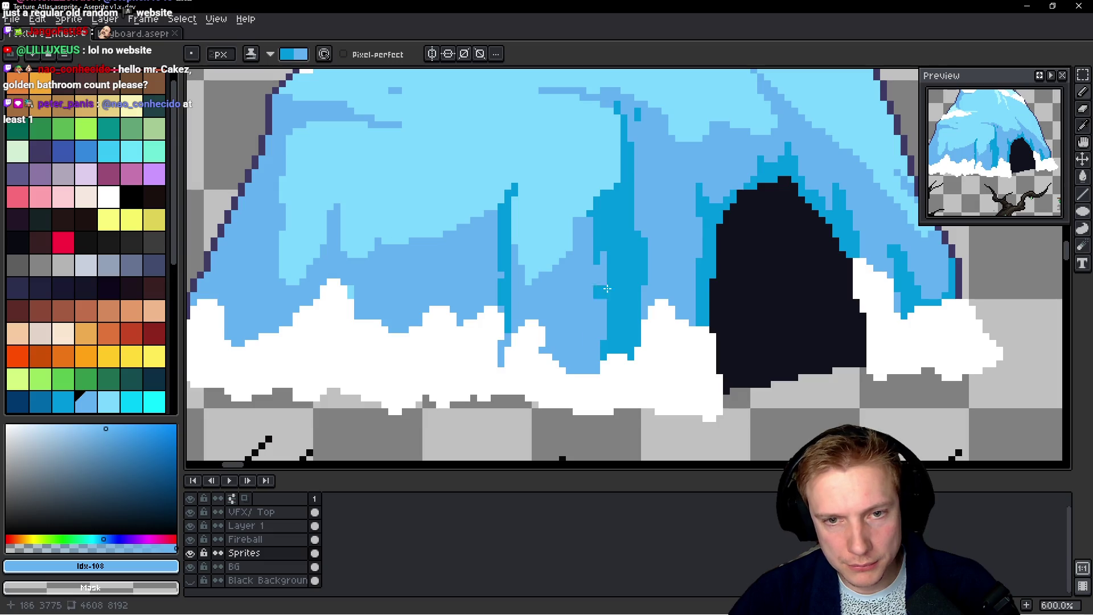
drag(612, 277, 593, 328)
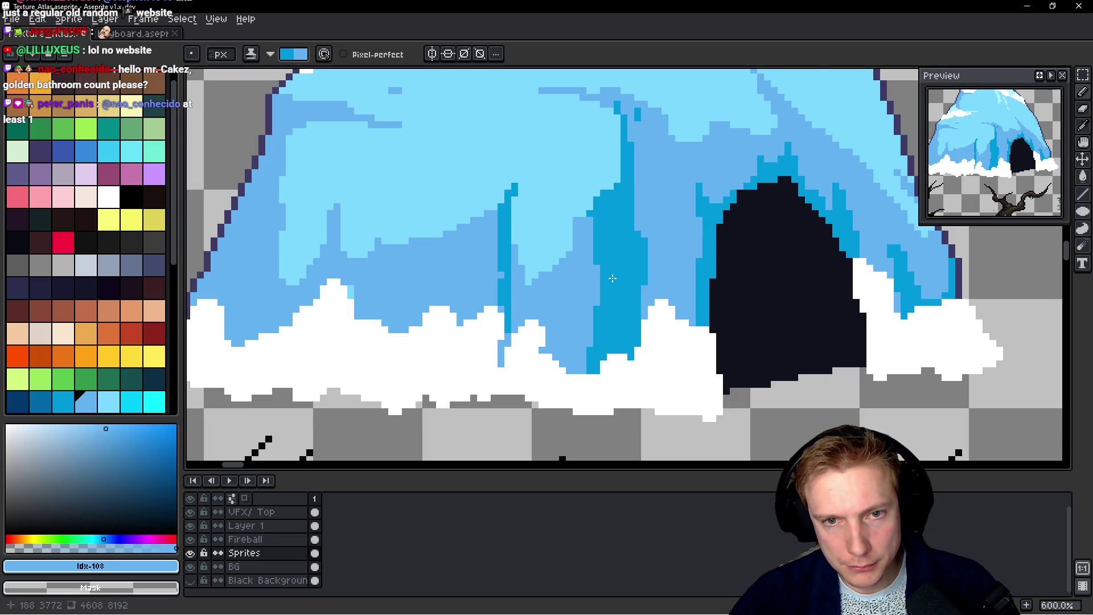
scroll(613, 278, down, 5)
scroll(636, 278, up, 8)
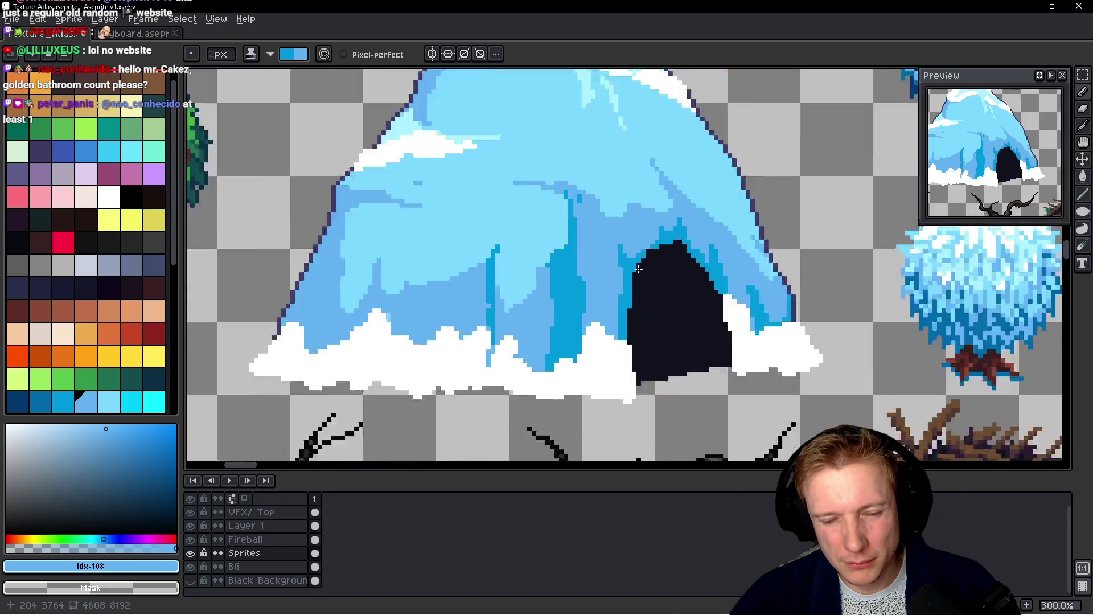
click(621, 239)
mouse_move(622, 239)
mouse_down()
mouse_move(615, 316)
mouse_move(605, 307)
mouse_move(598, 341)
mouse_up()
drag(569, 216, 573, 225)
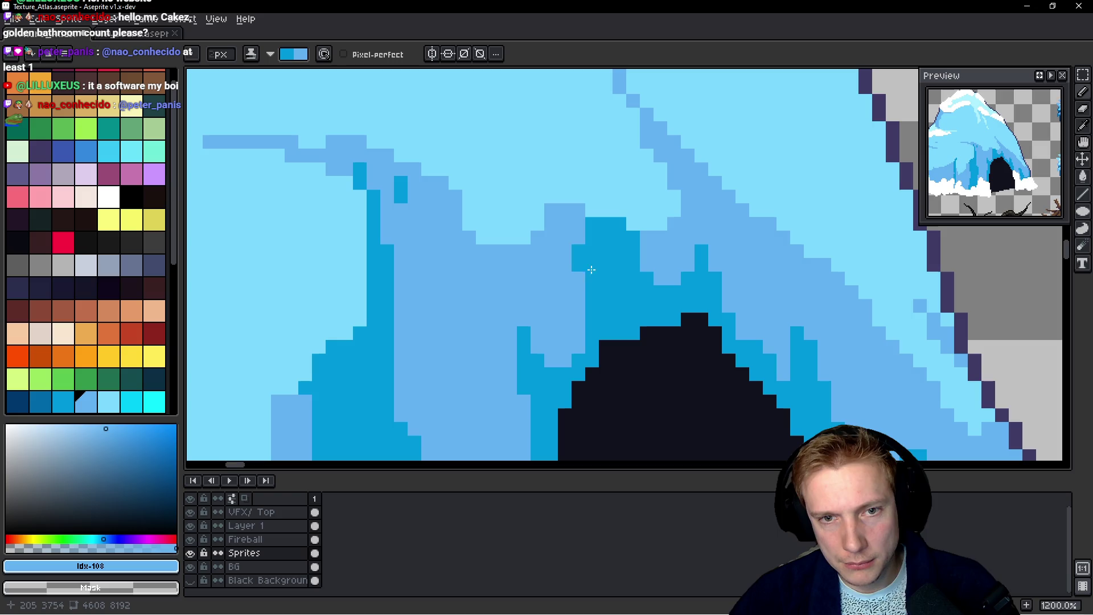
drag(583, 264, 585, 292)
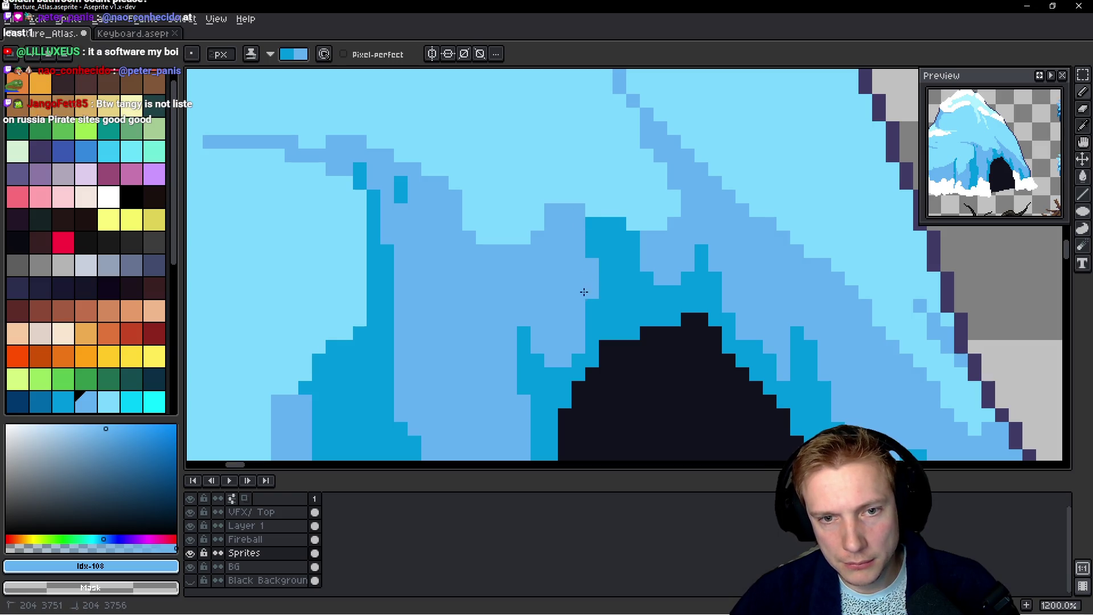
scroll(584, 200, down, 8)
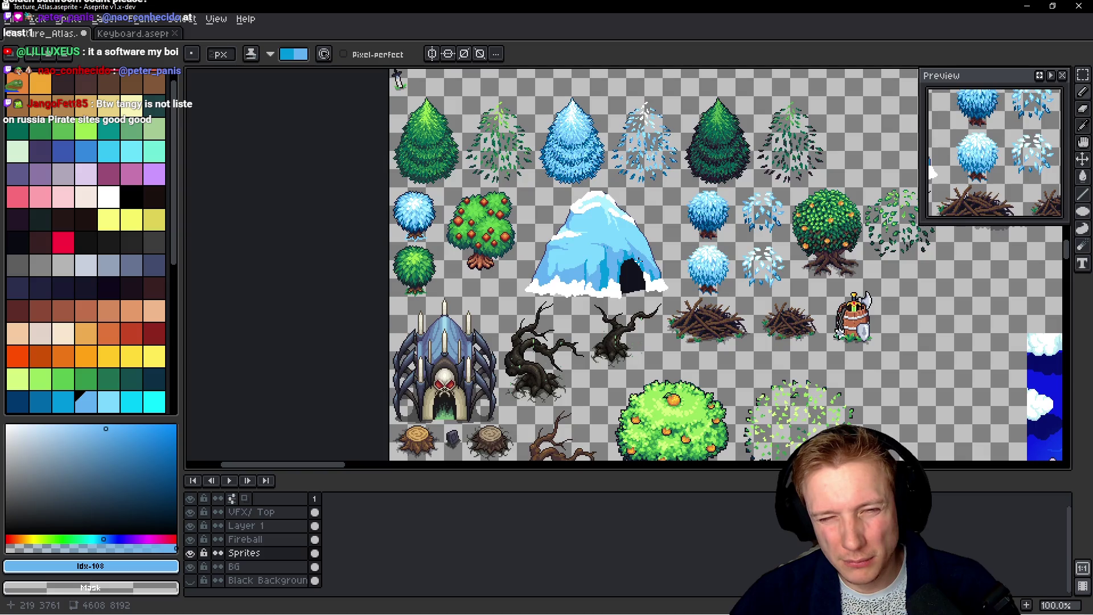
scroll(593, 239, up, 8)
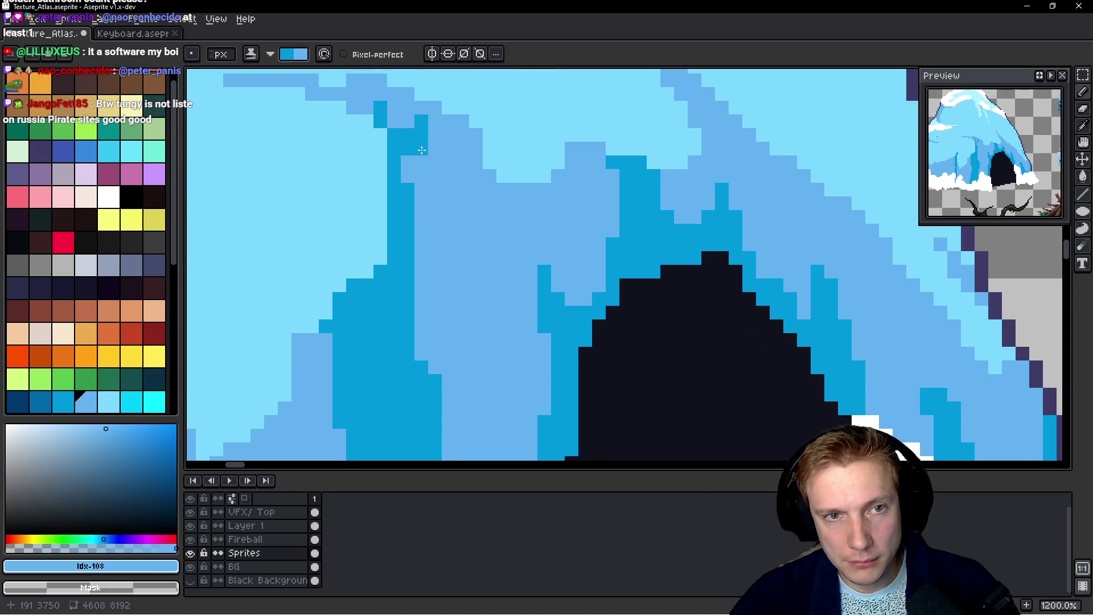
Undo the last stroke and extend a dark blue crease upward on the ice
key(ctrl+z)
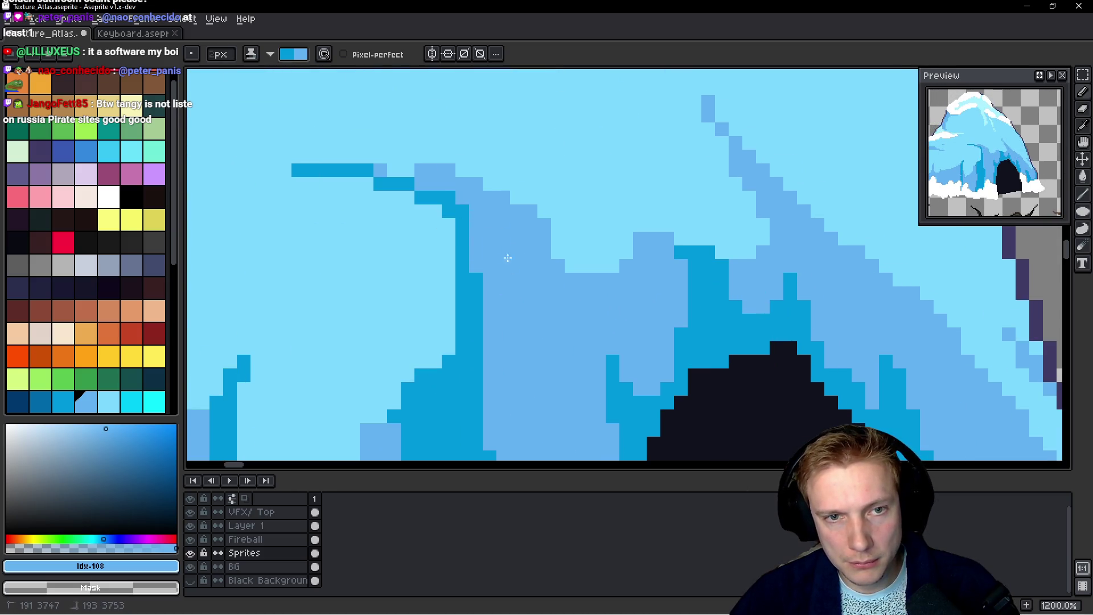
scroll(538, 199, down, 6)
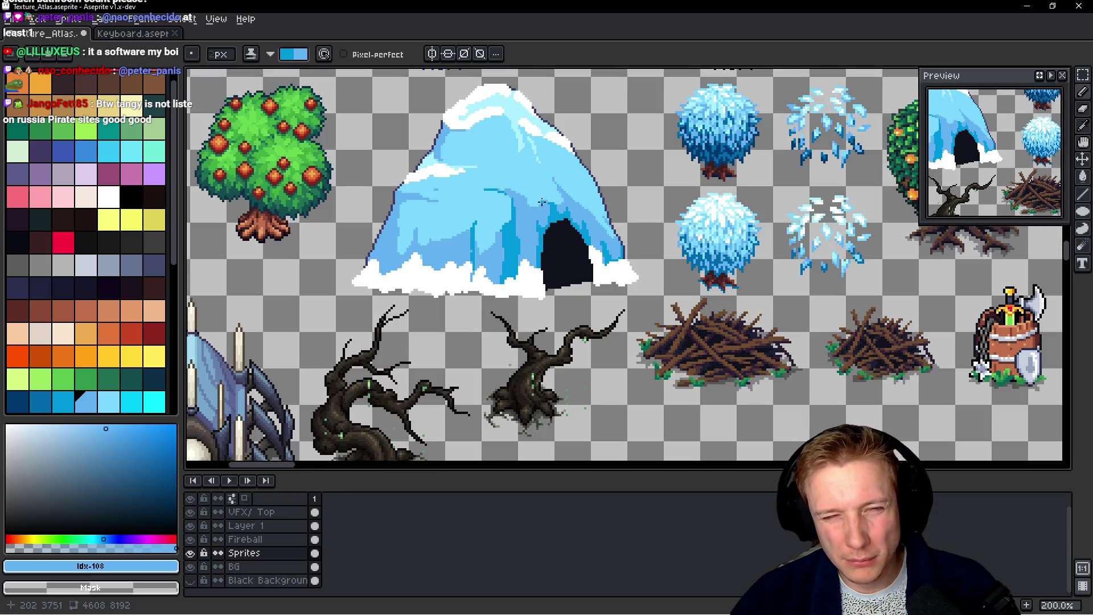
scroll(542, 203, up, 4)
drag(453, 220, 460, 201)
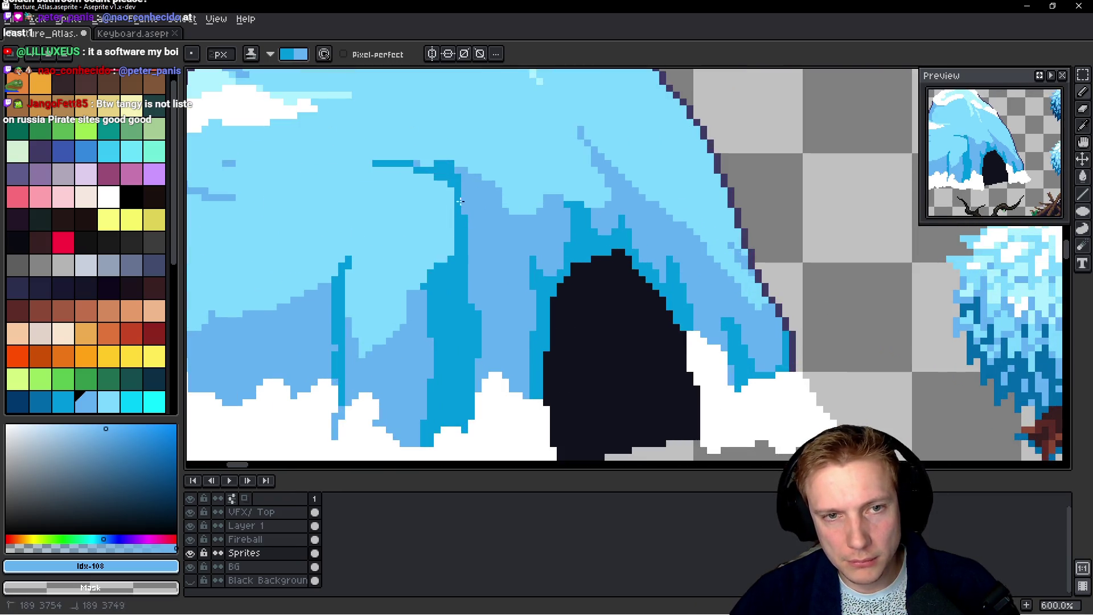
scroll(528, 206, down, 1)
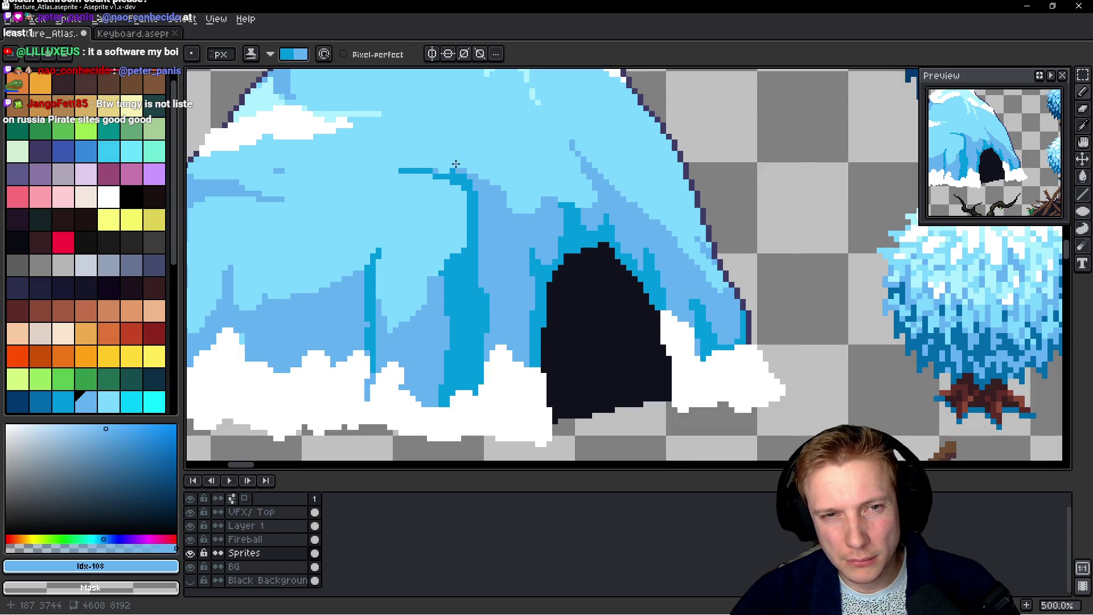
scroll(479, 187, down, 3)
scroll(479, 186, up, 4)
click(492, 210)
Draw a dark blue crease running down to the top of the cave
scroll(501, 342, down, 6)
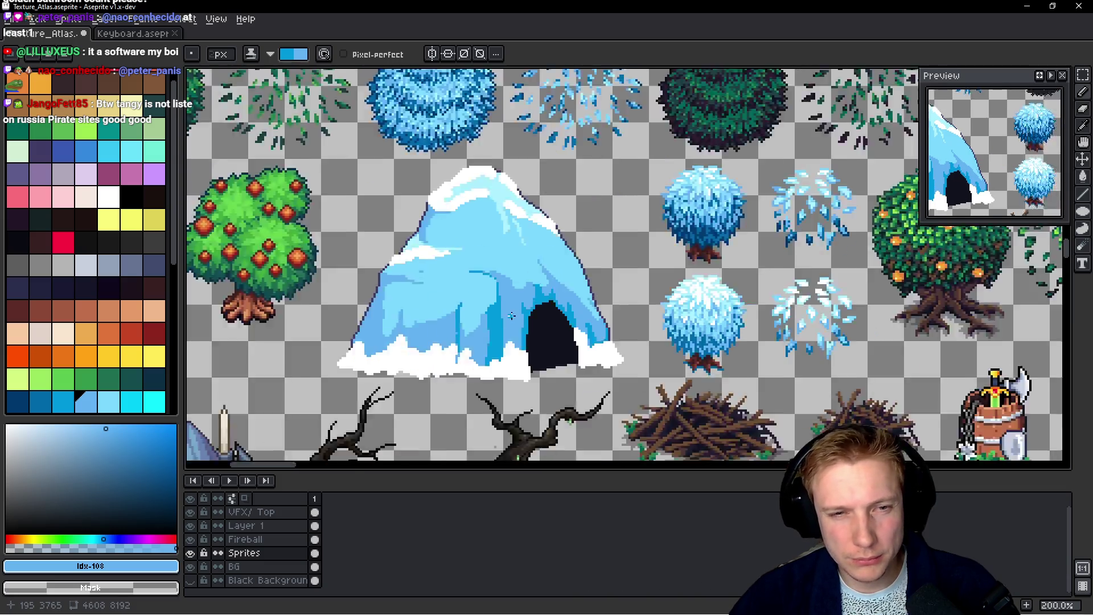
scroll(523, 322, up, 5)
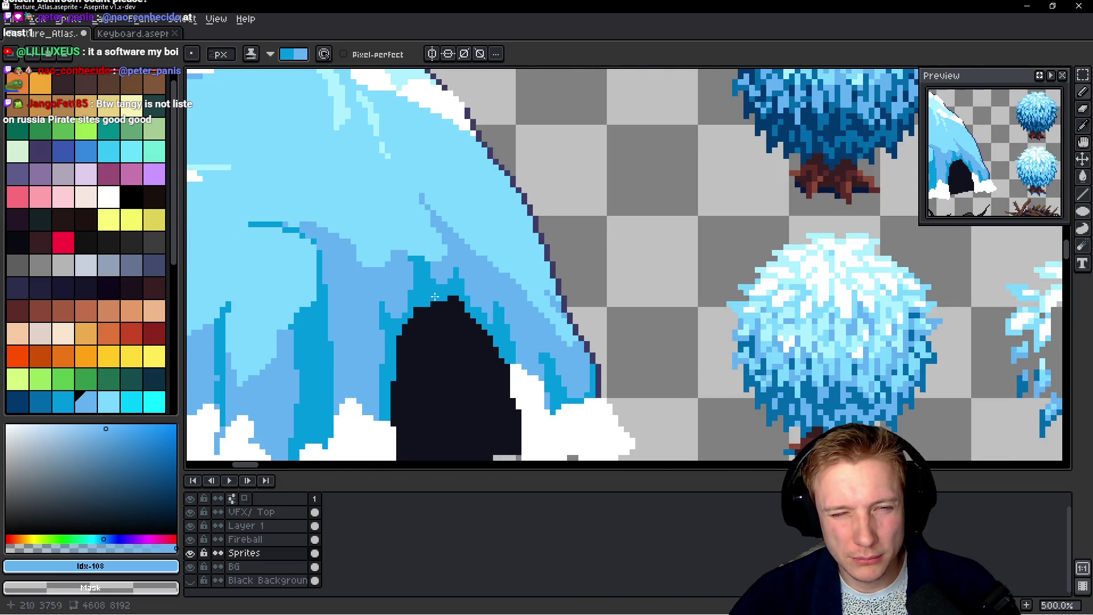
mouse_move(456, 267)
mouse_down()
mouse_move(430, 188)
mouse_move(460, 258)
mouse_up()
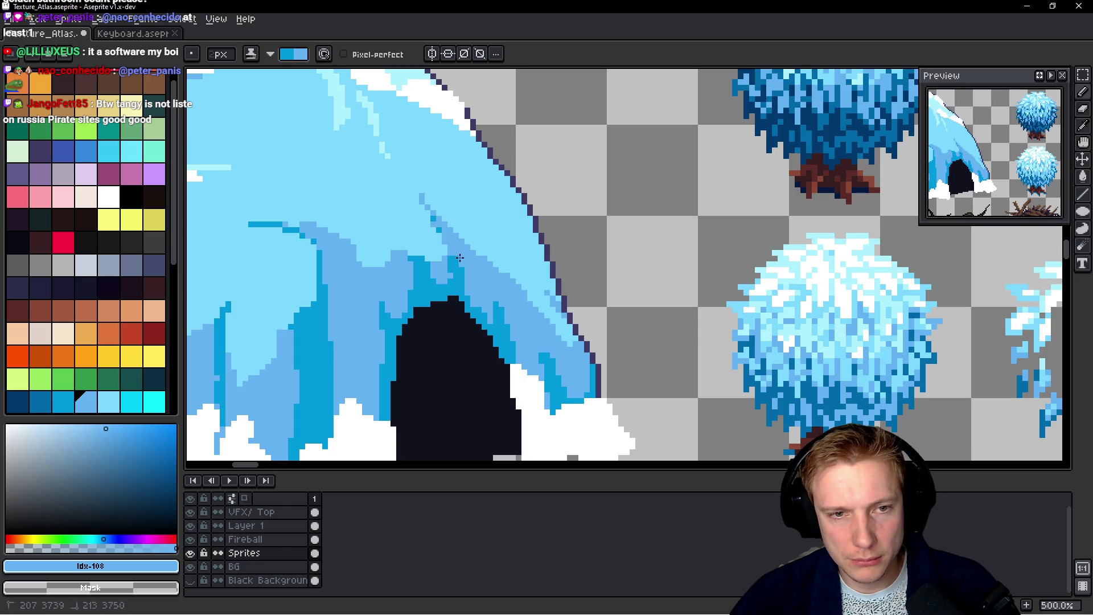
drag(432, 199, 462, 305)
drag(469, 258, 471, 282)
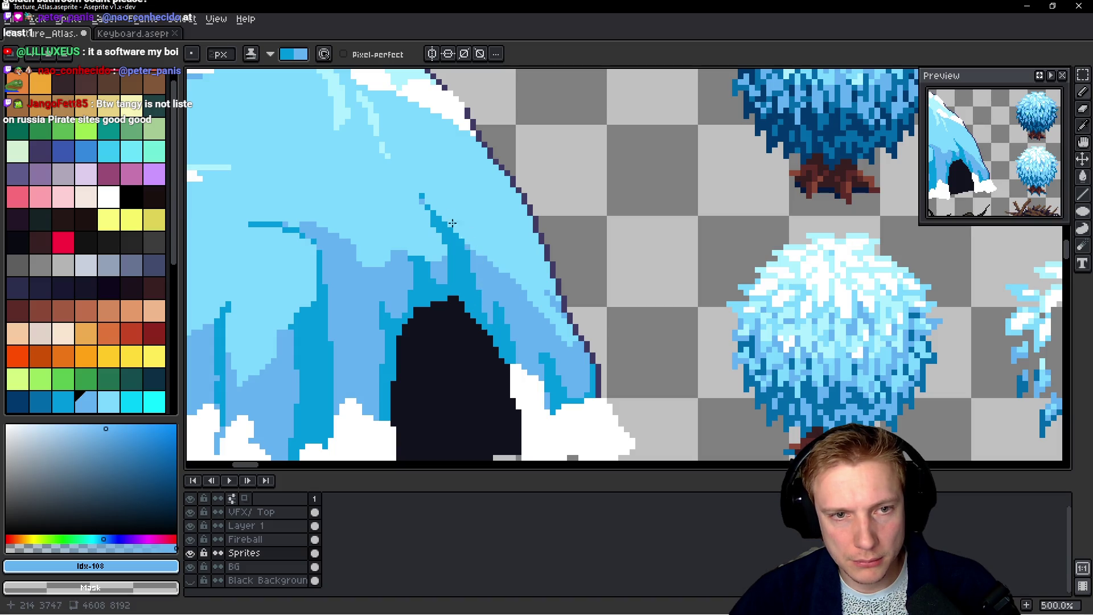
scroll(439, 216, down, 4)
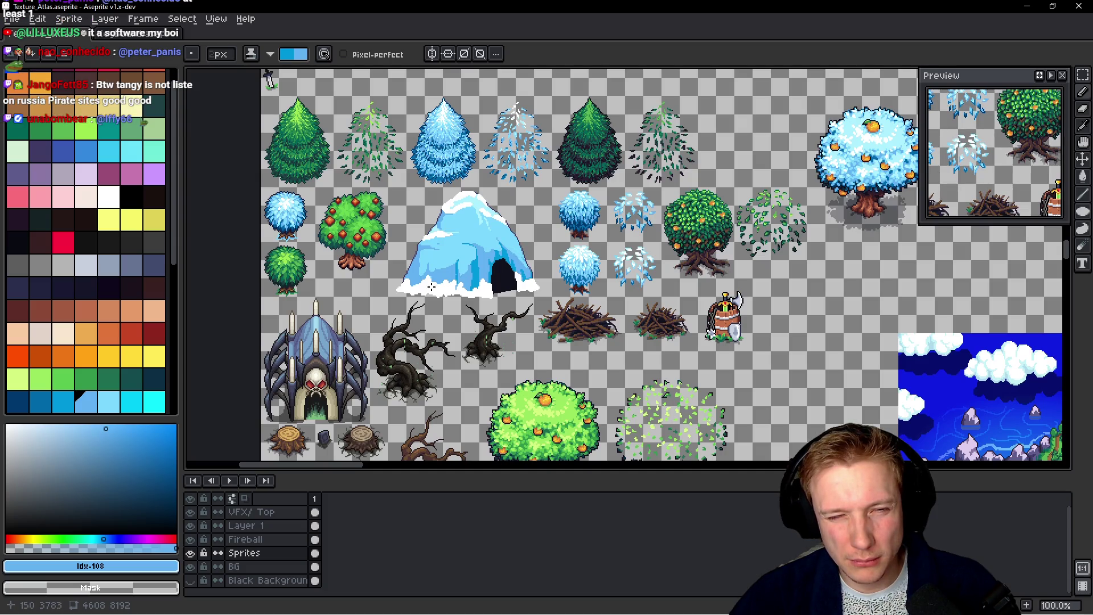
scroll(403, 293, up, 4)
Shade the mountain's left edge in darker blue and soften edge pixels with lighter blue
drag(449, 154, 539, 160)
mouse_move(464, 164)
mouse_down()
mouse_move(433, 212)
mouse_move(411, 331)
mouse_move(423, 172)
mouse_up()
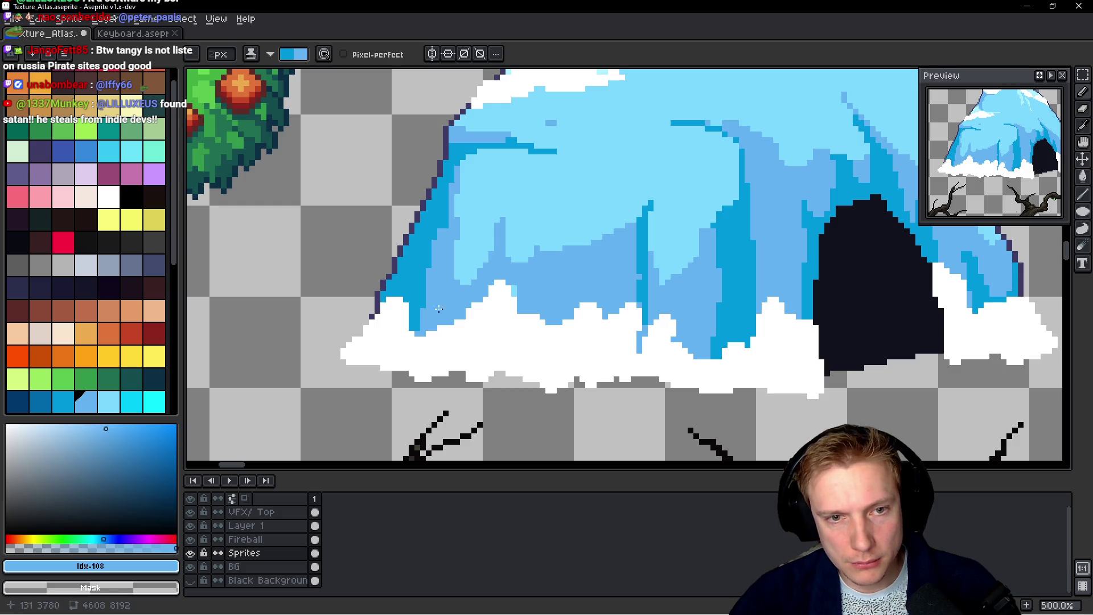
scroll(535, 293, down, 4)
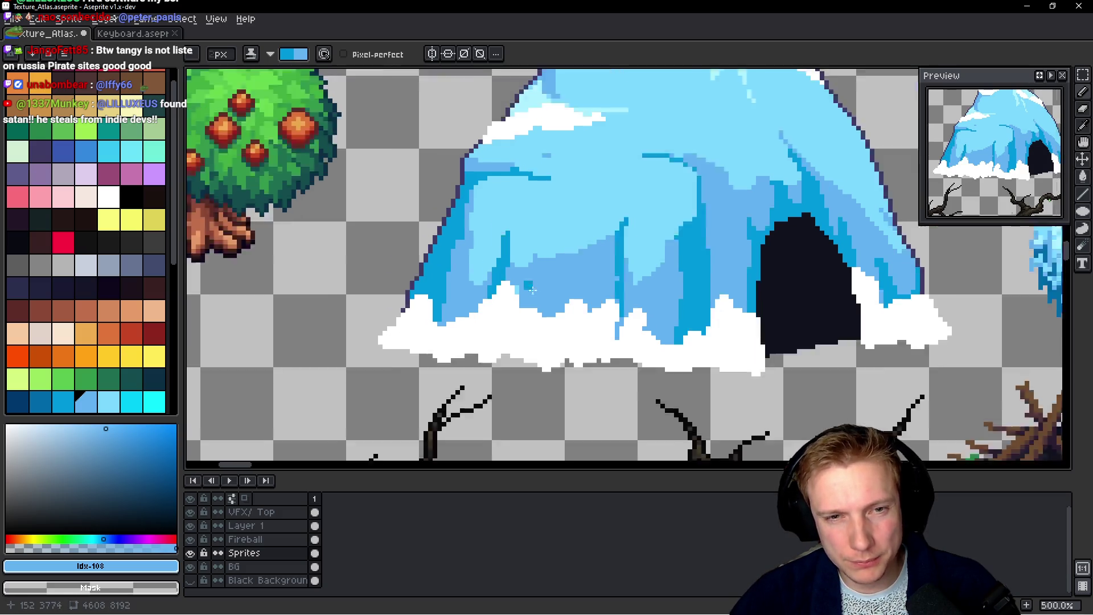
scroll(535, 293, up, 4)
mouse_move(488, 248)
mouse_down()
mouse_move(481, 284)
mouse_move(503, 280)
mouse_up()
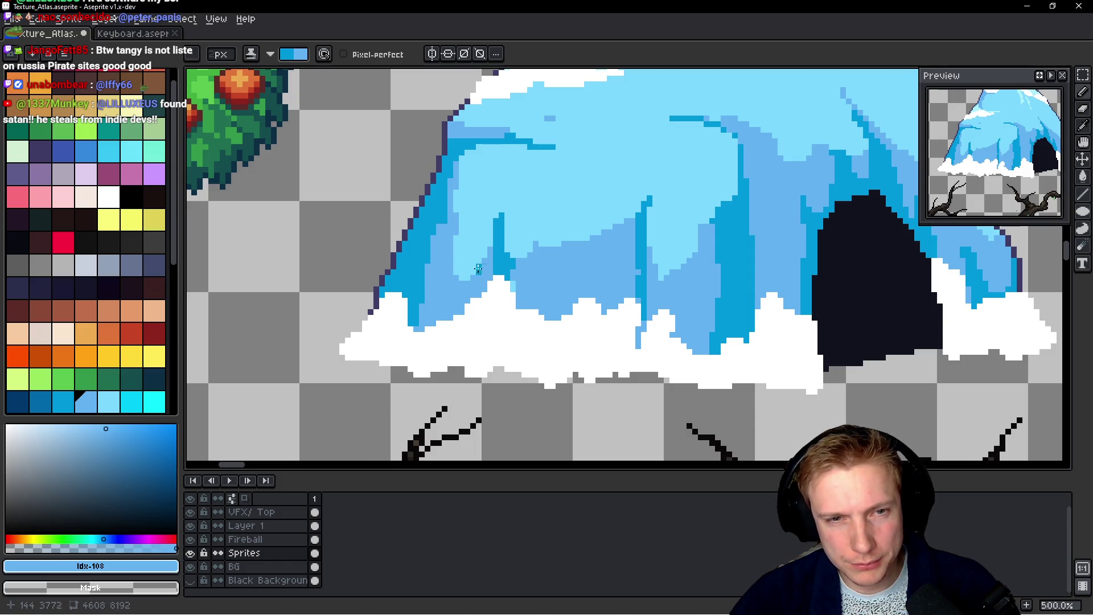
Shade down the left side of the ice and lighten a strip along the left outline
scroll(477, 263, down, 4)
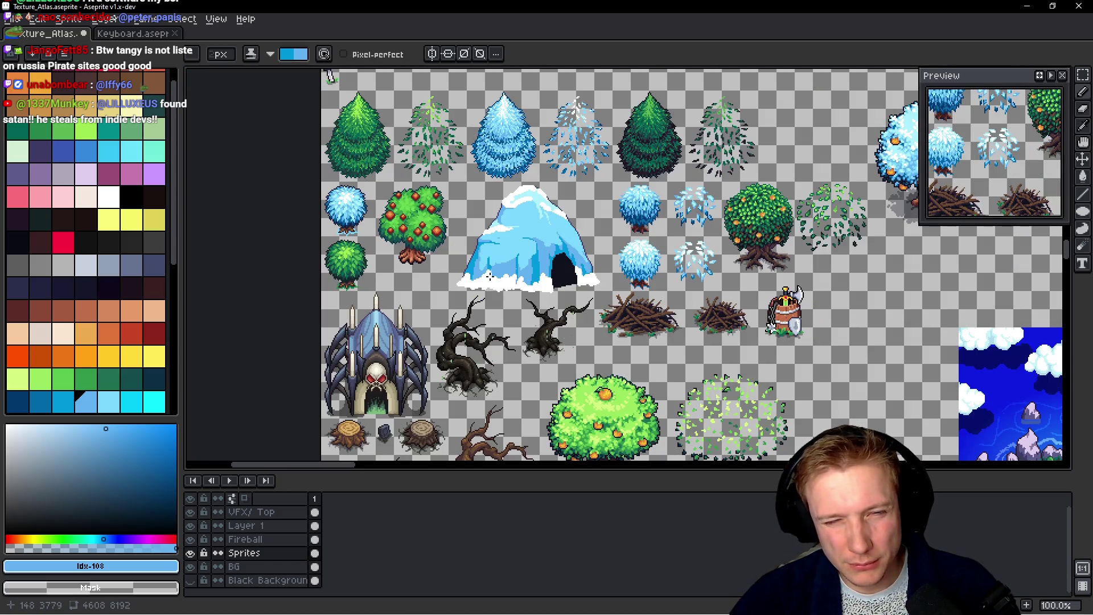
scroll(489, 276, up, 4)
mouse_move(449, 165)
mouse_down()
mouse_move(424, 239)
mouse_move(437, 225)
mouse_move(436, 241)
mouse_up()
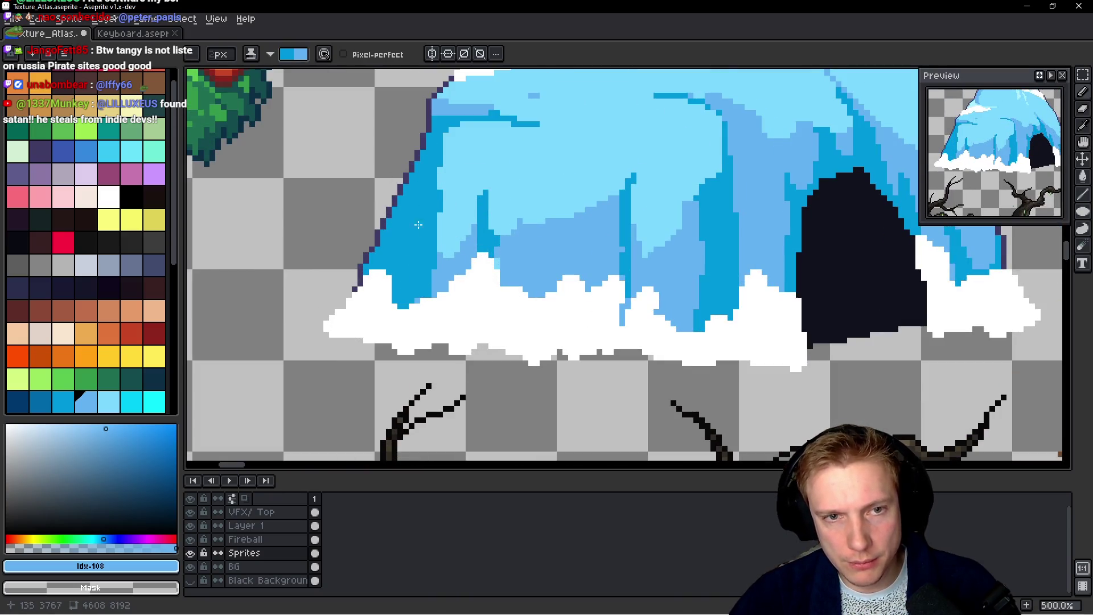
scroll(418, 225, down, 5)
scroll(472, 253, up, 4)
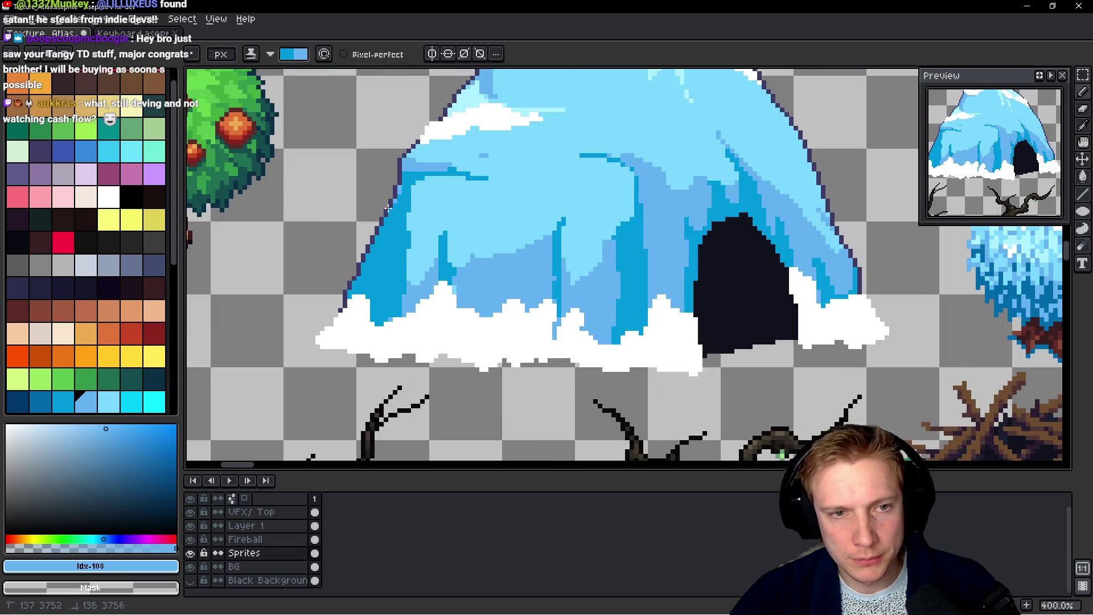
drag(370, 255, 376, 291)
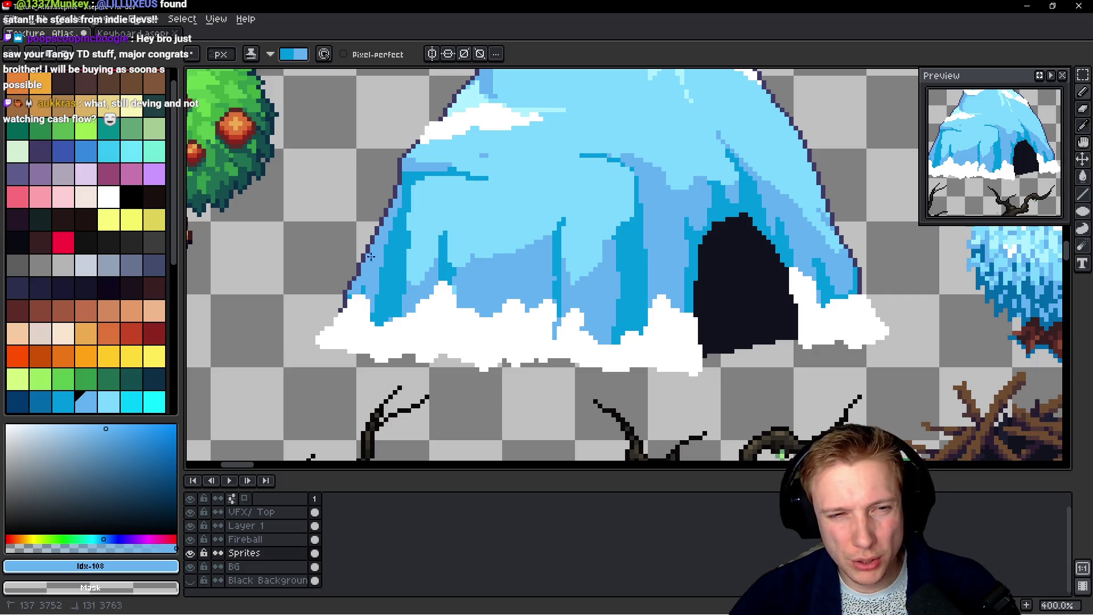
scroll(368, 268, down, 4)
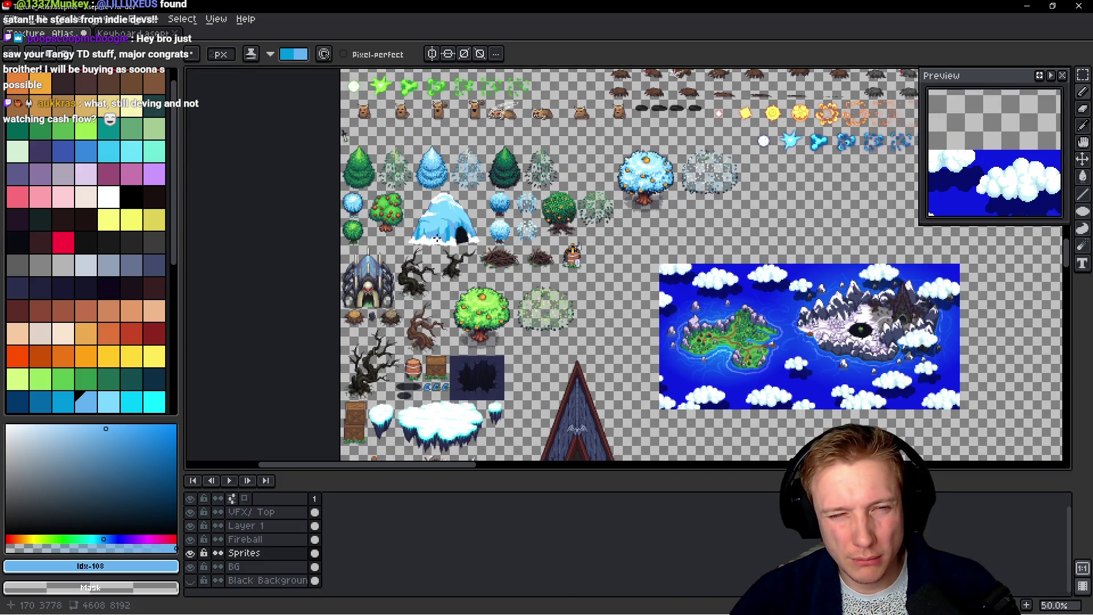
scroll(437, 245, up, 2)
scroll(447, 166, down, 2)
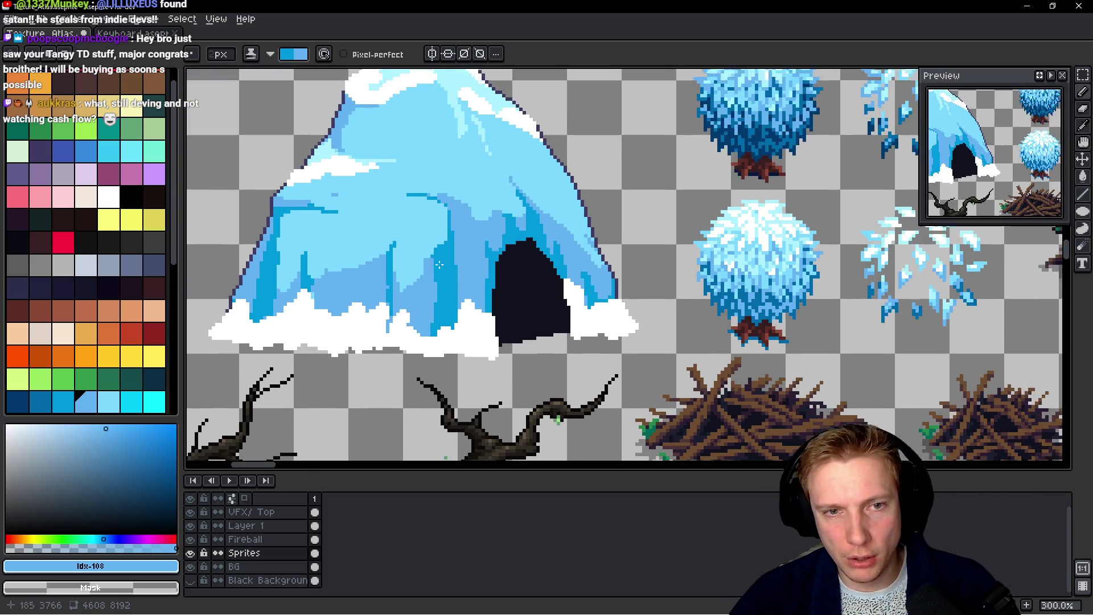
scroll(422, 245, up, 4)
Paint three dark blue vertical streaks on the lower ice
drag(422, 245, 417, 347)
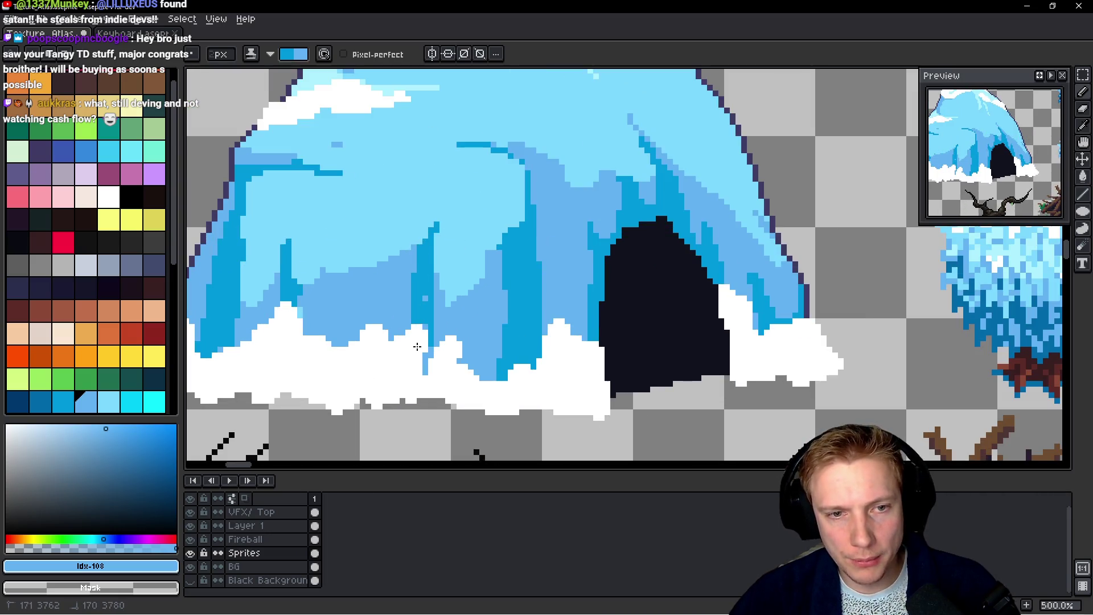
drag(438, 269, 440, 346)
key(ctrl+z)
key(ctrl+y)
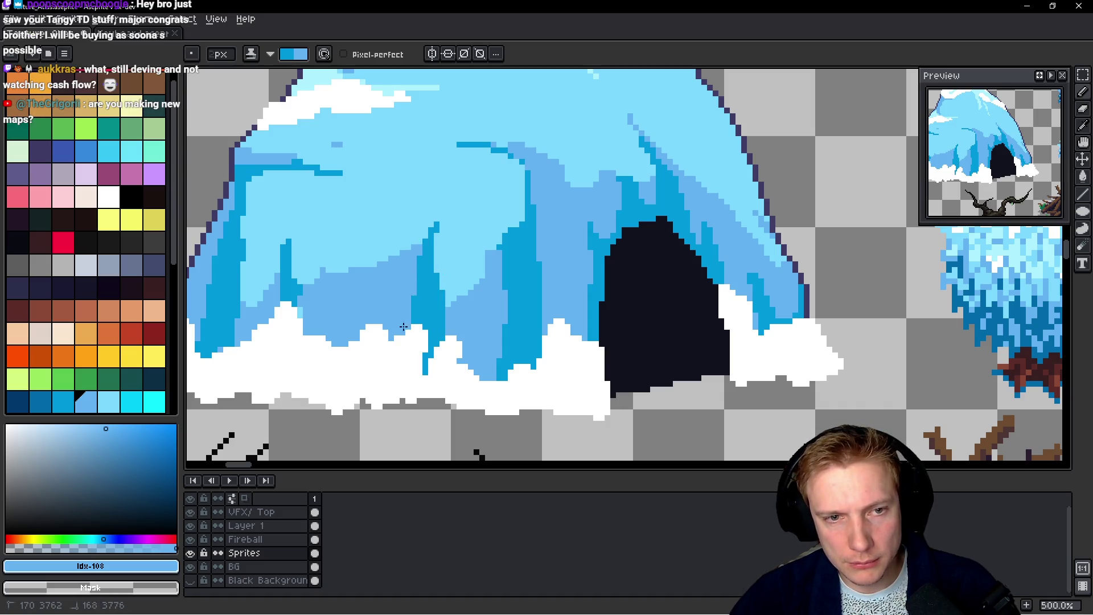
mouse_move(361, 262)
mouse_down()
mouse_move(336, 339)
mouse_move(340, 326)
mouse_up()
scroll(369, 283, down, 5)
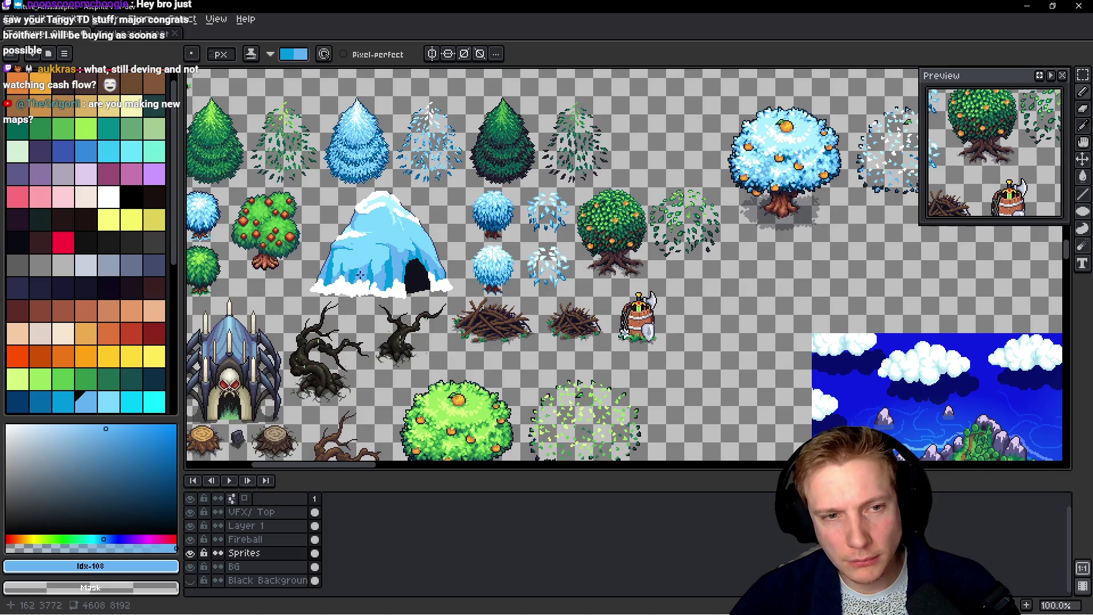
scroll(380, 285, up, 2)
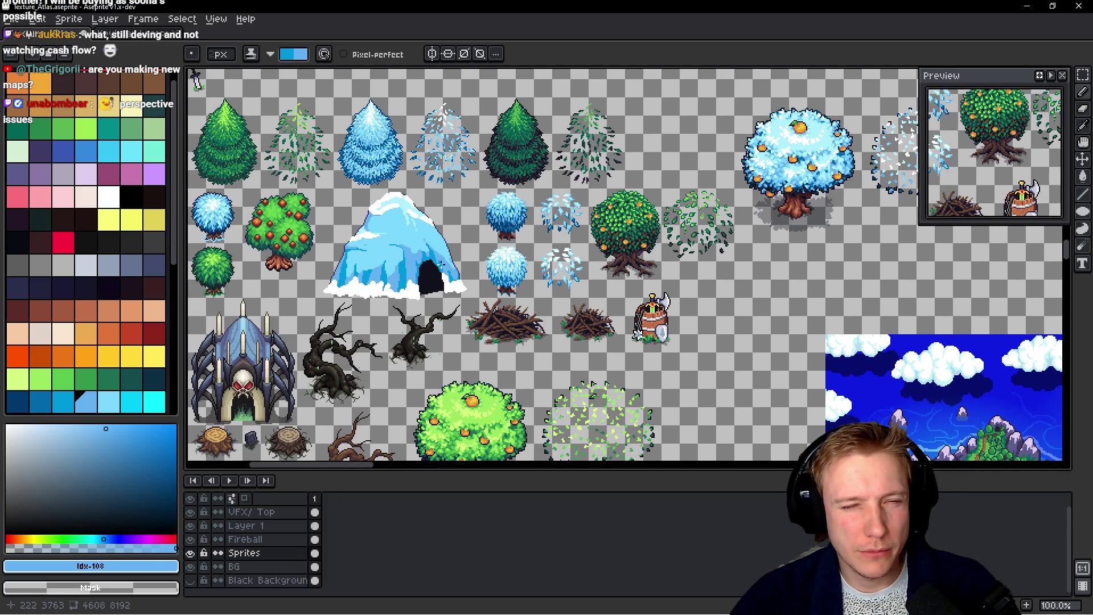
scroll(462, 271, up, 4)
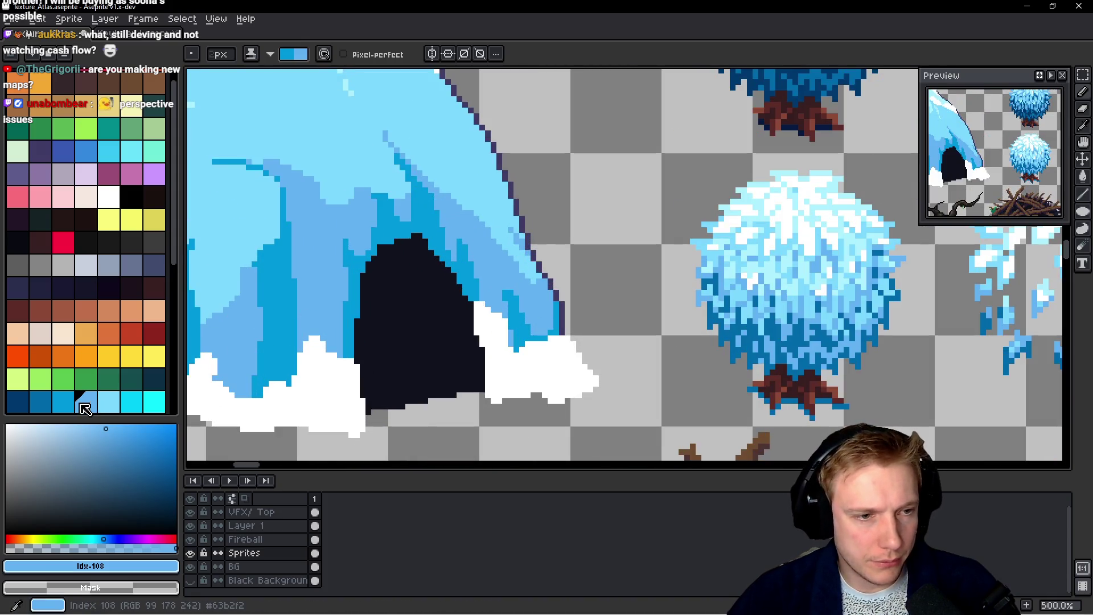
click(69, 406)
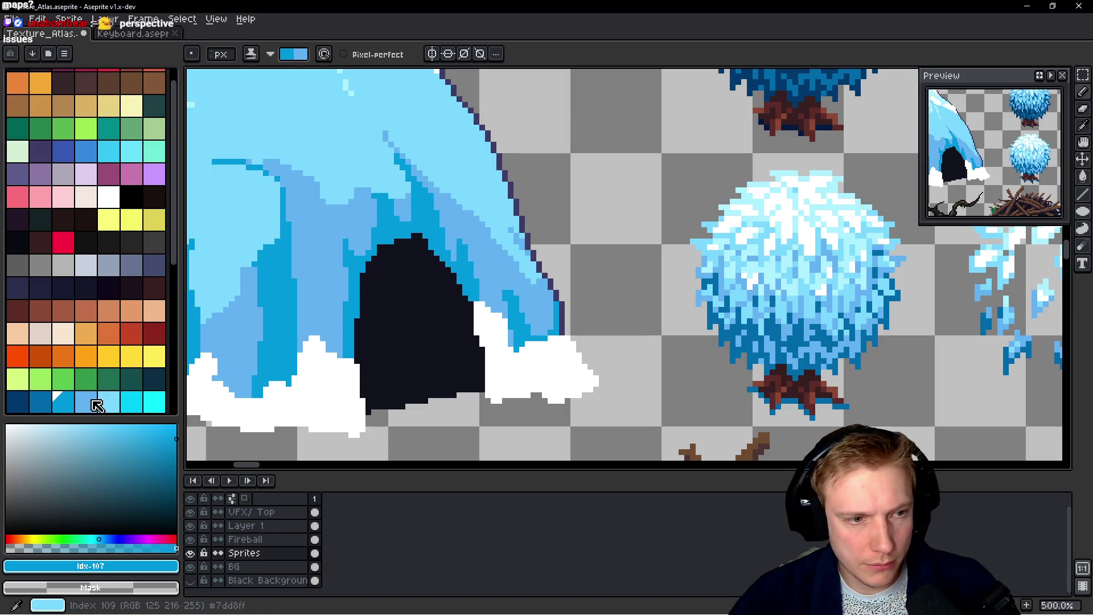
Paint an even darker blue along the cave's top edge and left inner edge
key(bracketleft)
mouse_move(385, 231)
mouse_down()
mouse_move(421, 242)
mouse_move(419, 210)
mouse_move(406, 228)
mouse_move(433, 222)
mouse_move(390, 259)
mouse_up()
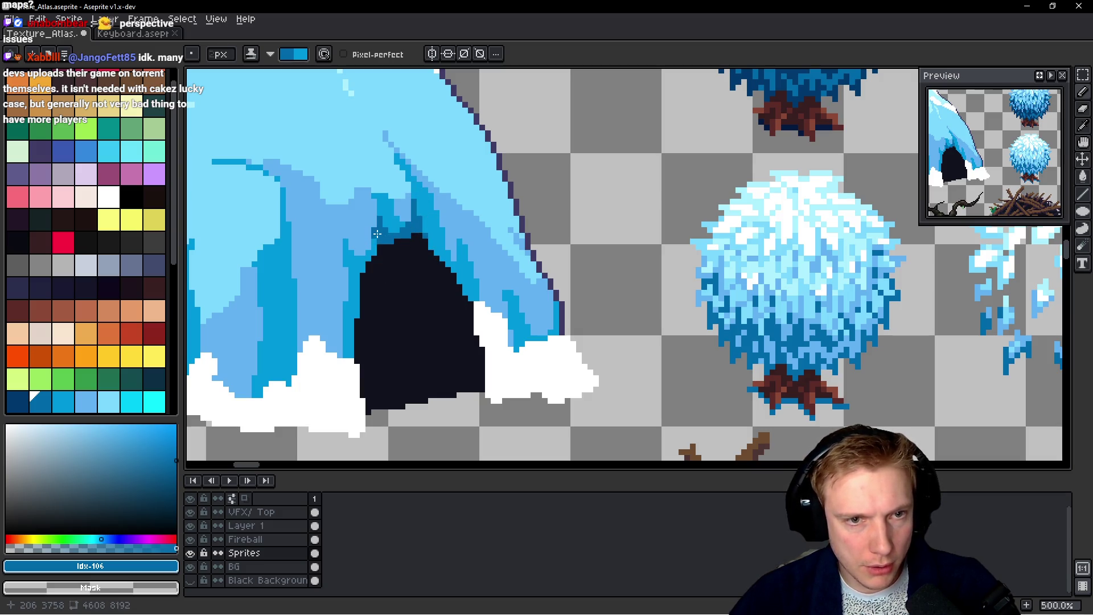
drag(393, 298, 419, 303)
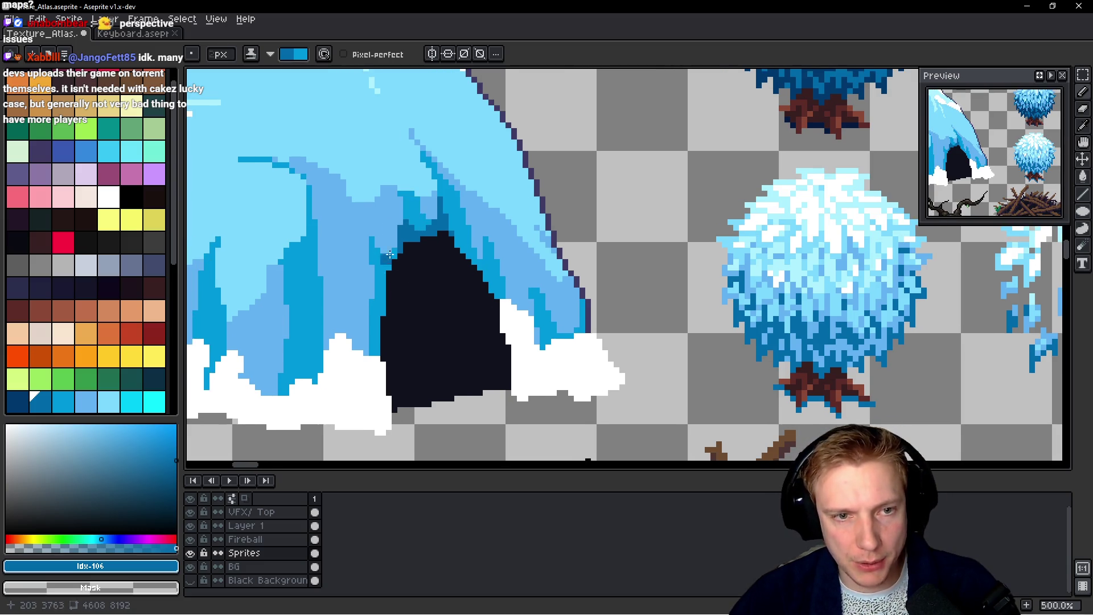
mouse_move(389, 255)
mouse_down()
mouse_move(375, 296)
mouse_move(369, 254)
mouse_move(378, 261)
mouse_up()
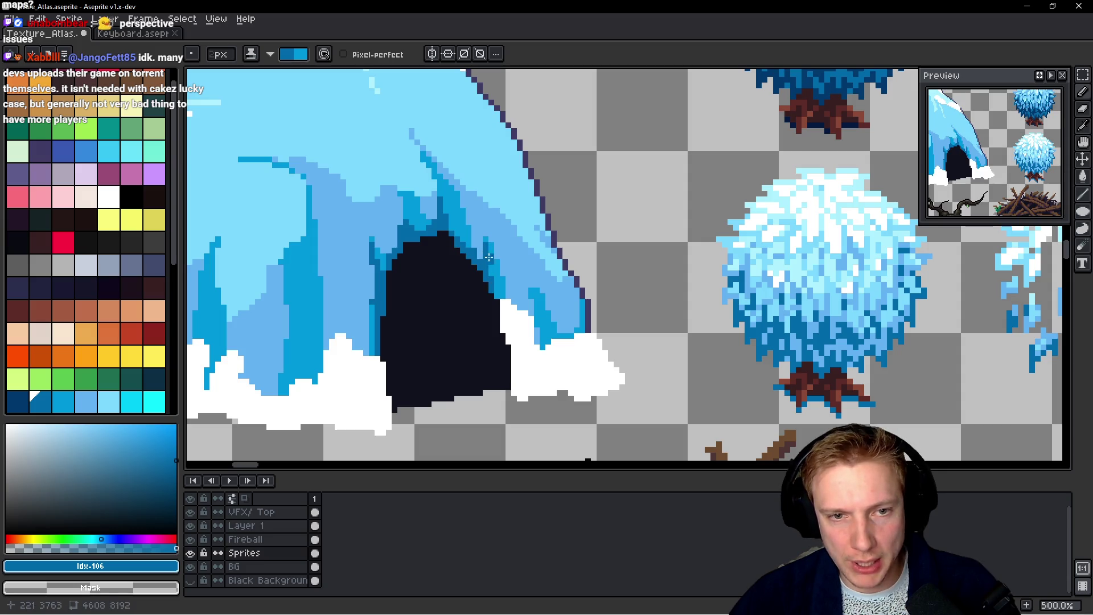
scroll(466, 254, down, 5)
scroll(491, 286, up, 5)
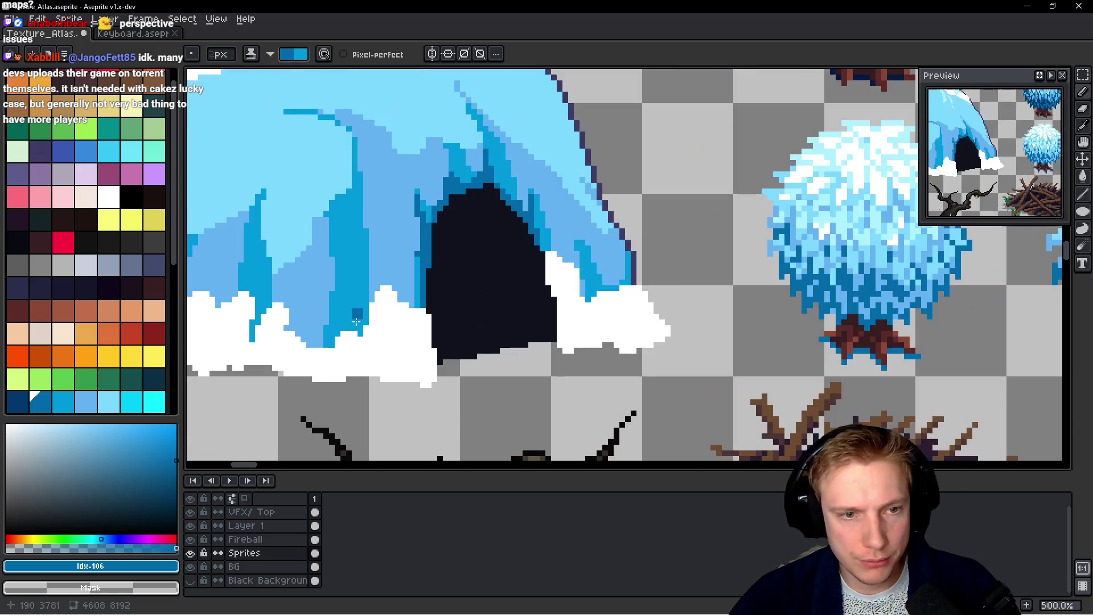
Add dark-blue vertical shading strokes on the cave's left side and lower part
drag(359, 274, 363, 325)
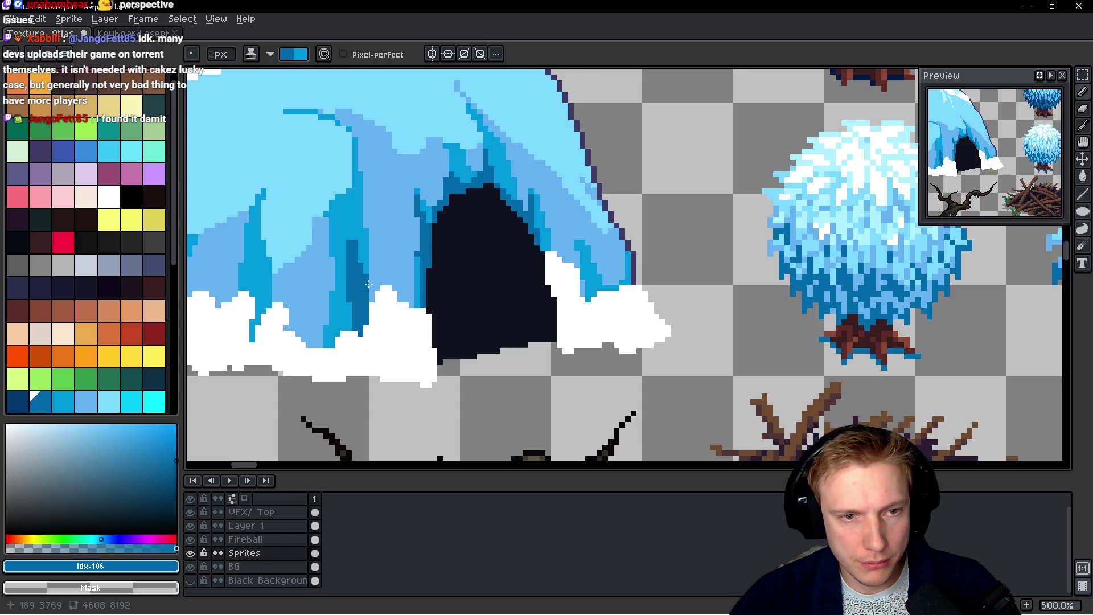
scroll(362, 325, down, 5)
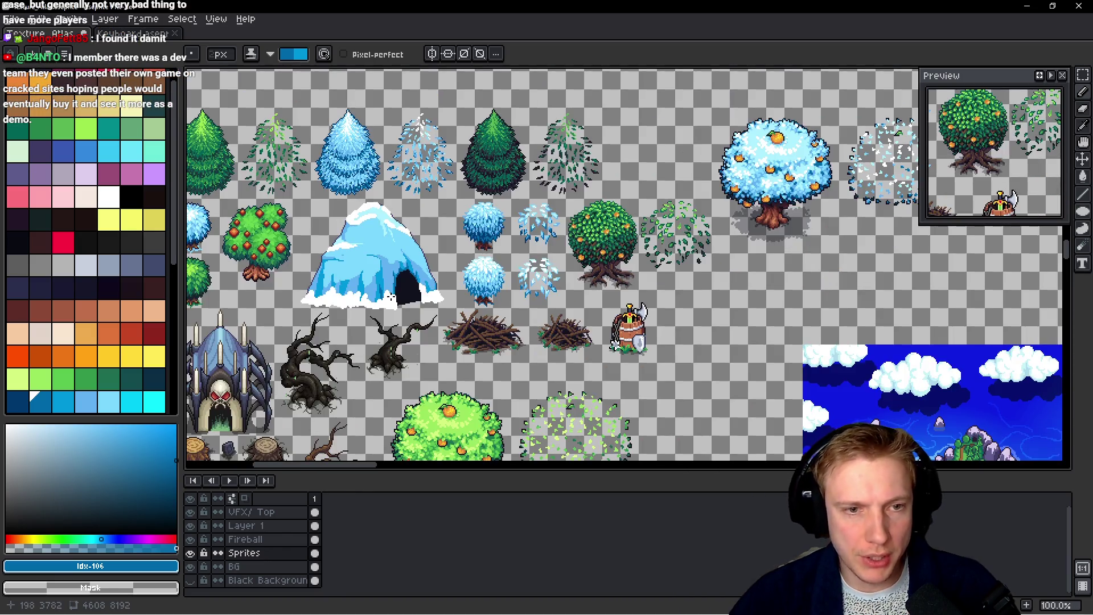
scroll(338, 315, up, 6)
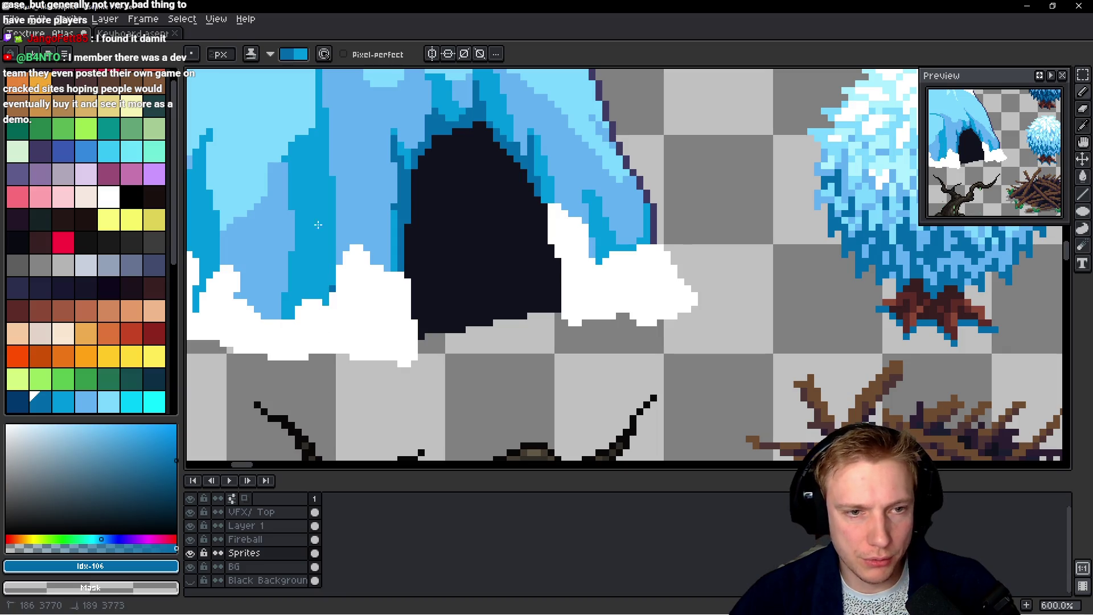
mouse_move(317, 197)
mouse_down()
mouse_move(317, 214)
mouse_move(461, 283)
mouse_move(471, 276)
mouse_up()
drag(359, 212, 353, 279)
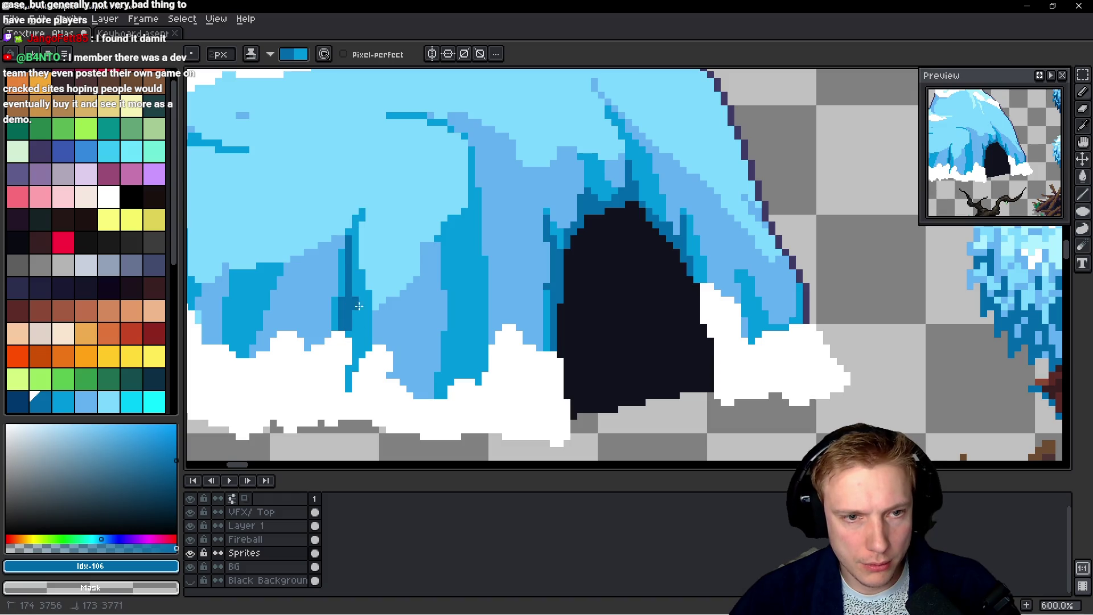
scroll(371, 309, down, 5)
scroll(391, 341, up, 3)
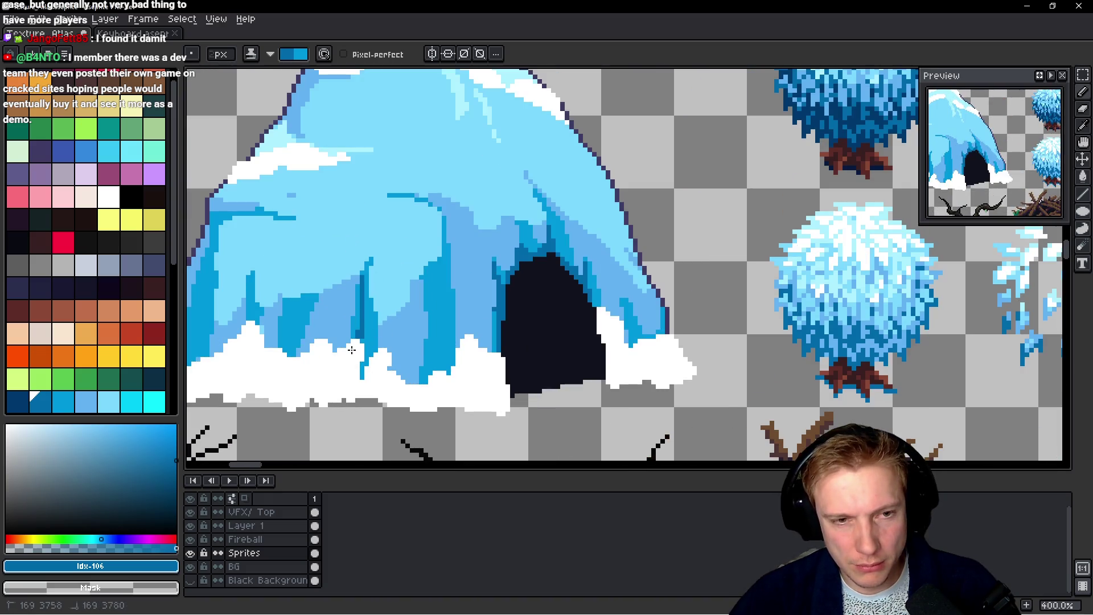
scroll(364, 328, down, 3)
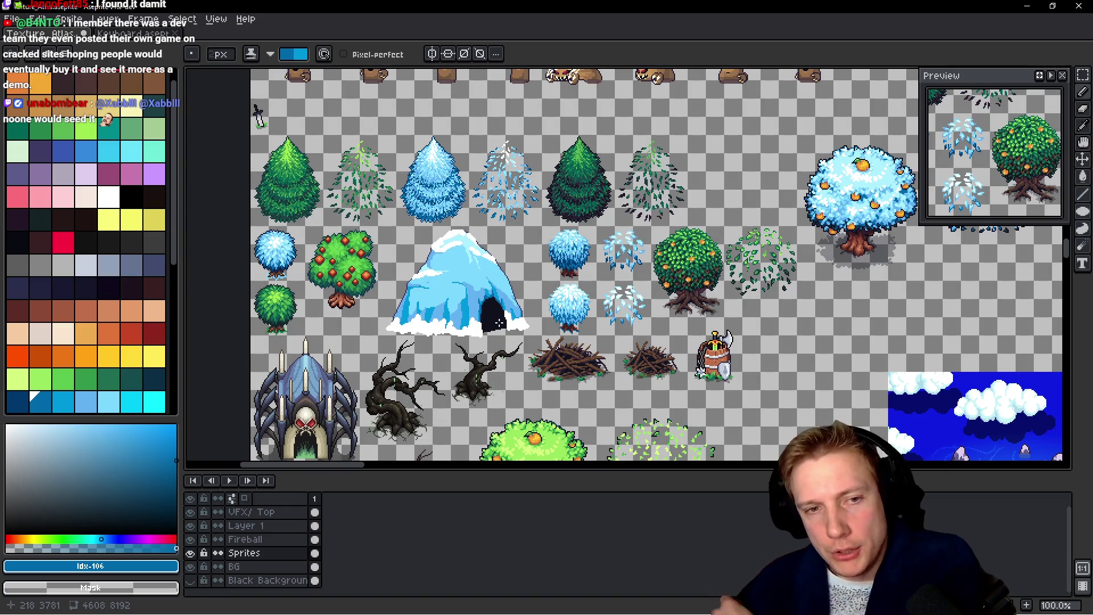
scroll(495, 313, up, 4)
Add the cave's pale cyan #adf1ff to the palette as a swatch at index 110
alt+click(453, 216)
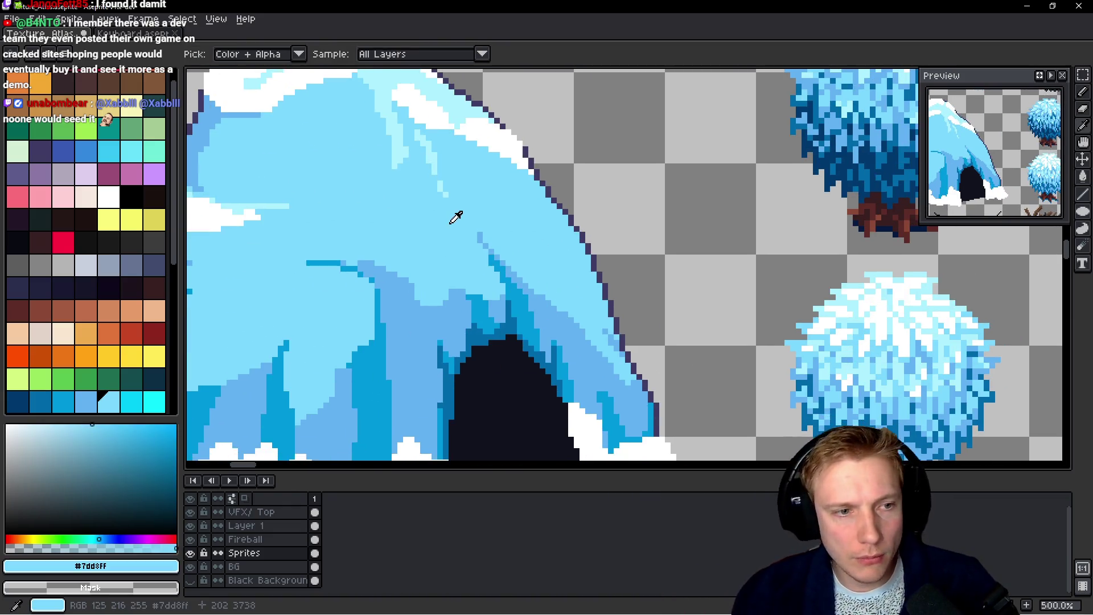
alt+click(404, 146)
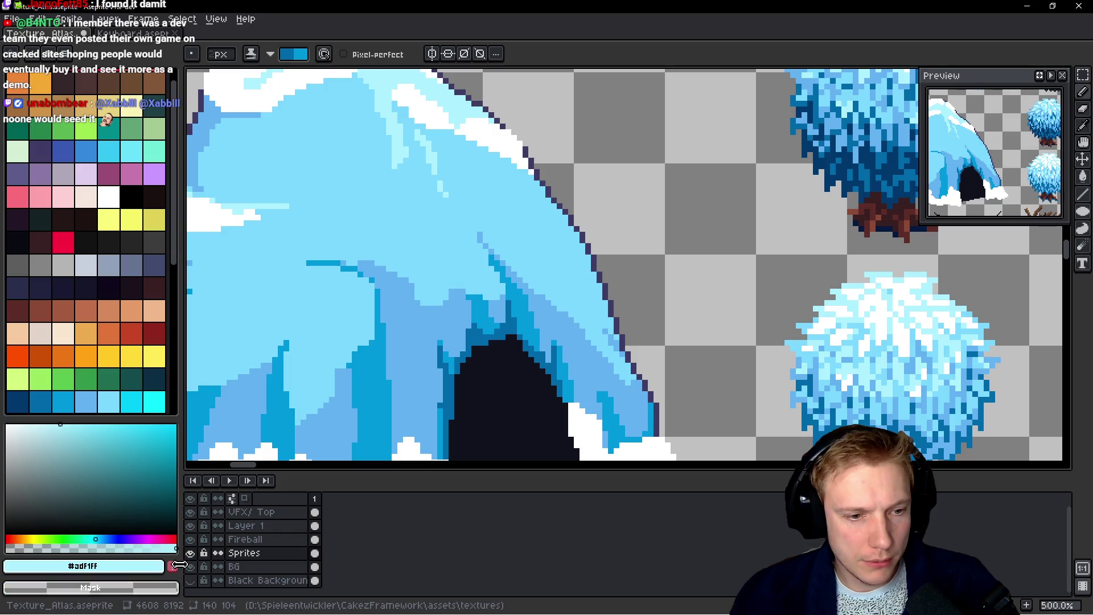
scroll(52, 407, down, 4)
scroll(52, 407, down, 2)
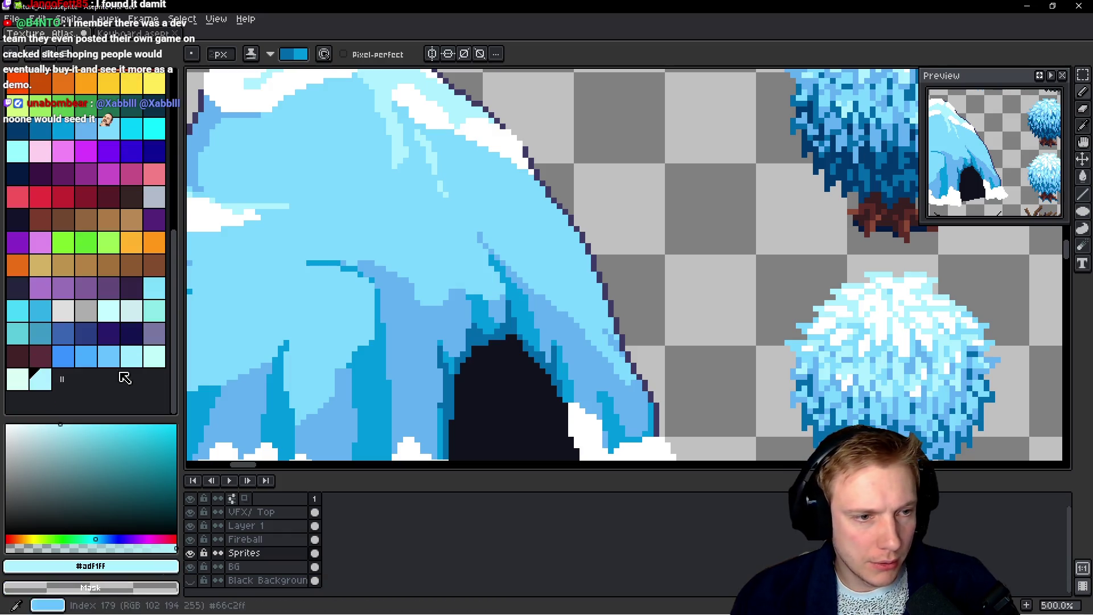
click(51, 380)
drag(54, 375, 131, 137)
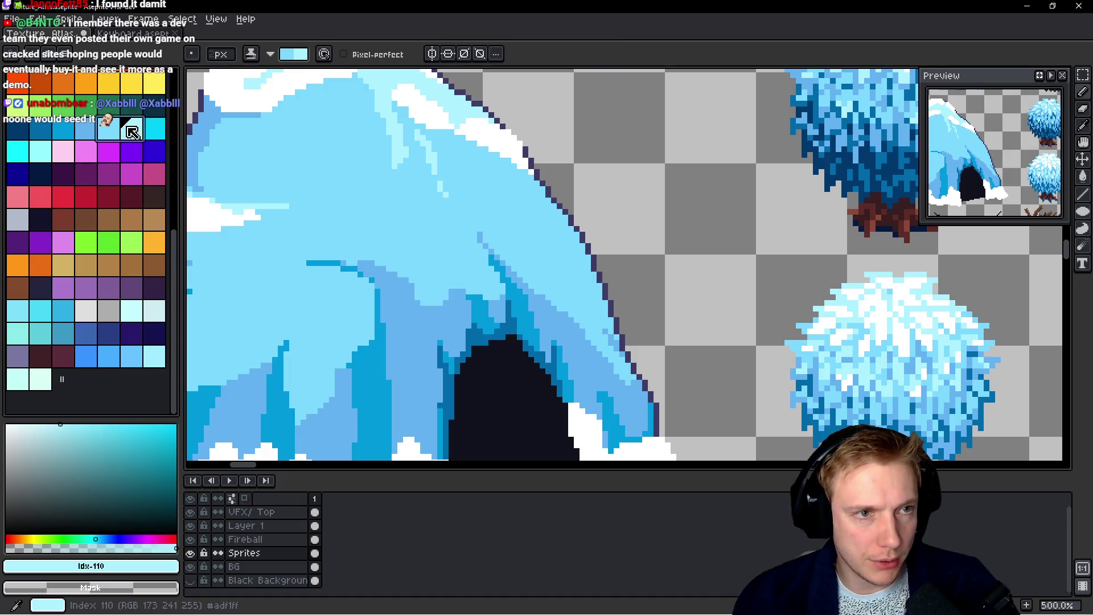
Paint light cyan highlights along the upper ridge and down the ice face
drag(440, 297, 505, 284)
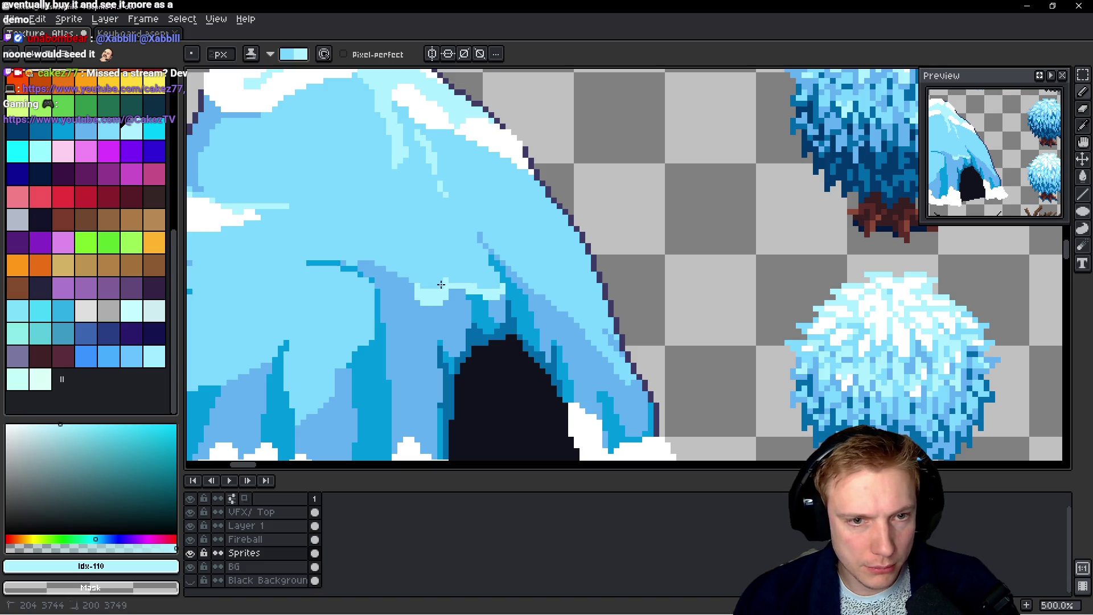
drag(446, 281, 488, 319)
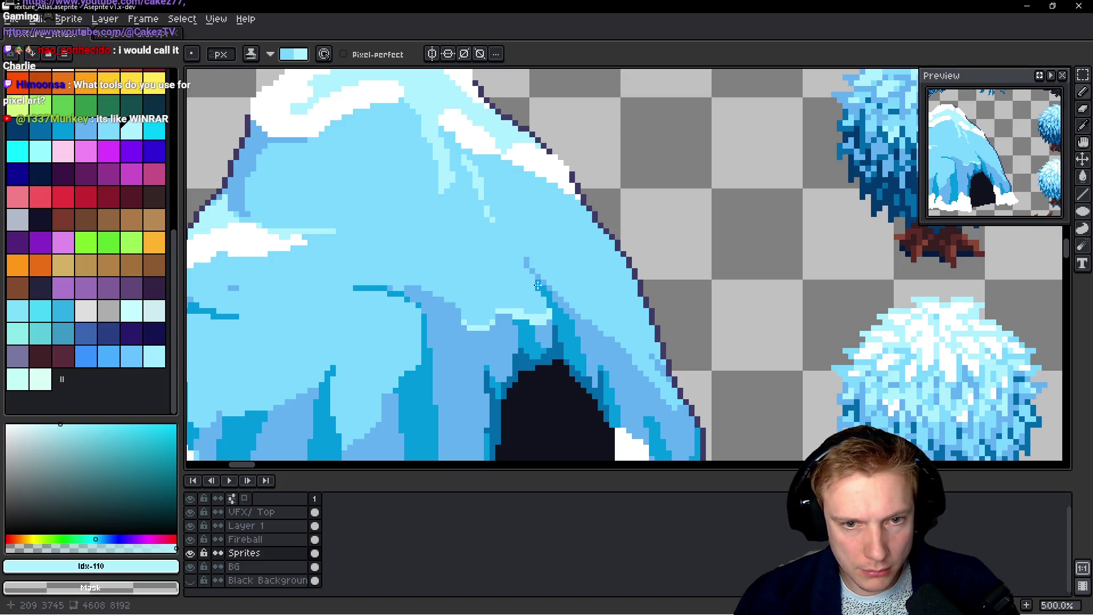
drag(532, 281, 550, 303)
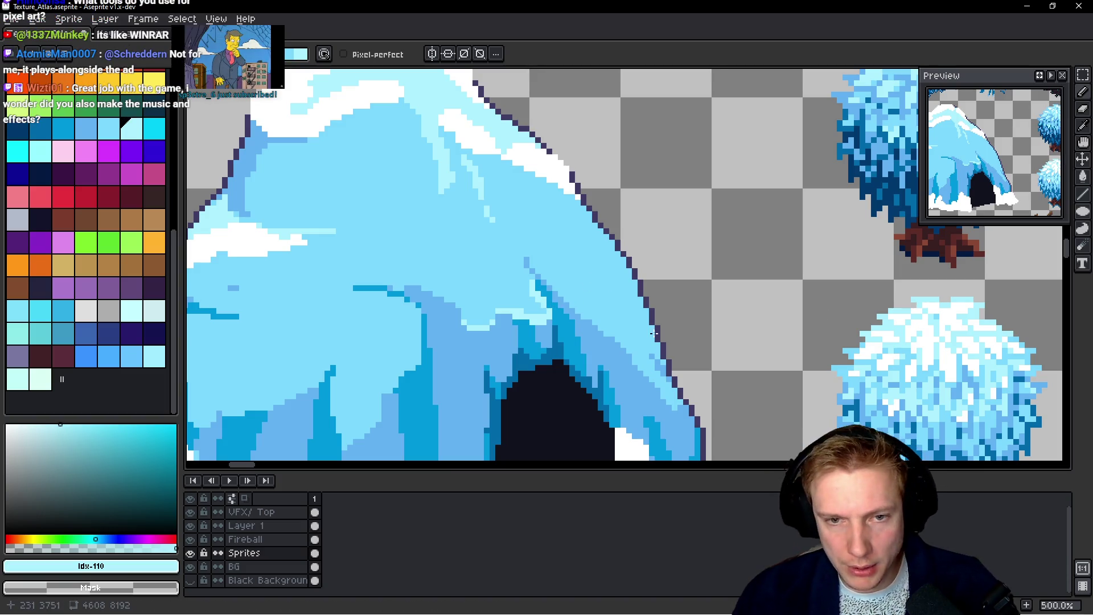
scroll(563, 239, down, 3)
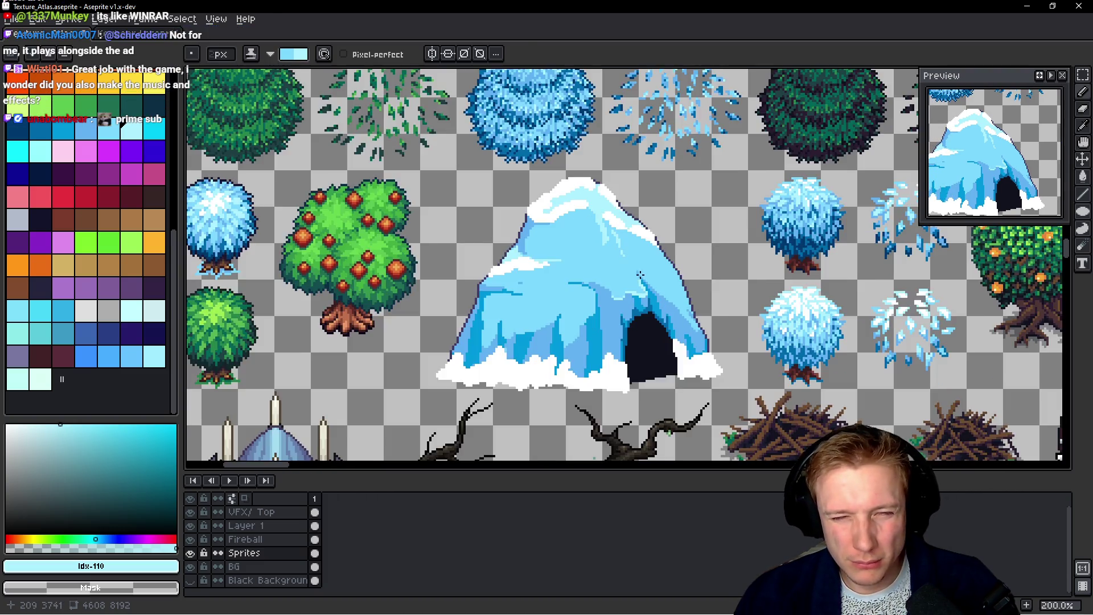
scroll(529, 388, up, 3)
drag(541, 335, 503, 412)
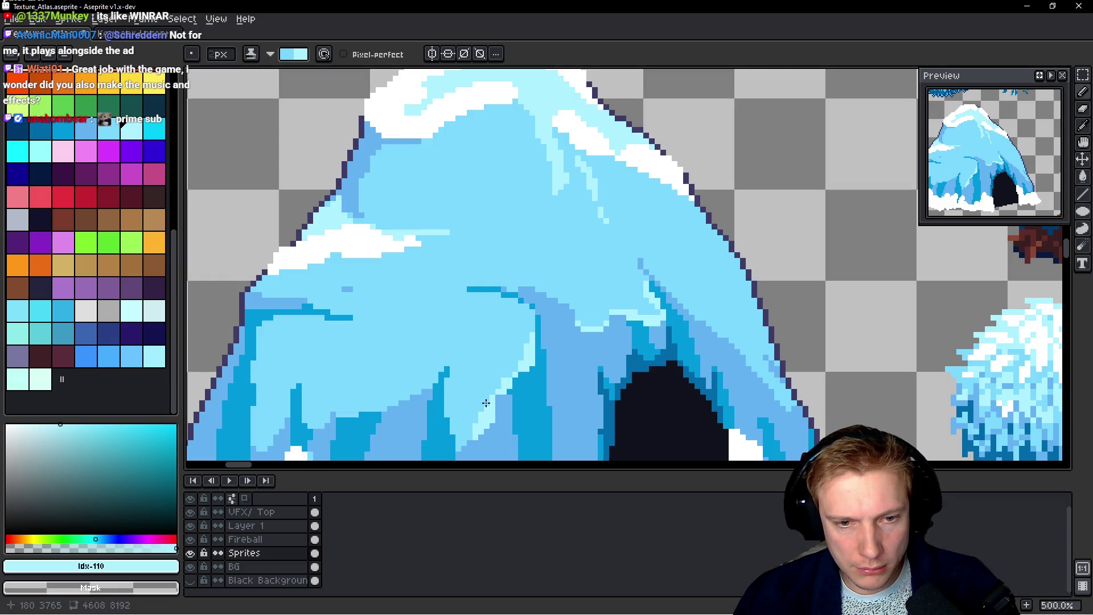
scroll(472, 436, down, 5)
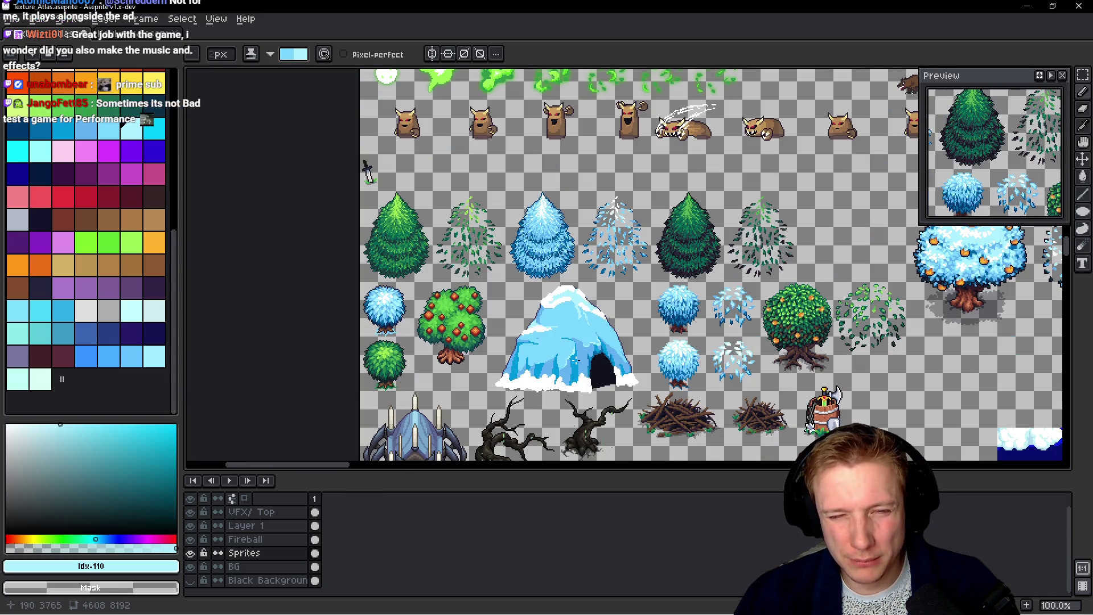
scroll(551, 362, up, 5)
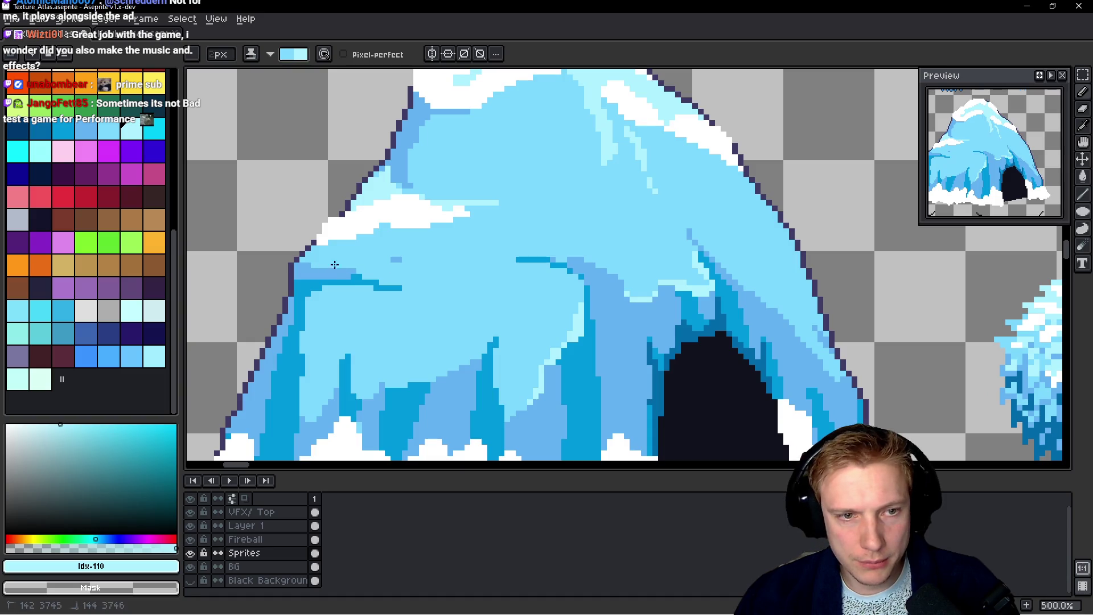
Undo a stray light stroke and draw a straight light-blue line along the right edge
drag(321, 264, 435, 288)
key(ctrl+z)
scroll(356, 261, down, 4)
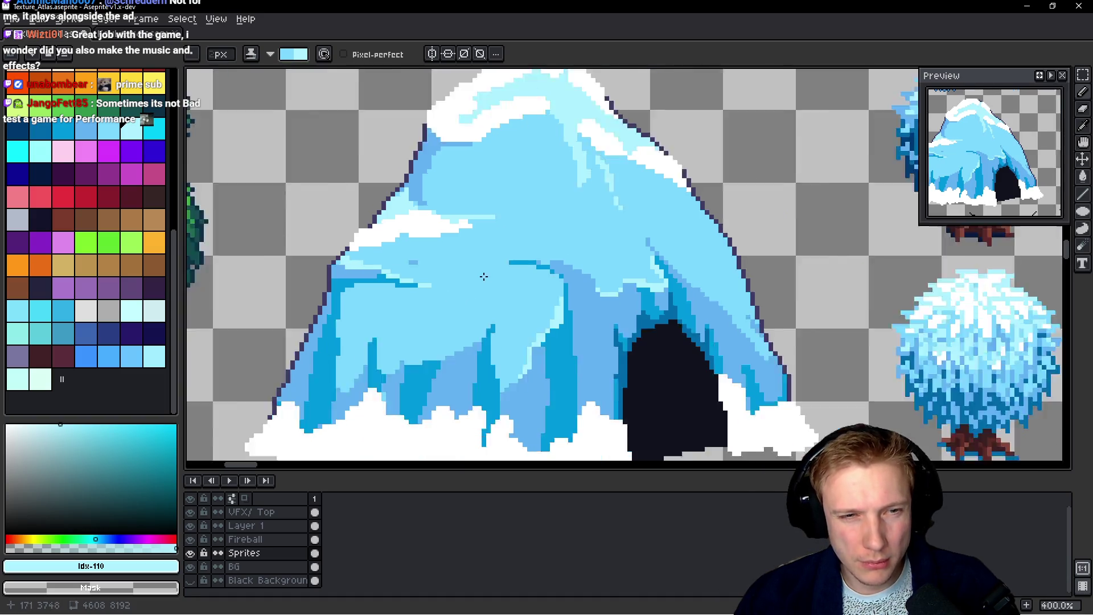
scroll(561, 271, up, 3)
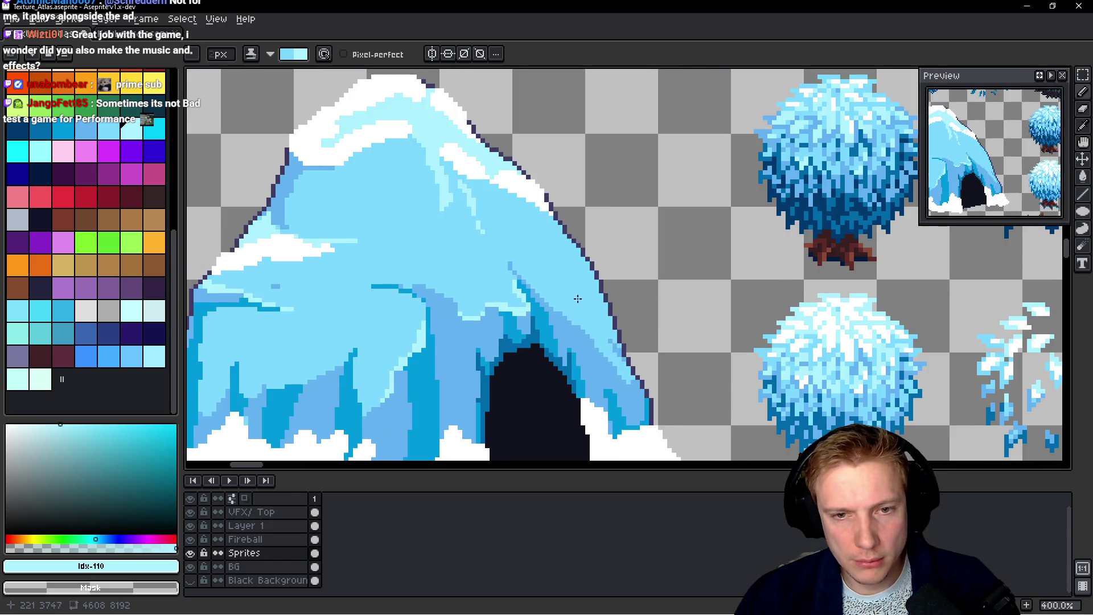
shift+click(637, 385)
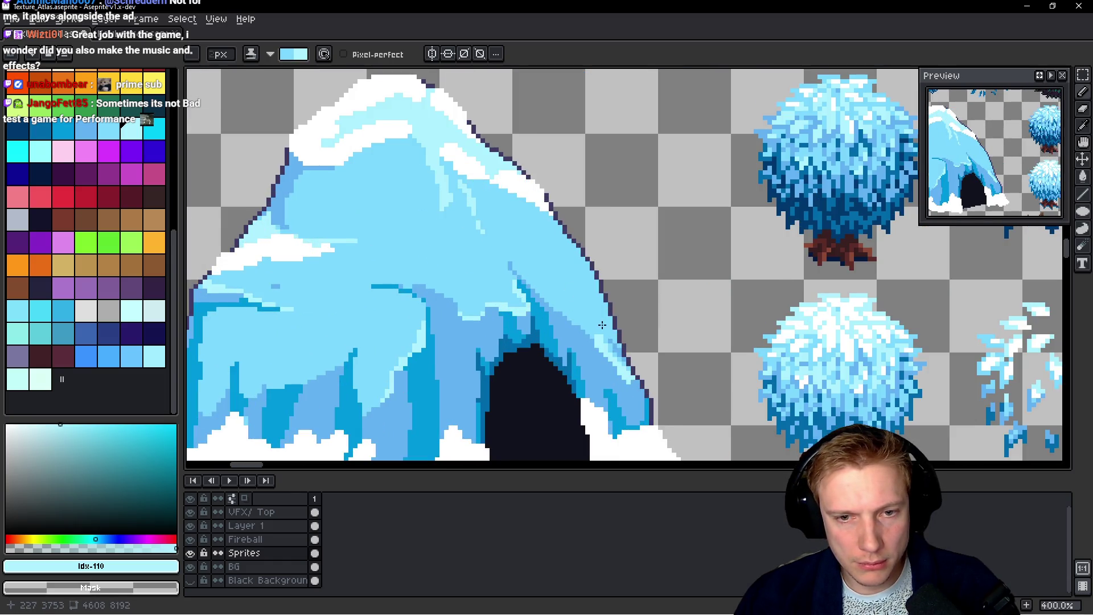
scroll(636, 361, down, 4)
scroll(698, 351, up, 1)
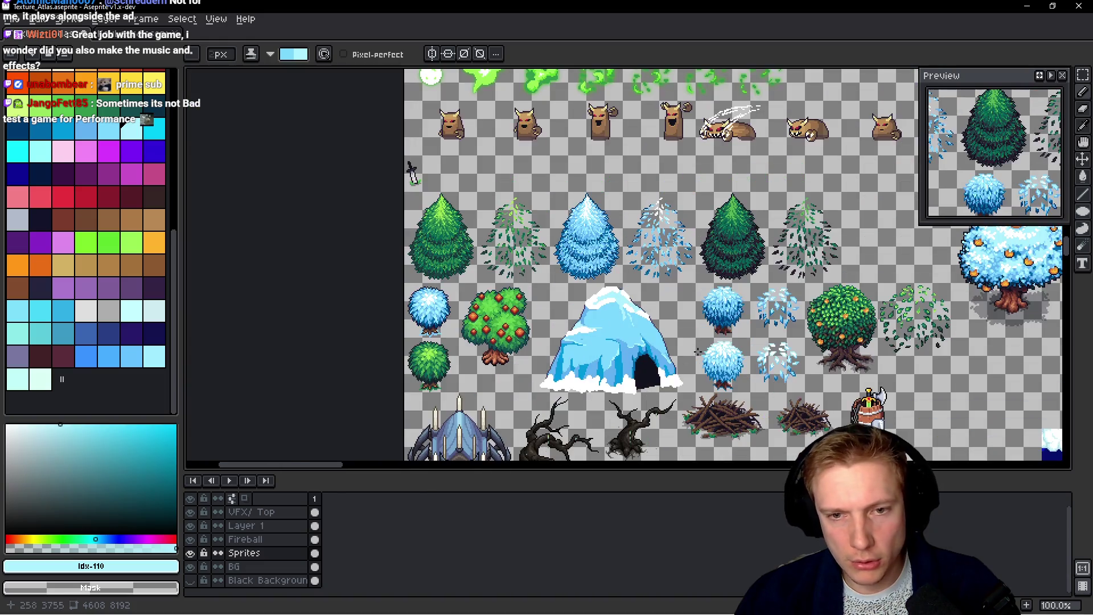
scroll(660, 356, up, 2)
scroll(649, 331, down, 2)
scroll(646, 335, up, 1)
scroll(646, 335, up, 2)
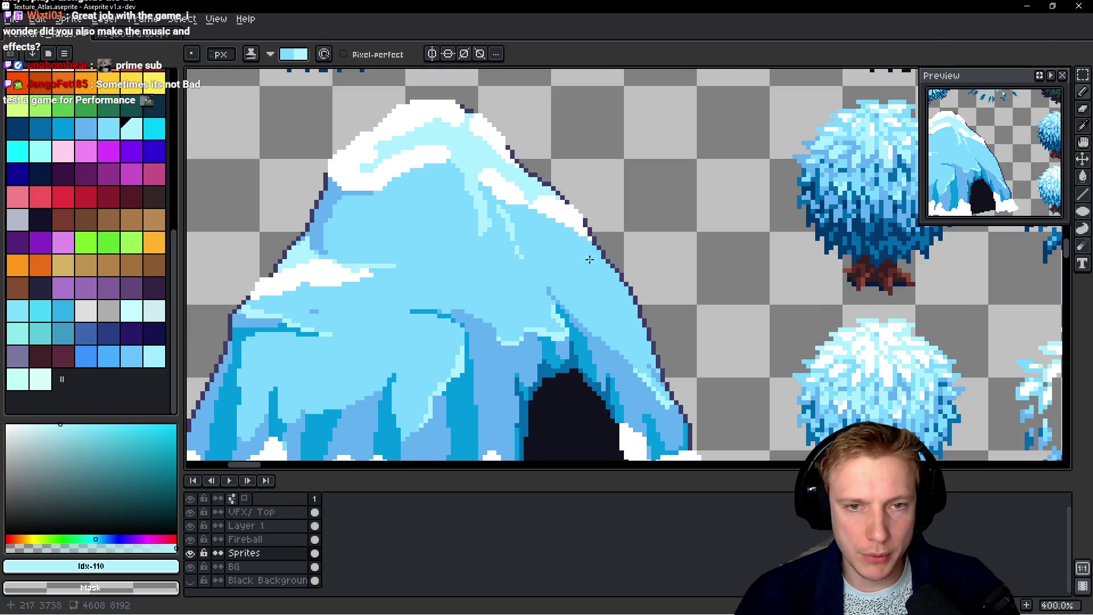
Sample white and paint jagged white snow along the ridge above the cave, undoing a stray stroke
alt+click(370, 171)
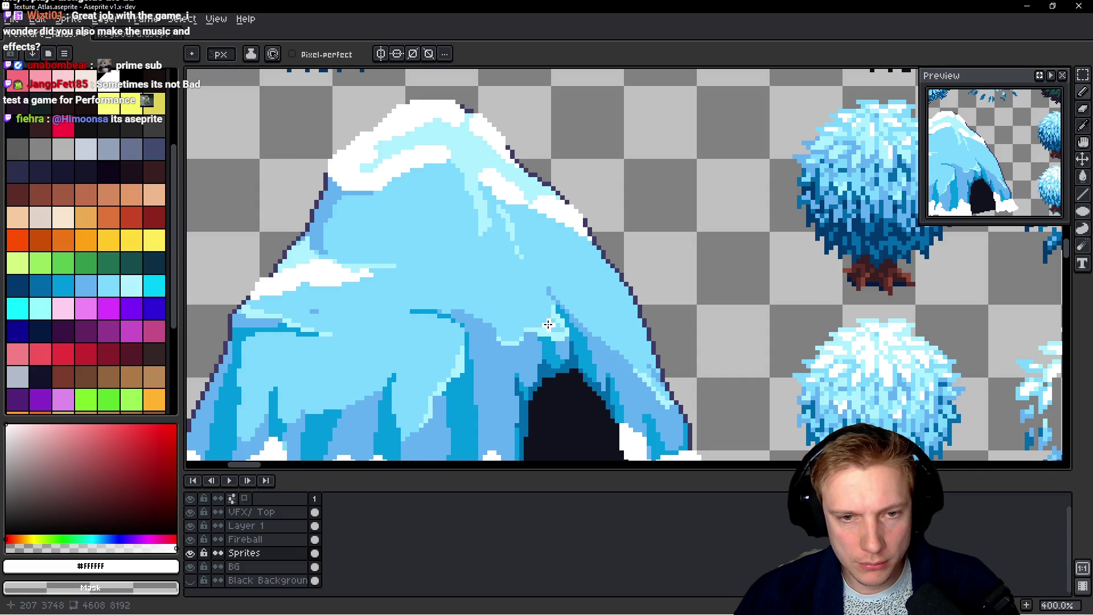
drag(542, 312, 537, 323)
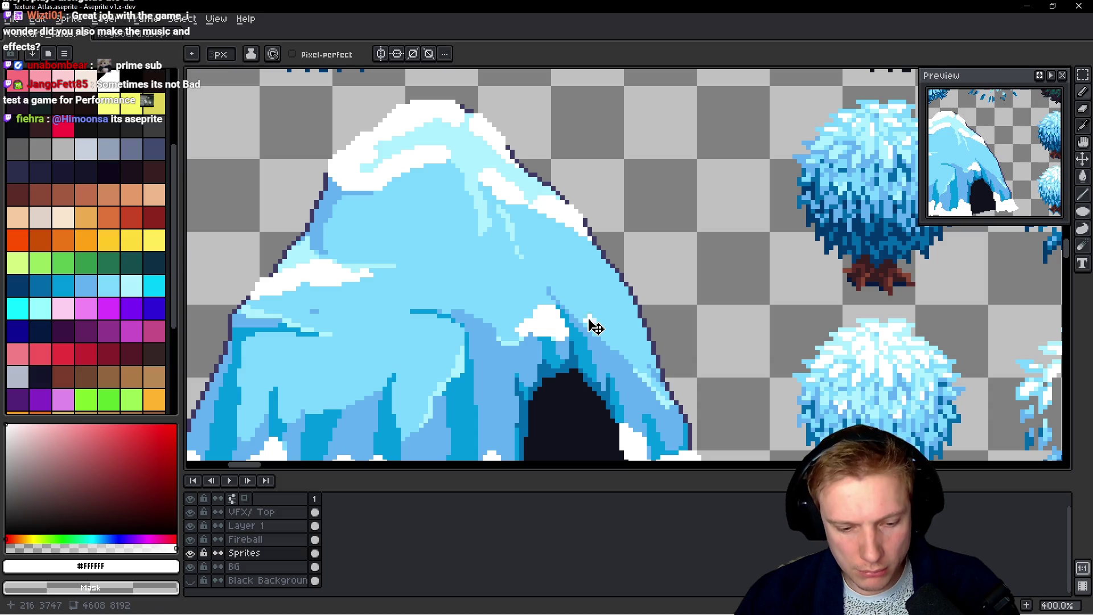
key(ctrl+z)
key(ctrl+z)
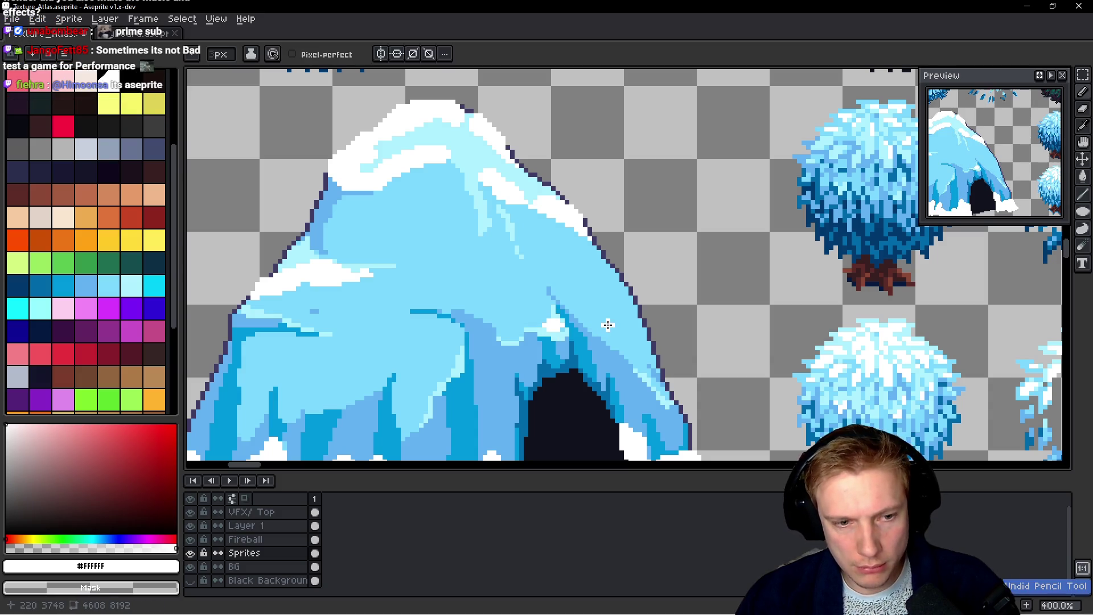
key(space)
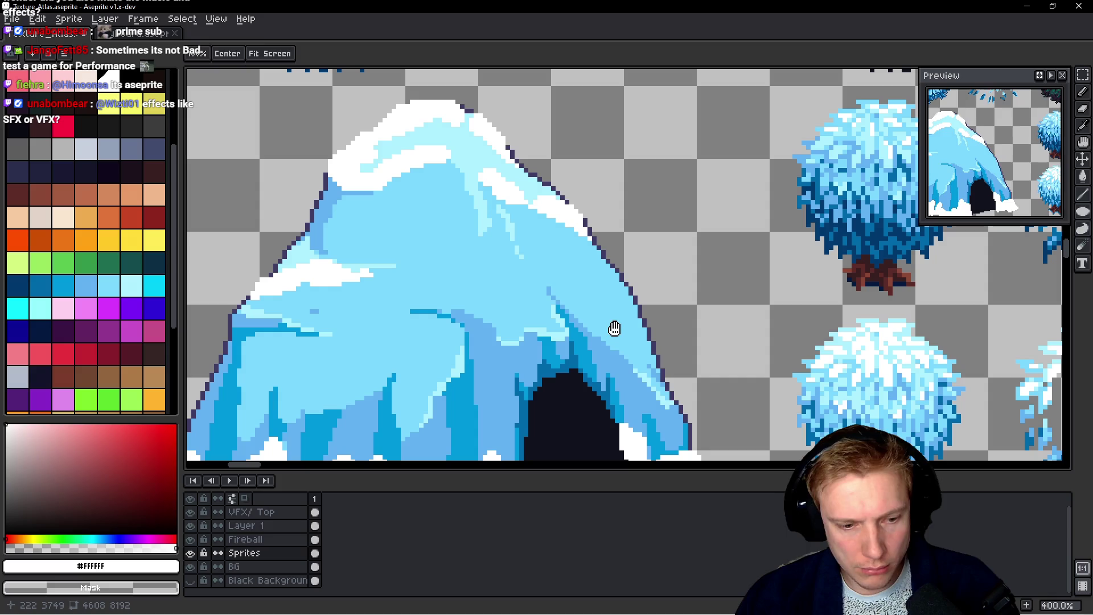
key(Up)
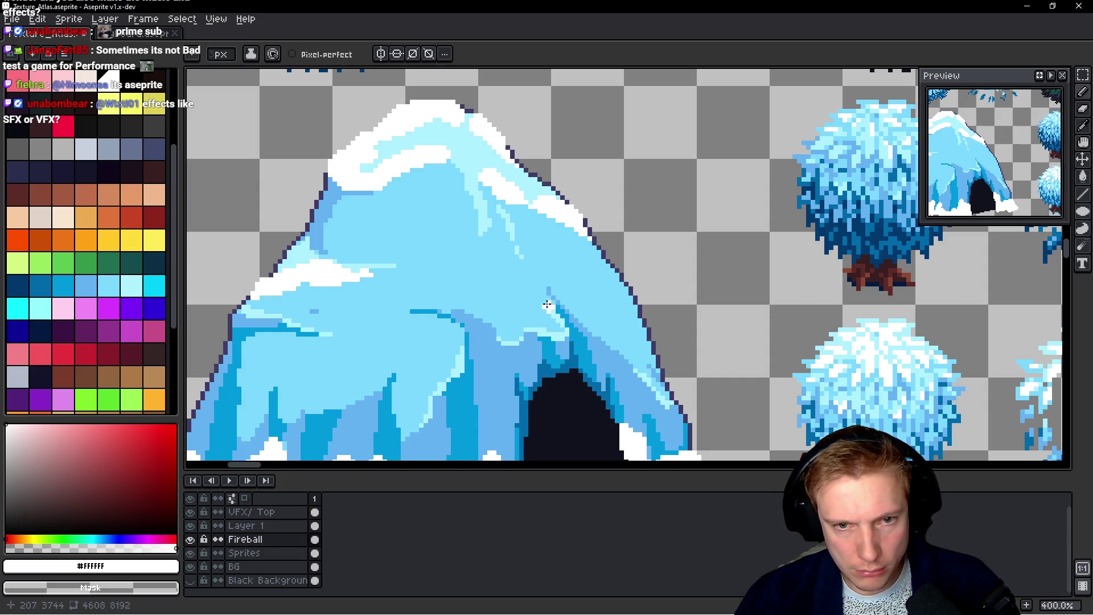
mouse_move(565, 338)
mouse_down()
mouse_move(564, 309)
mouse_move(549, 347)
mouse_up()
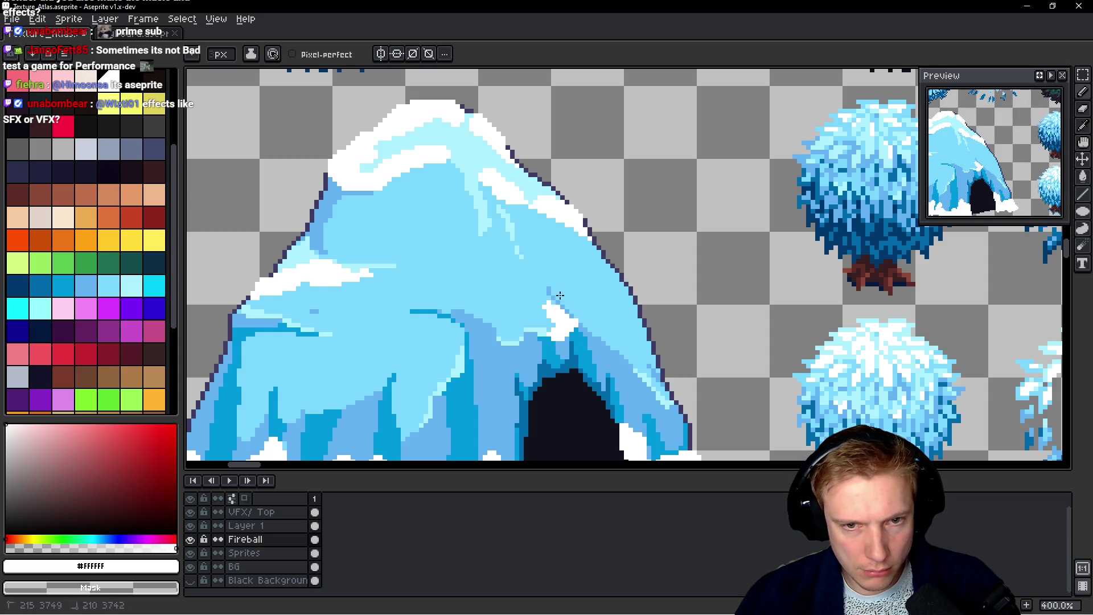
drag(527, 332, 489, 325)
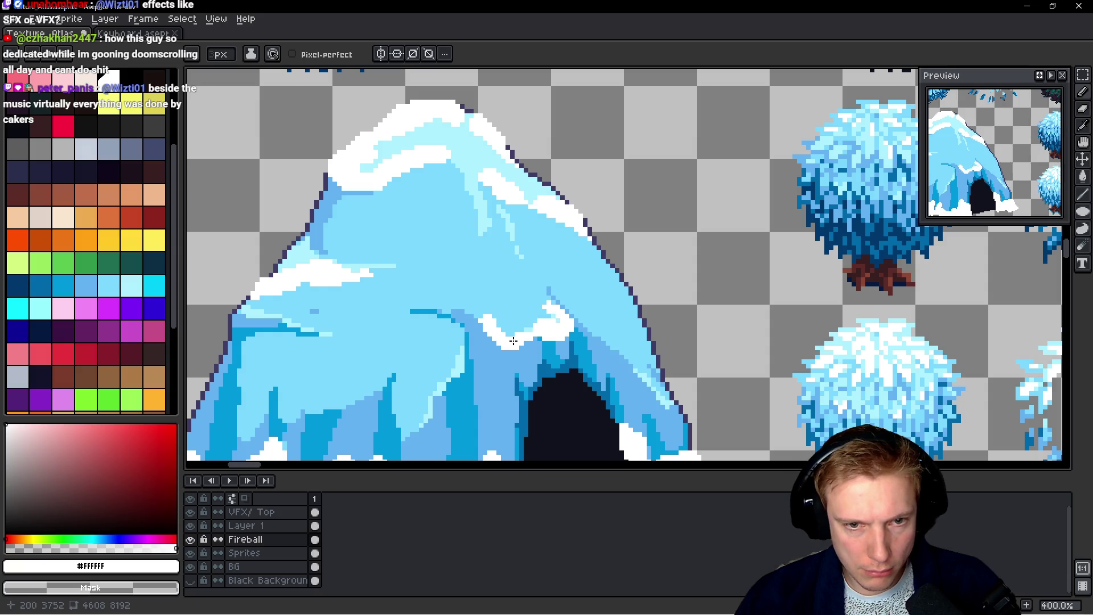
Cover a blue line with white snow, add a white streak and a short blue stroke
key(1)
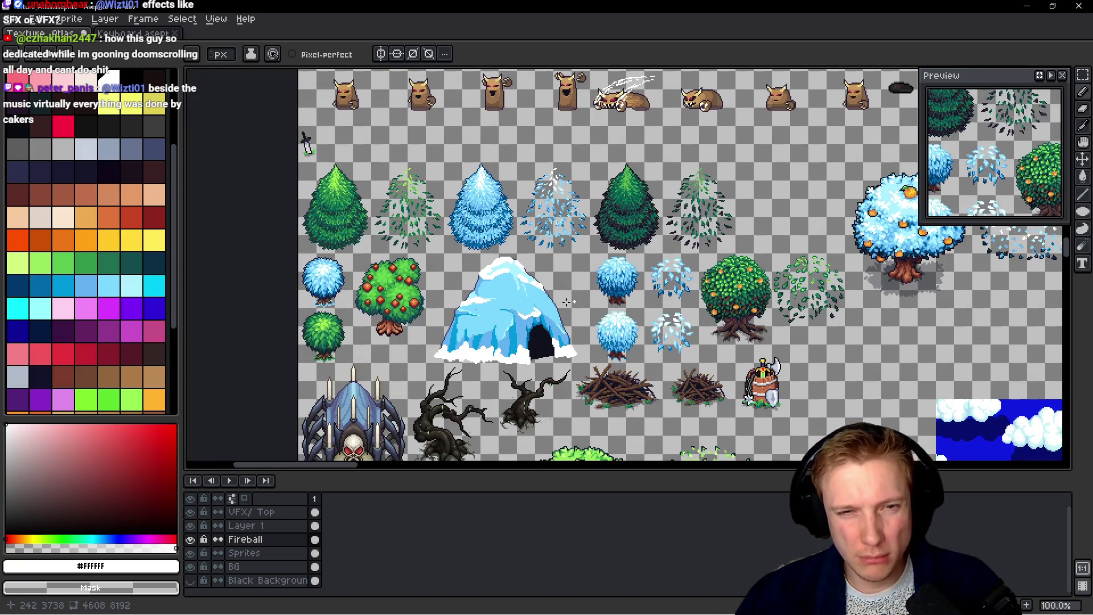
scroll(567, 302, down, 1)
scroll(567, 302, up, 6)
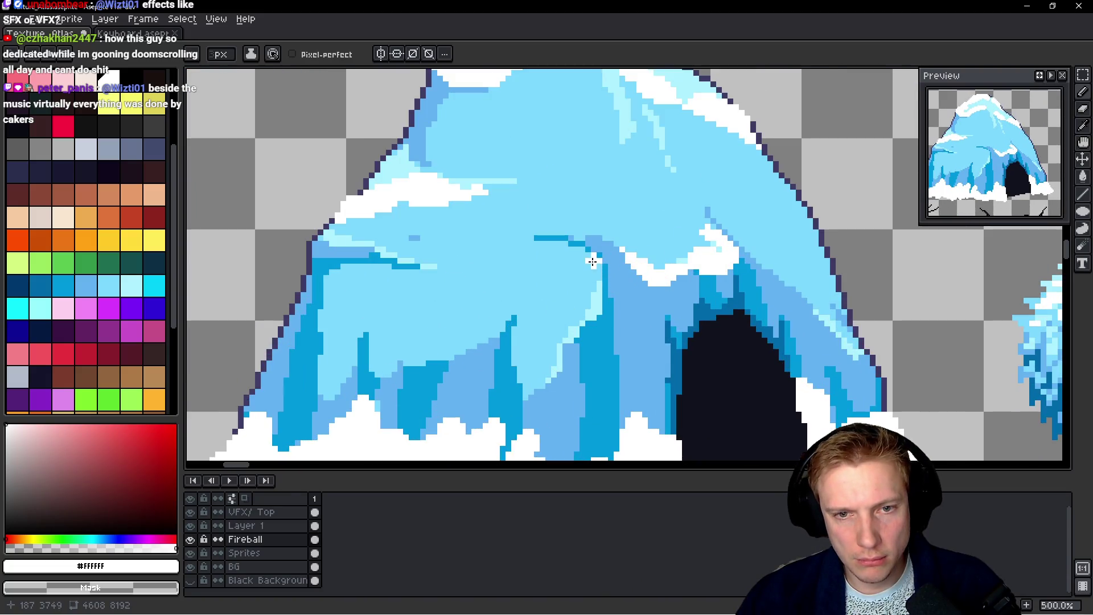
mouse_move(577, 251)
mouse_down()
mouse_move(592, 235)
mouse_move(603, 290)
mouse_move(489, 287)
mouse_up()
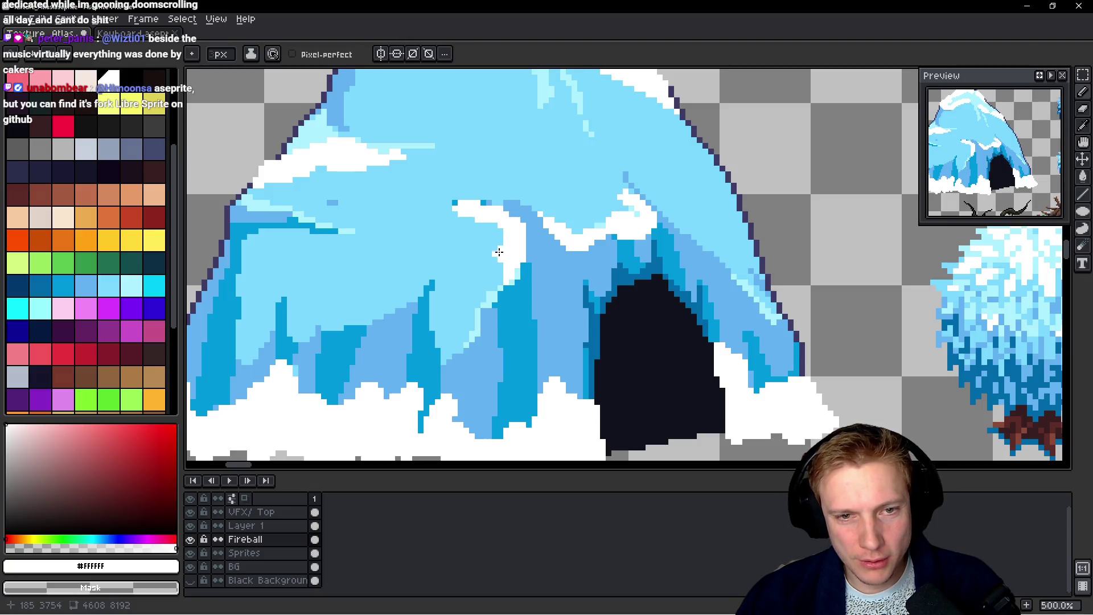
mouse_move(507, 277)
mouse_down()
mouse_move(496, 290)
mouse_move(499, 268)
mouse_up()
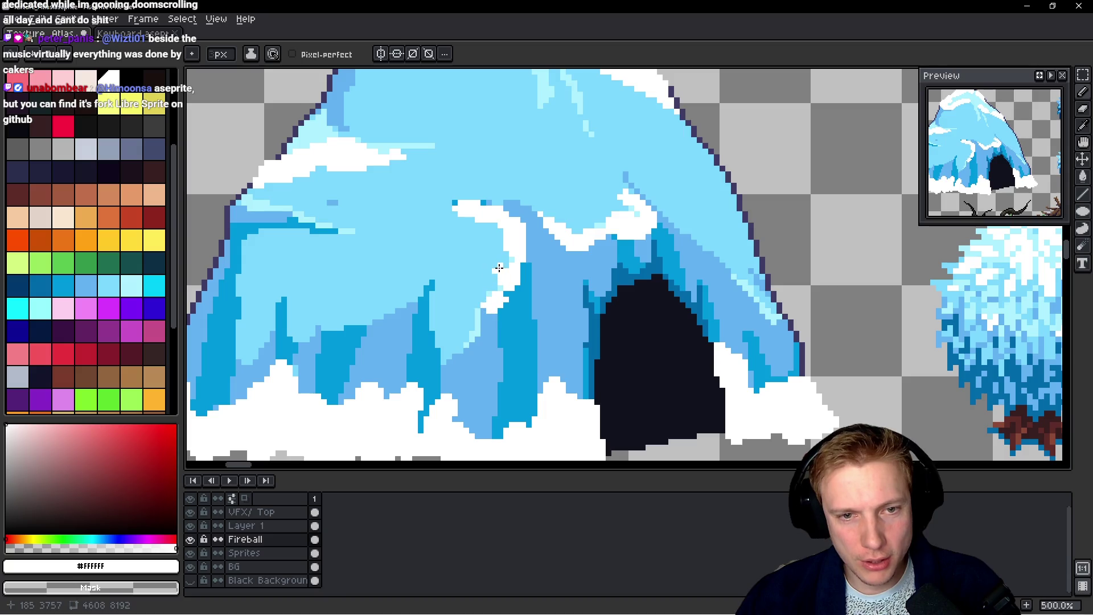
scroll(550, 306, down, 4)
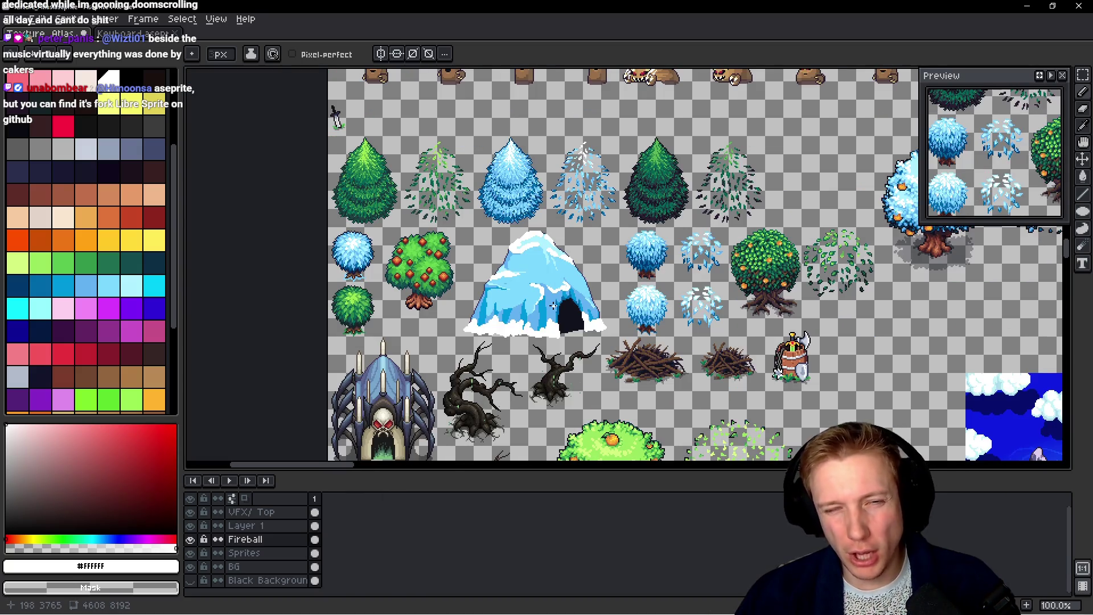
scroll(553, 305, up, 4)
mouse_move(448, 236)
mouse_down()
mouse_move(537, 259)
mouse_move(489, 252)
mouse_up()
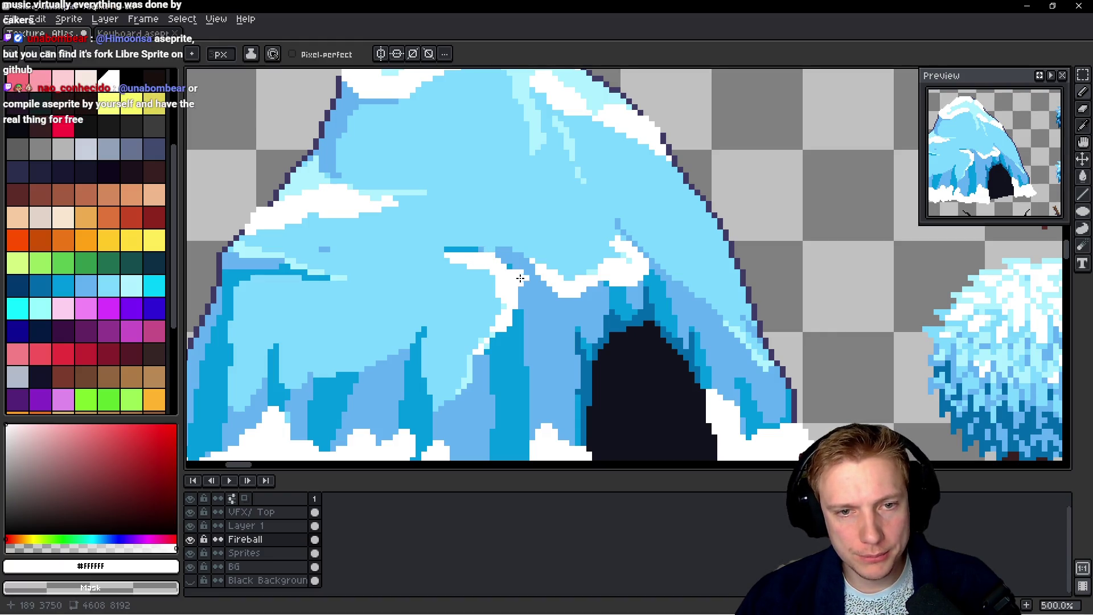
Save Texture_Atlas.aseprite
scroll(521, 269, down, 4)
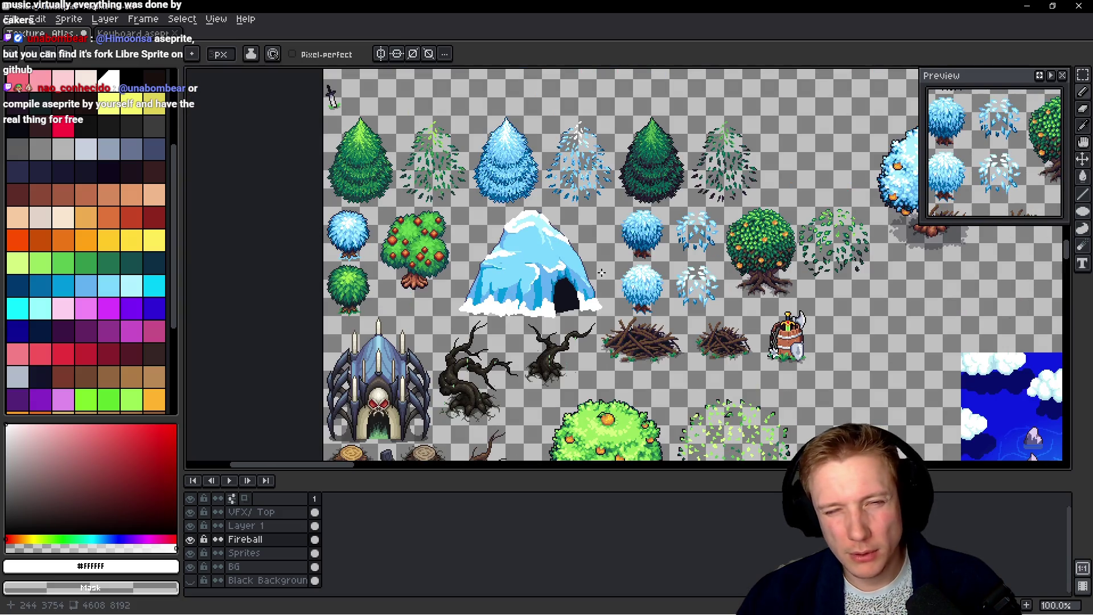
scroll(602, 272, down, 1)
scroll(586, 268, up, 2)
key(ctrl+s)
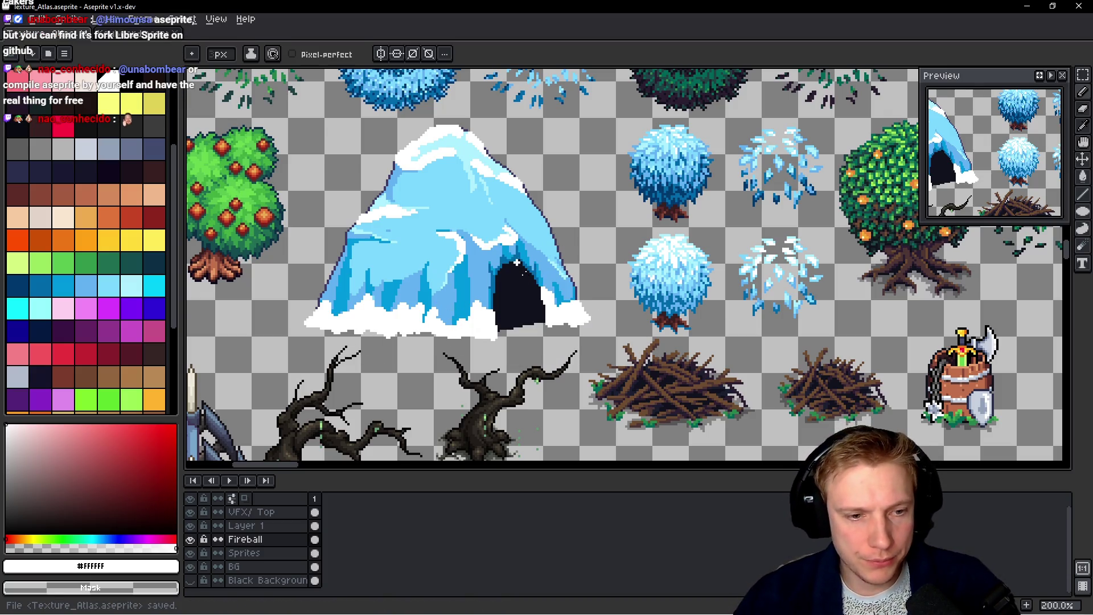
Select the ice cave sprite on the Sprites layer with a rectangular marquee
key(q)
mouse_move(557, 174)
mouse_down()
mouse_move(365, 136)
mouse_move(570, 245)
mouse_move(571, 215)
mouse_move(536, 200)
mouse_up()
key(ctrl+d)
ctrl+click(573, 210)
key(ctrl+d)
key(m)
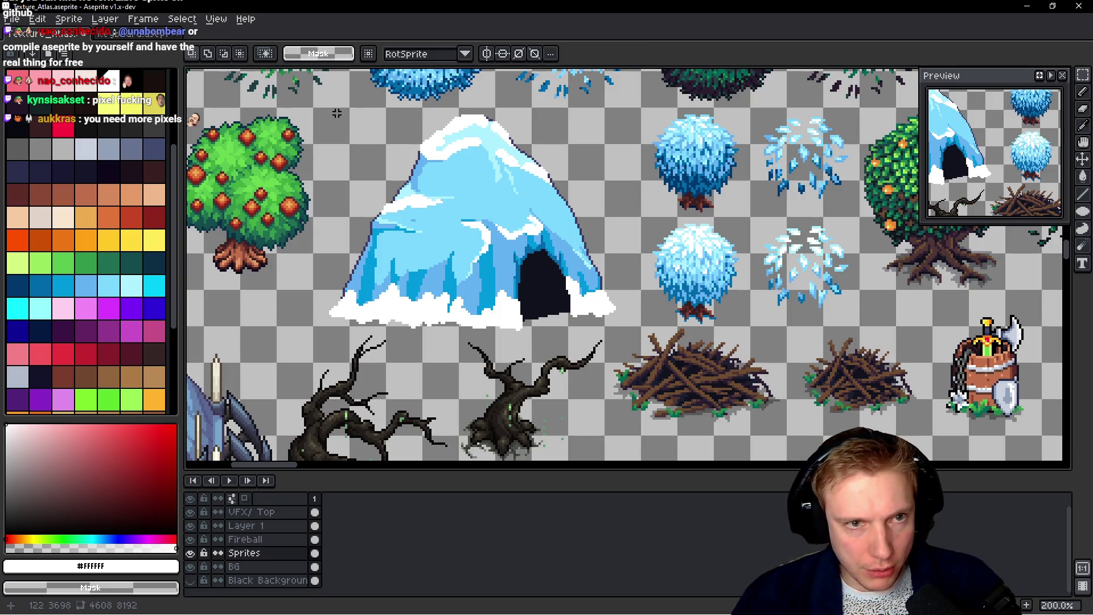
drag(323, 111, 630, 336)
scroll(628, 300, down, 5)
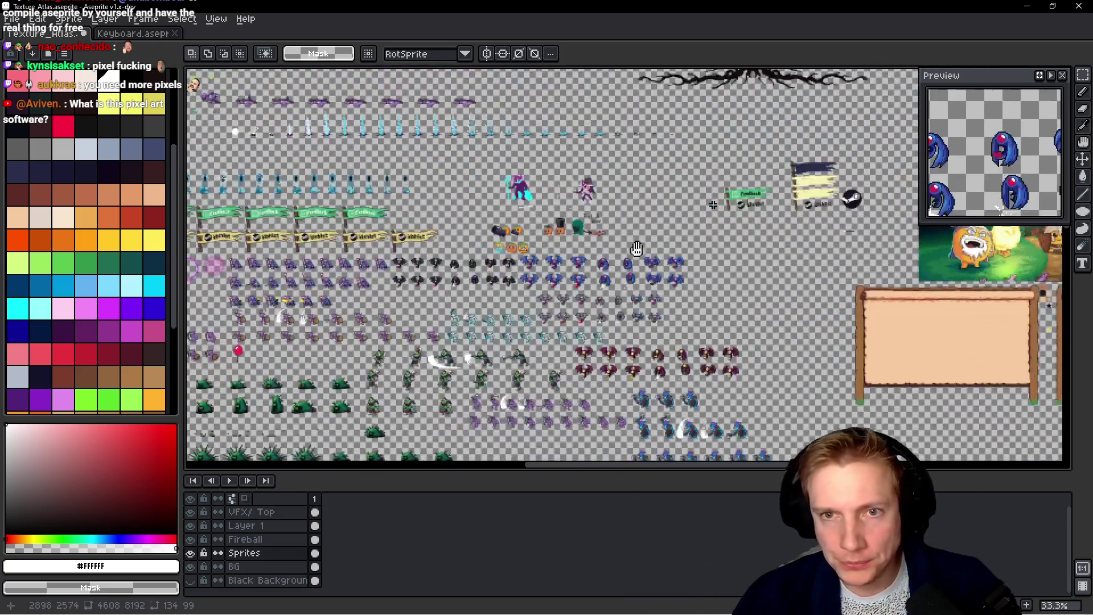
scroll(536, 329, up, 10)
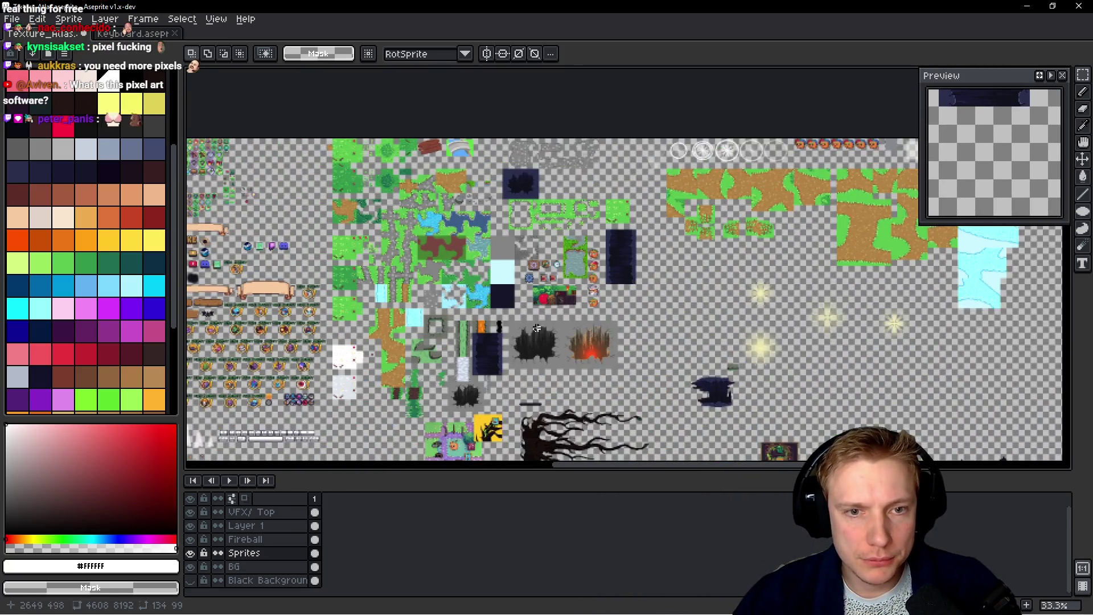
scroll(537, 329, up, 3)
Paste the ice cave copy onto the Fireball layer over the terrain tiles and confirm its placement
ctrl+click(525, 262)
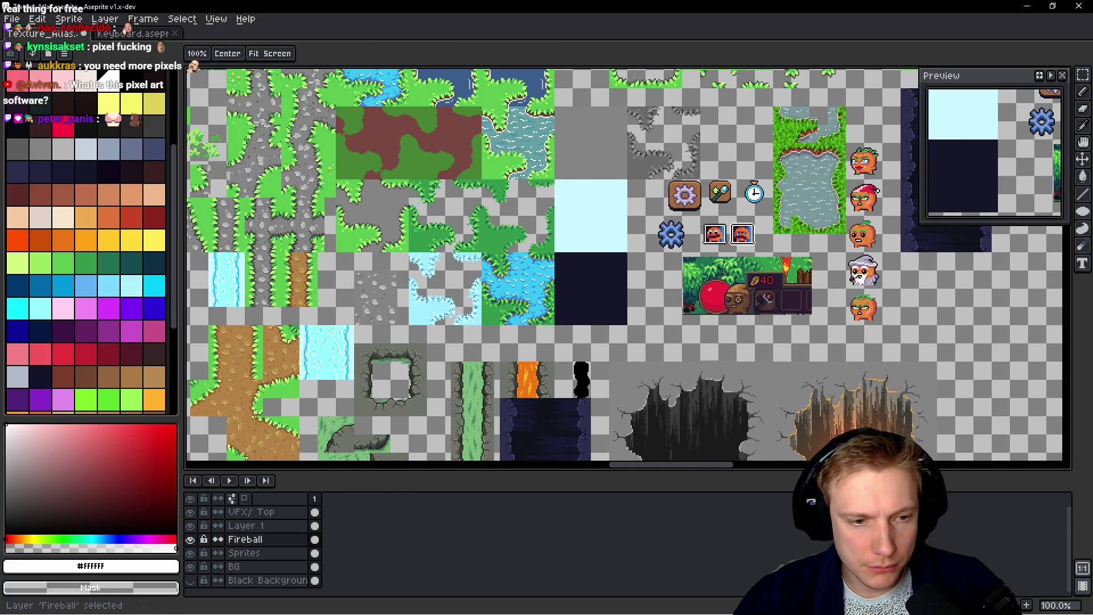
scroll(524, 262, left, 2)
key(ctrl+v)
scroll(525, 263, up, 2)
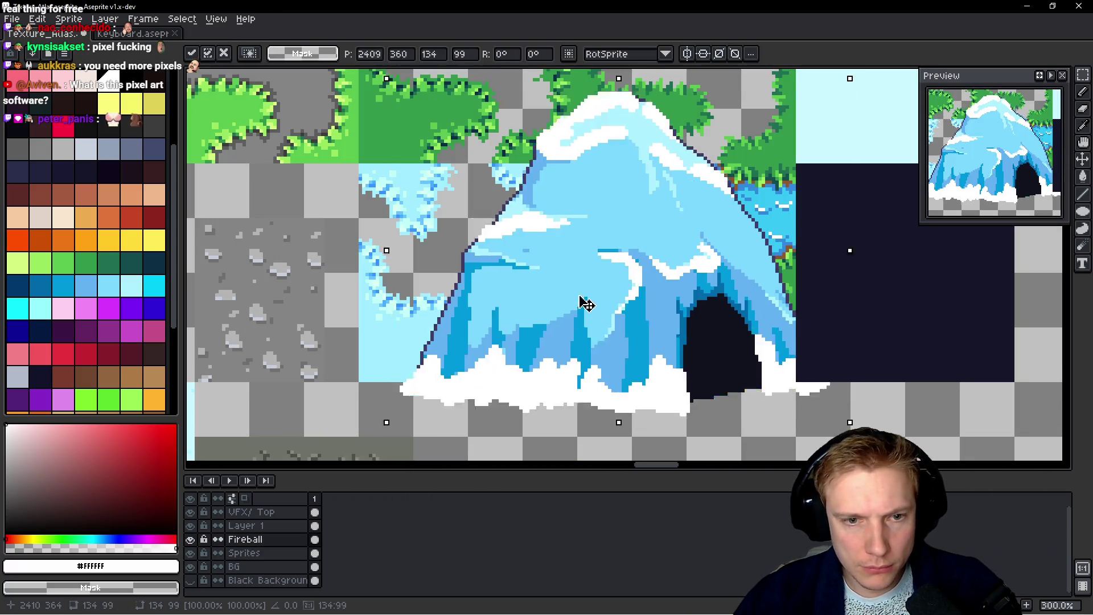
key(Return)
scroll(393, 341, up, 2)
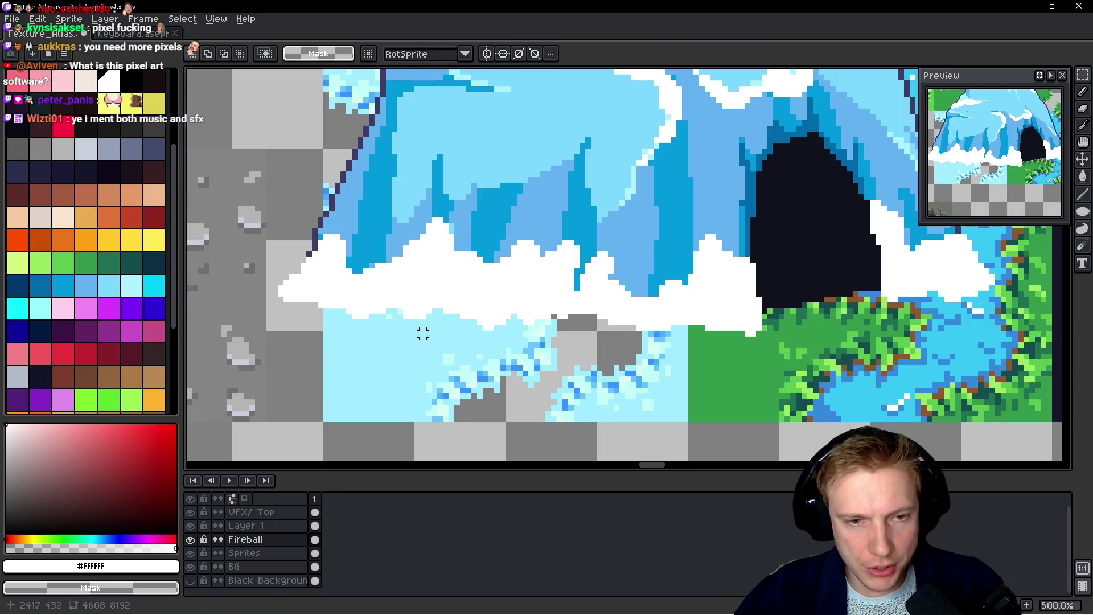
alt+click(436, 333)
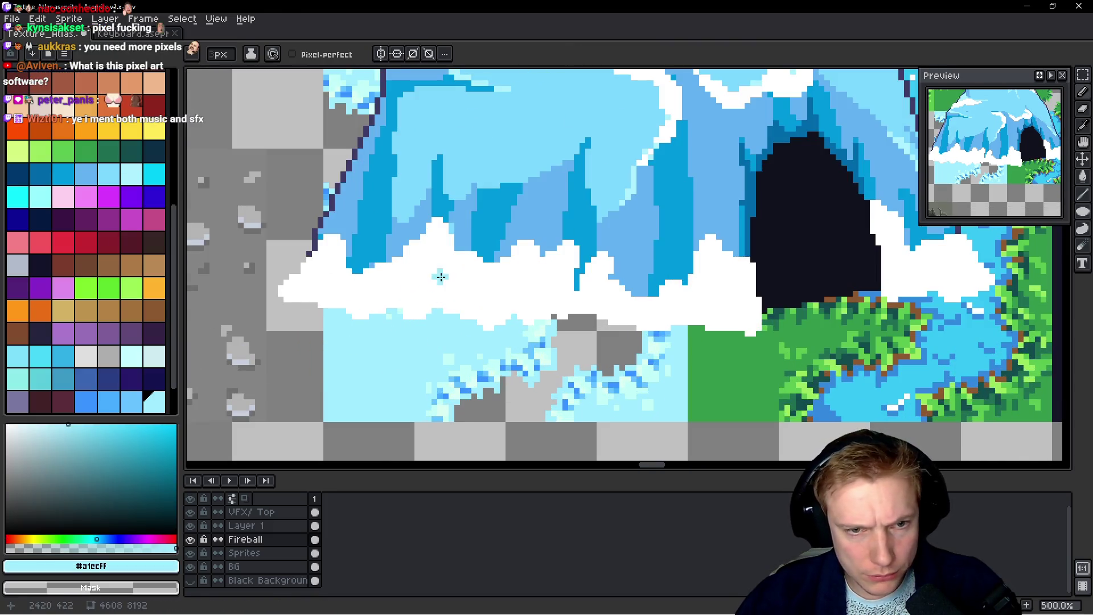
scroll(439, 309, down, 3)
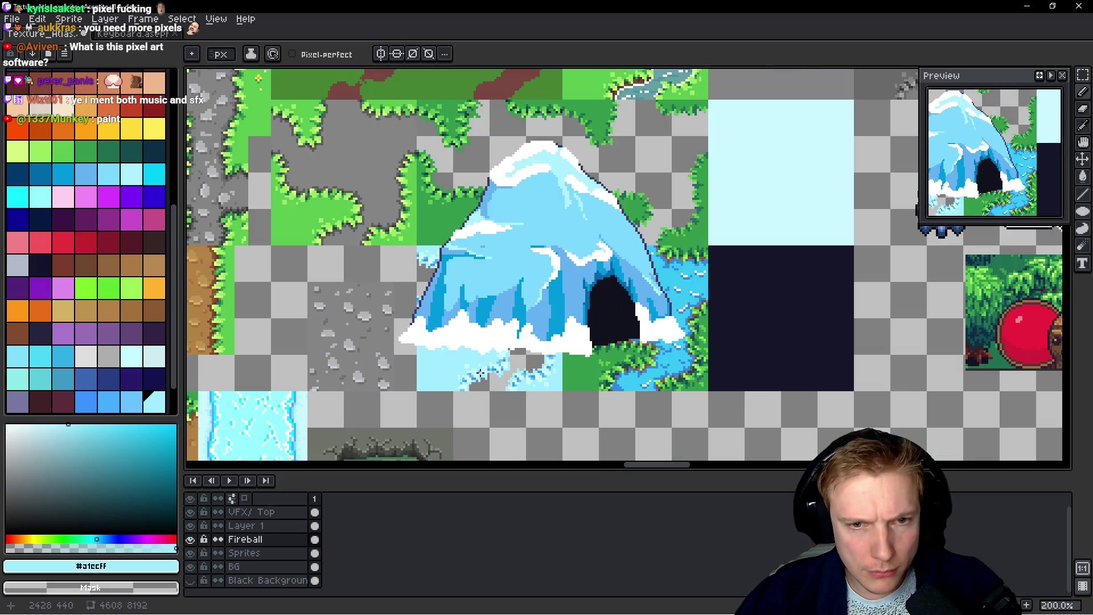
scroll(480, 373, up, 7)
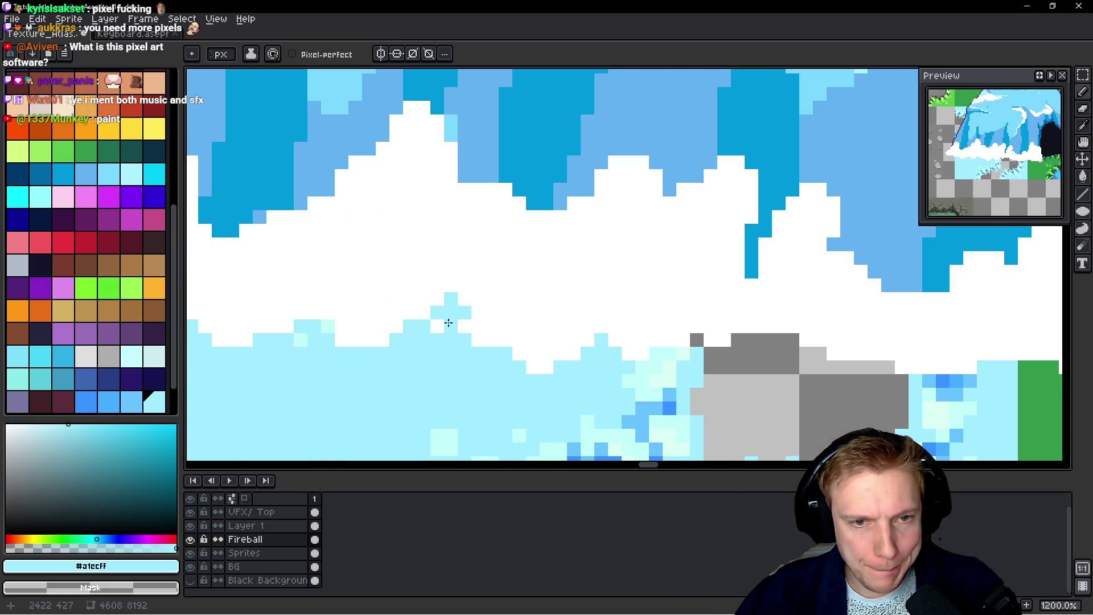
Sample pale cyan #c2fff8 from the icy ground and fleck the snow's lower edge
drag(485, 331, 486, 220)
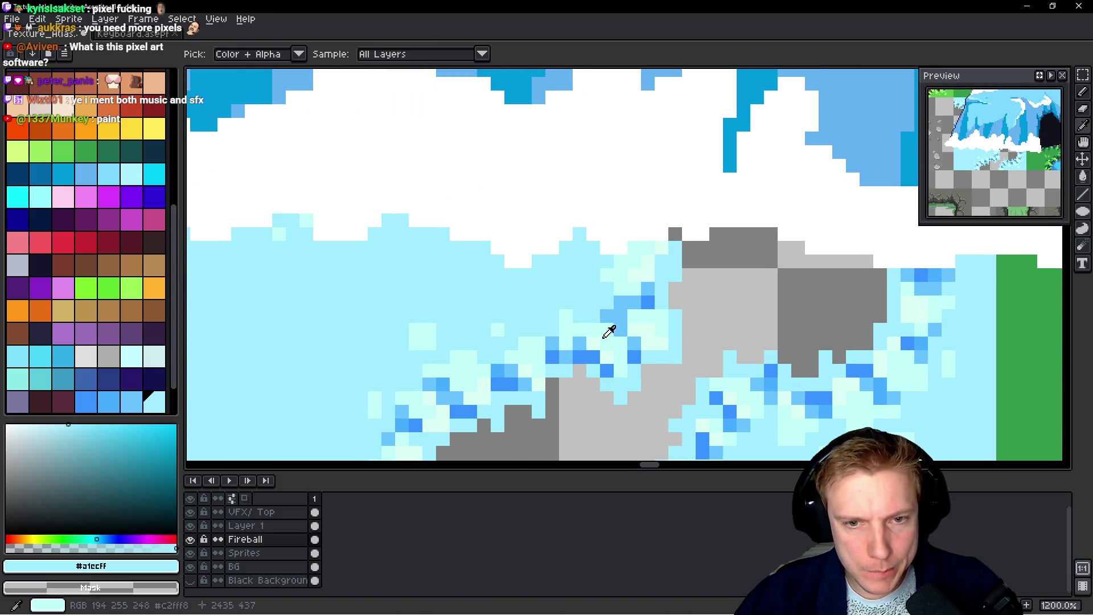
alt+click(608, 326)
scroll(511, 252, up, 1)
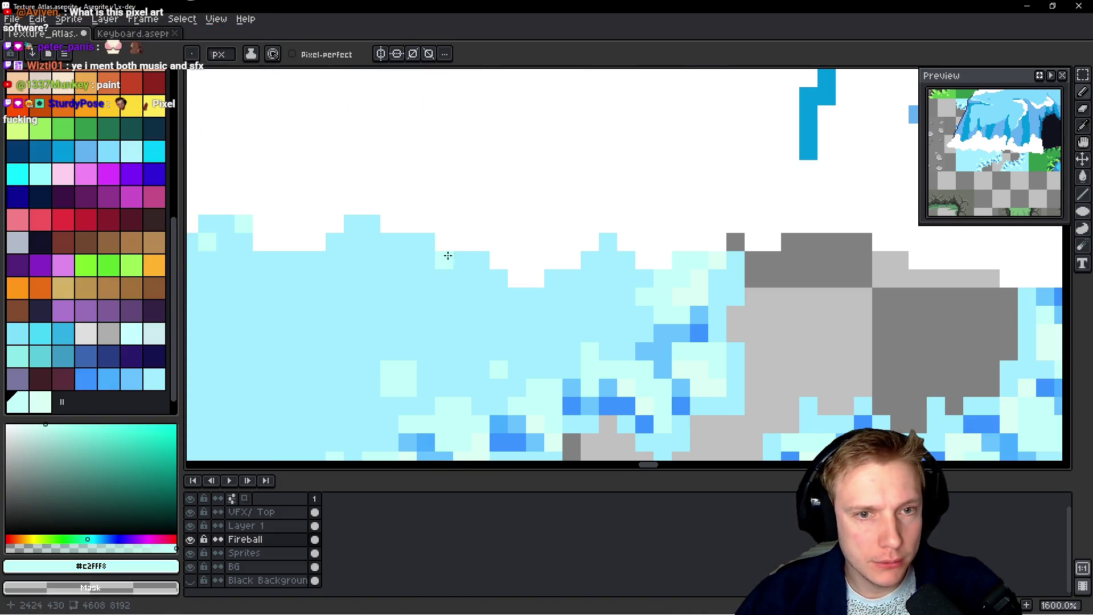
click(493, 245)
mouse_move(493, 245)
mouse_down()
mouse_move(481, 227)
mouse_move(482, 244)
mouse_up()
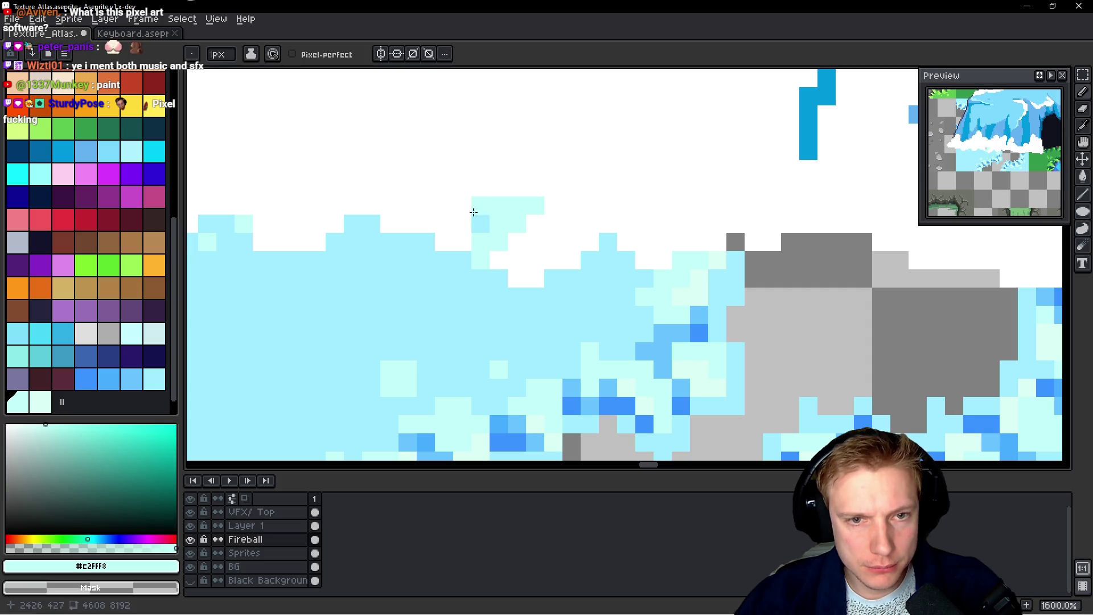
Make Layer 1 the active layer, re-pick the pale cyan, and paint it into the snow's bottom
alt+click(483, 216)
click(508, 231)
scroll(597, 232, down, 3)
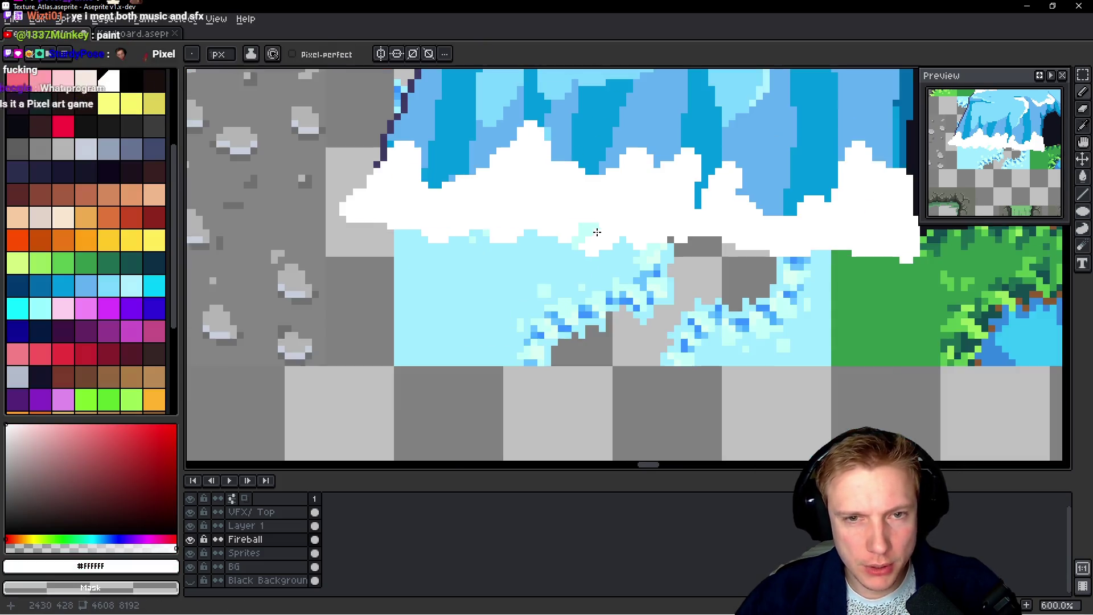
scroll(596, 232, up, 1)
drag(618, 233, 532, 264)
ctrl+click(514, 271)
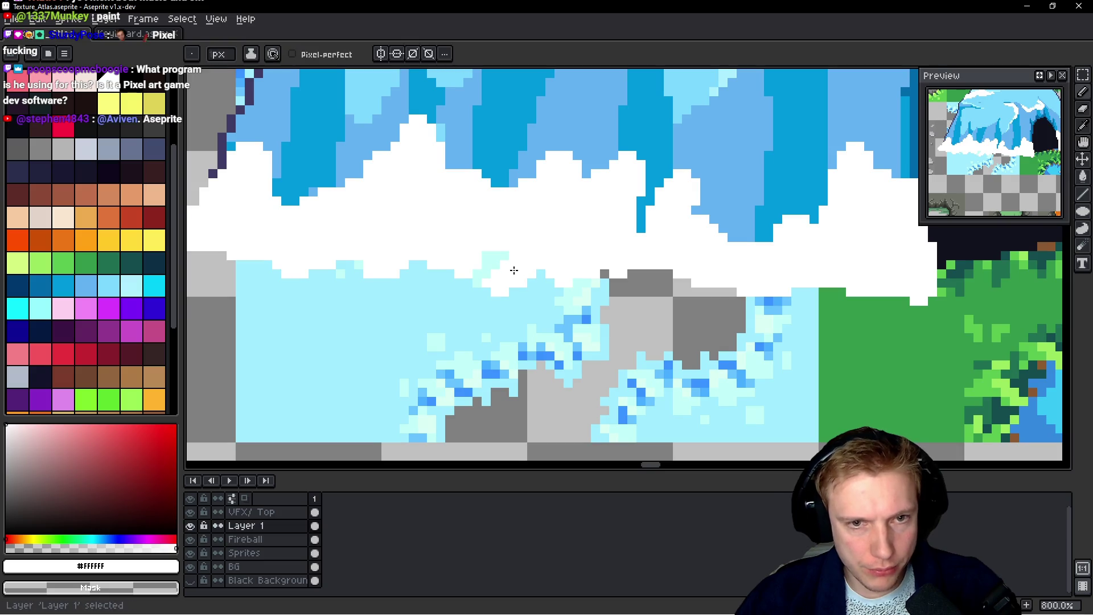
scroll(415, 261, up, 2)
alt+click(434, 261)
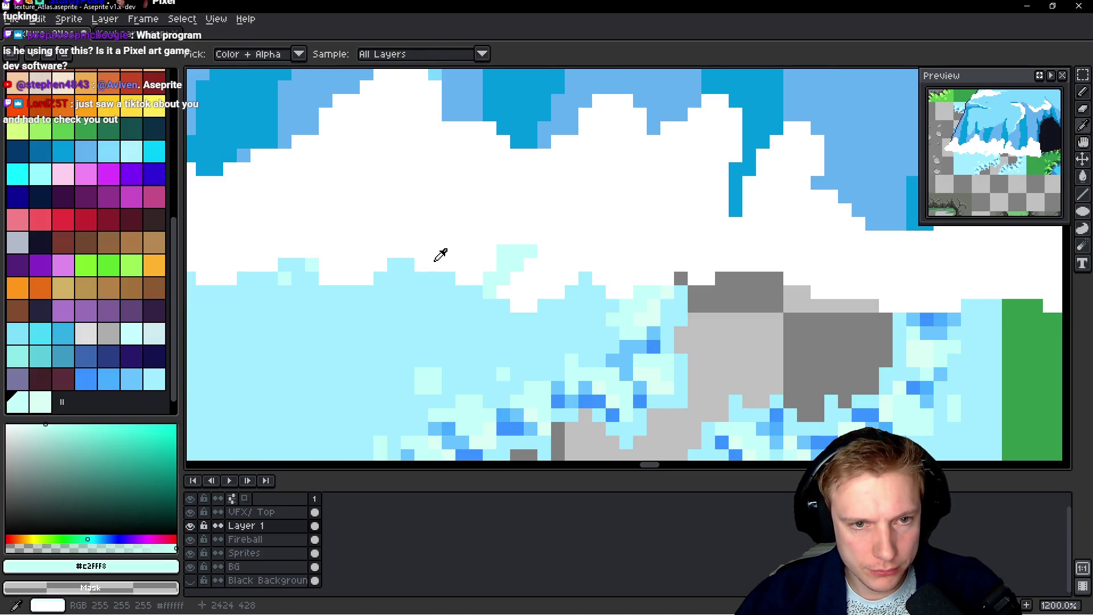
drag(421, 262, 414, 255)
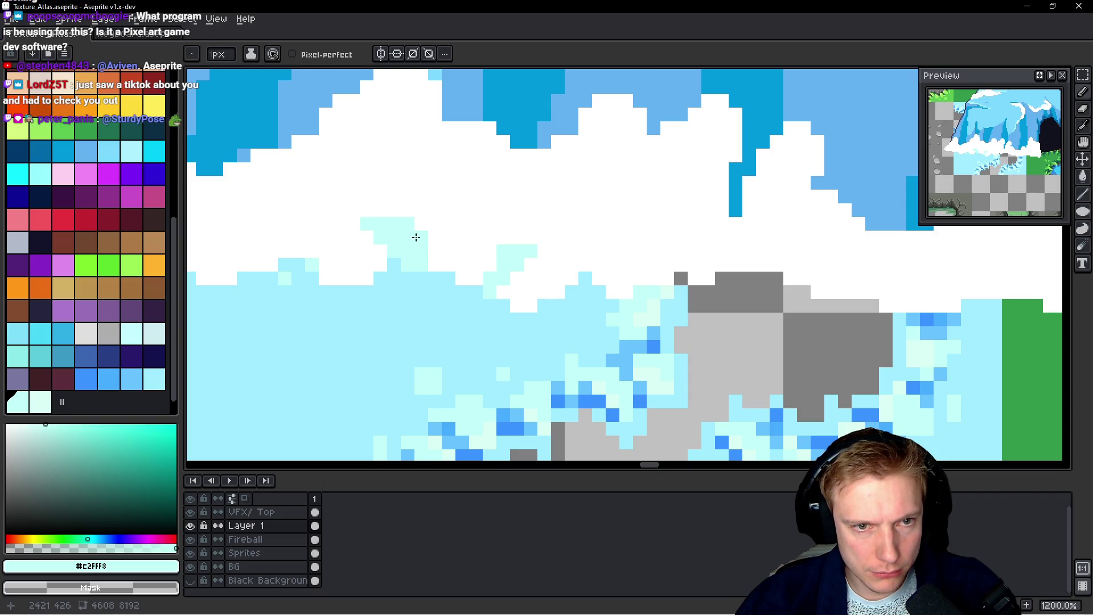
Add light cyan pixels and a column along the snow edge, undoing two stray pixels
click(446, 270)
drag(455, 270, 539, 285)
drag(360, 281, 379, 241)
key(ctrl+z)
key(ctrl+z)
mouse_move(265, 288)
mouse_down()
mouse_move(386, 288)
mouse_move(352, 240)
mouse_move(361, 273)
mouse_up()
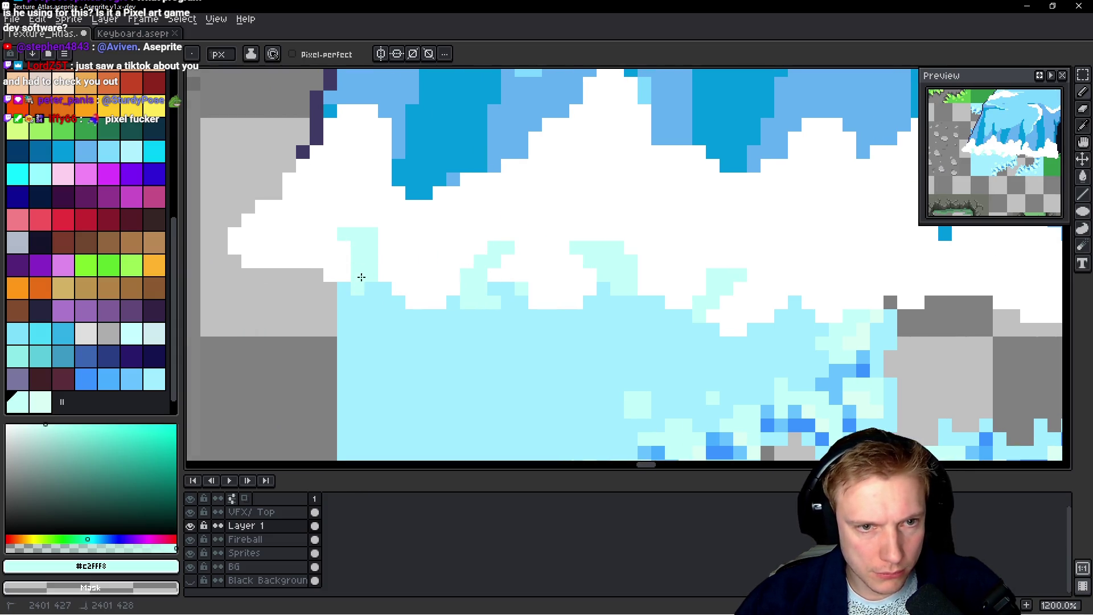
drag(415, 296, 419, 300)
Extend light cyan along the snow edge, remove stray top-step pixels, and draw a diagonal cyan line
scroll(331, 268, right, 5)
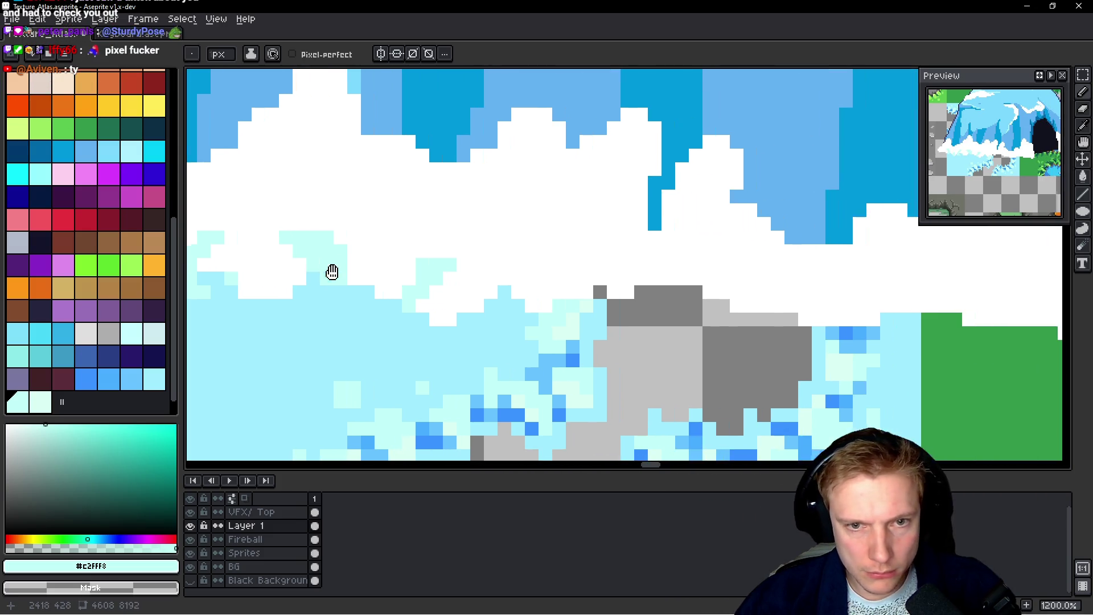
drag(532, 251, 510, 302)
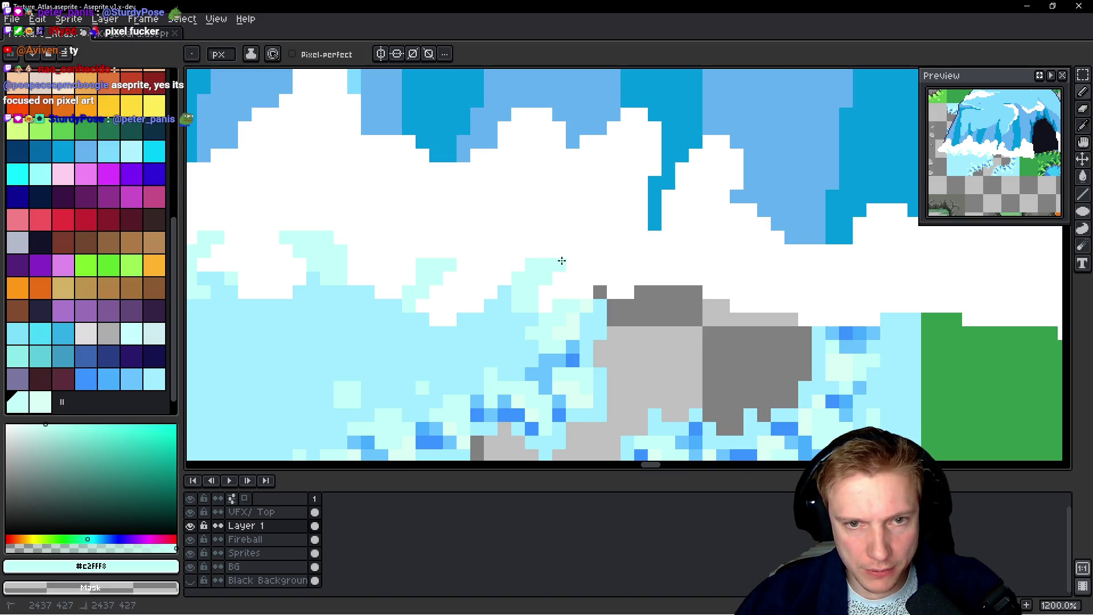
scroll(529, 265, right, 2)
mouse_move(541, 293)
mouse_down()
mouse_move(556, 262)
mouse_move(587, 259)
mouse_up()
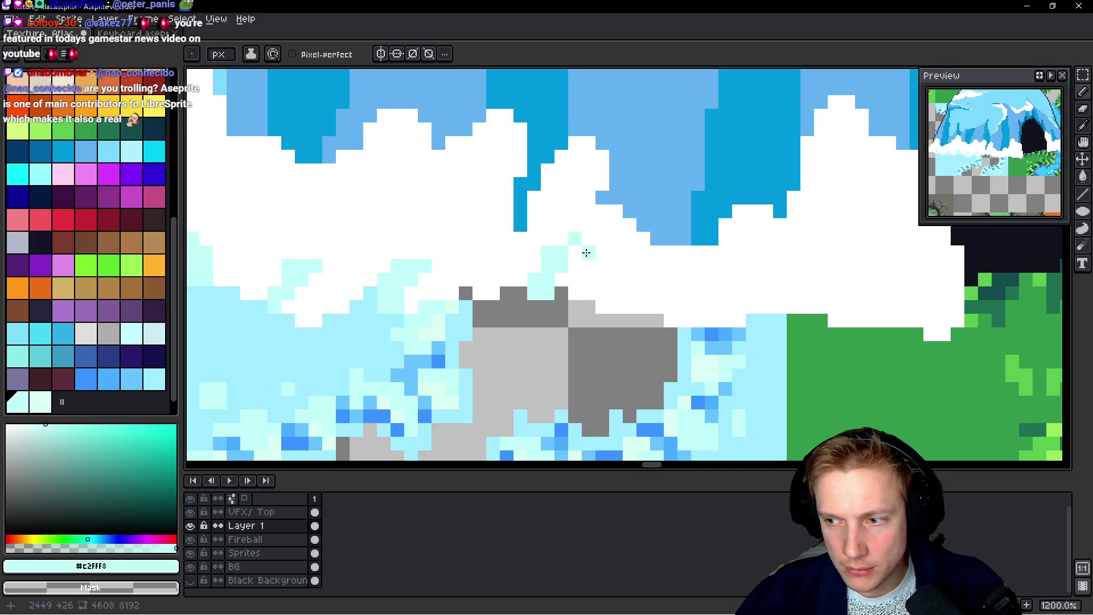
key(ctrl+z)
click(551, 306)
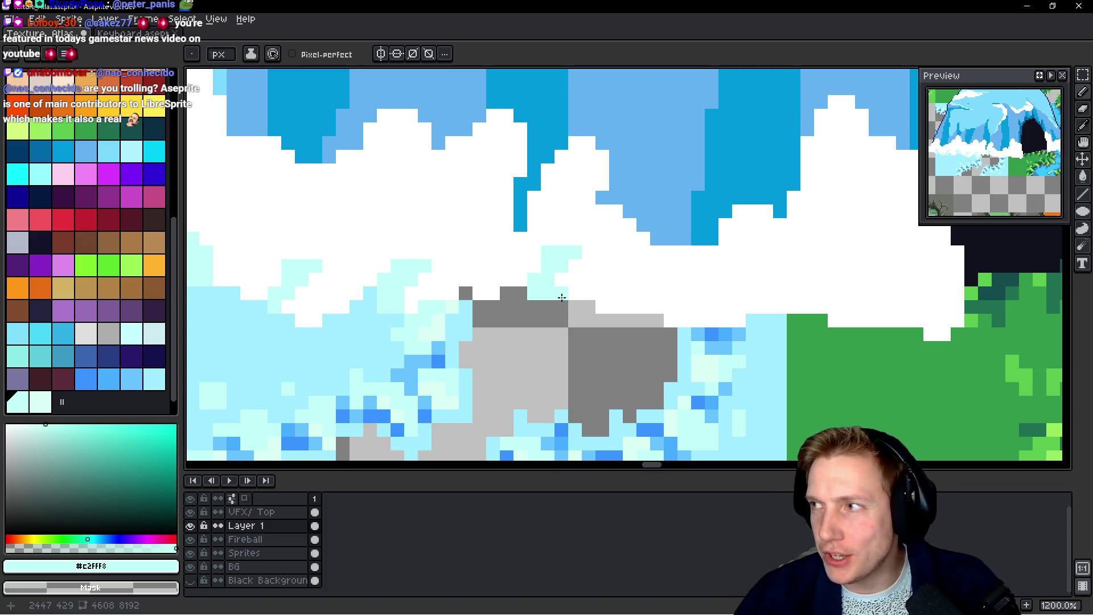
scroll(586, 283, right, 5)
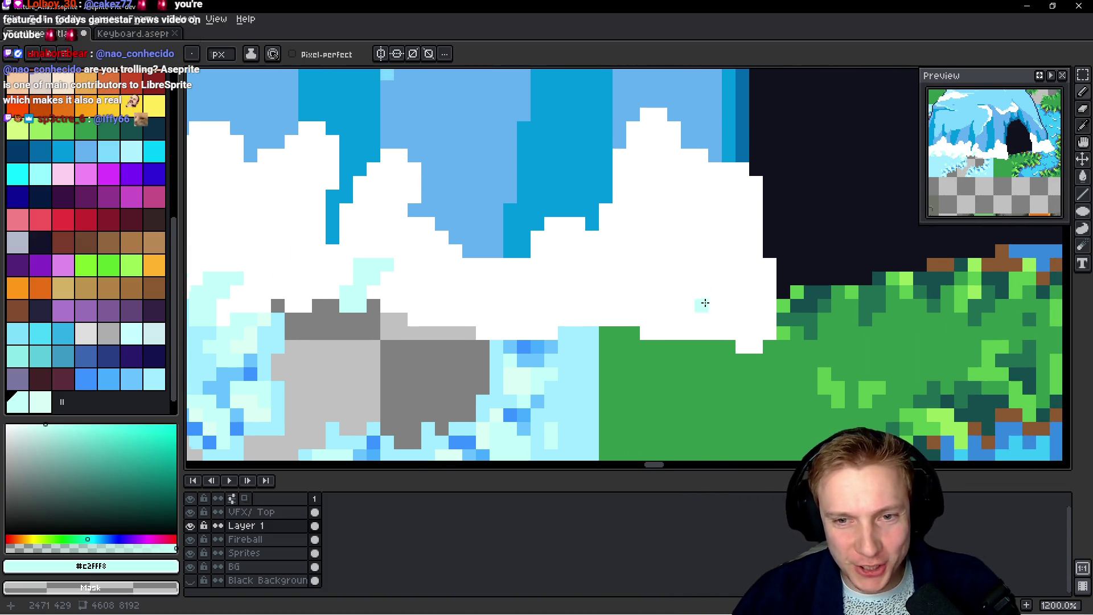
scroll(703, 305, up, 1)
click(671, 338)
drag(672, 336, 626, 293)
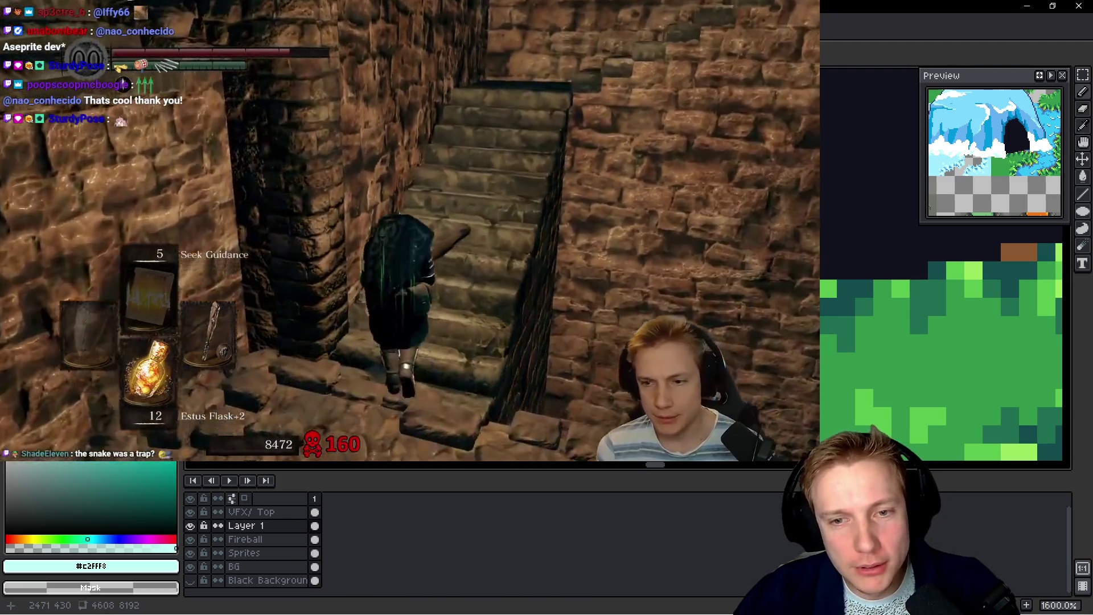
scroll(833, 308, down, 5)
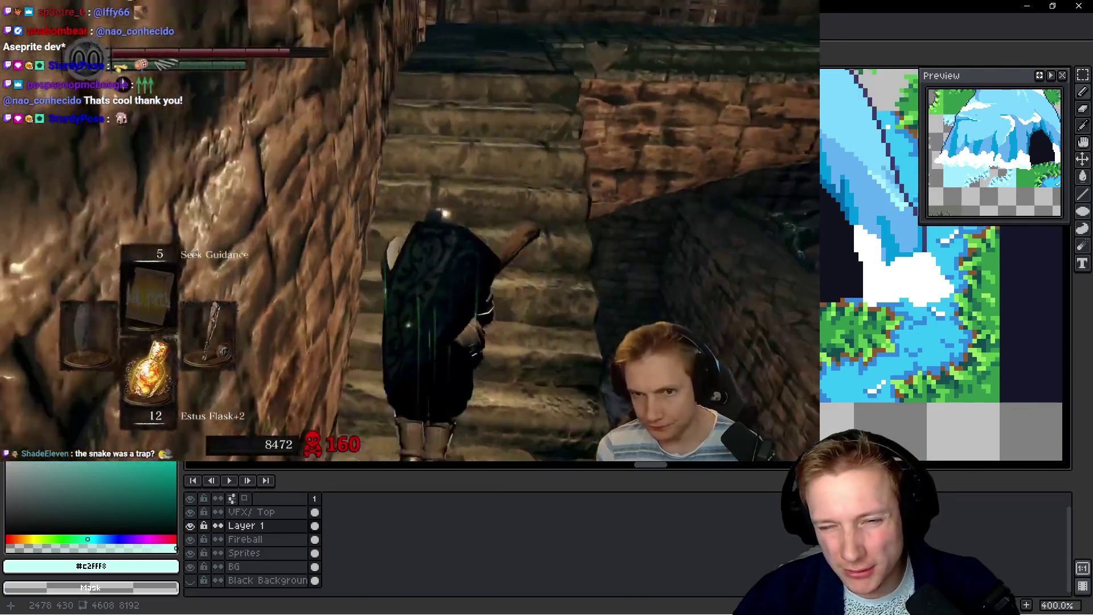
scroll(833, 308, up, 5)
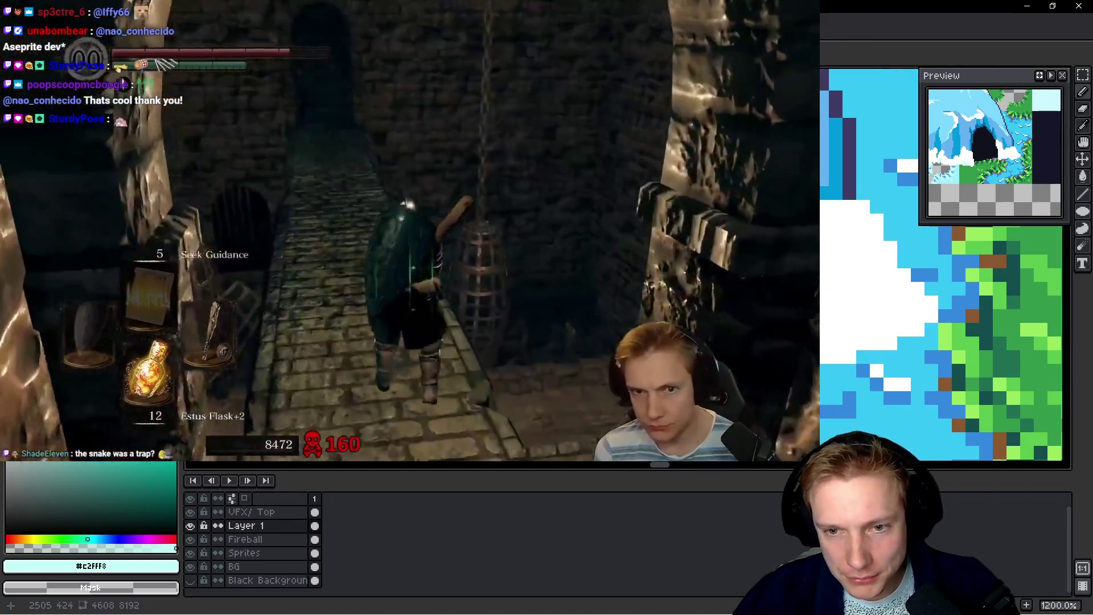
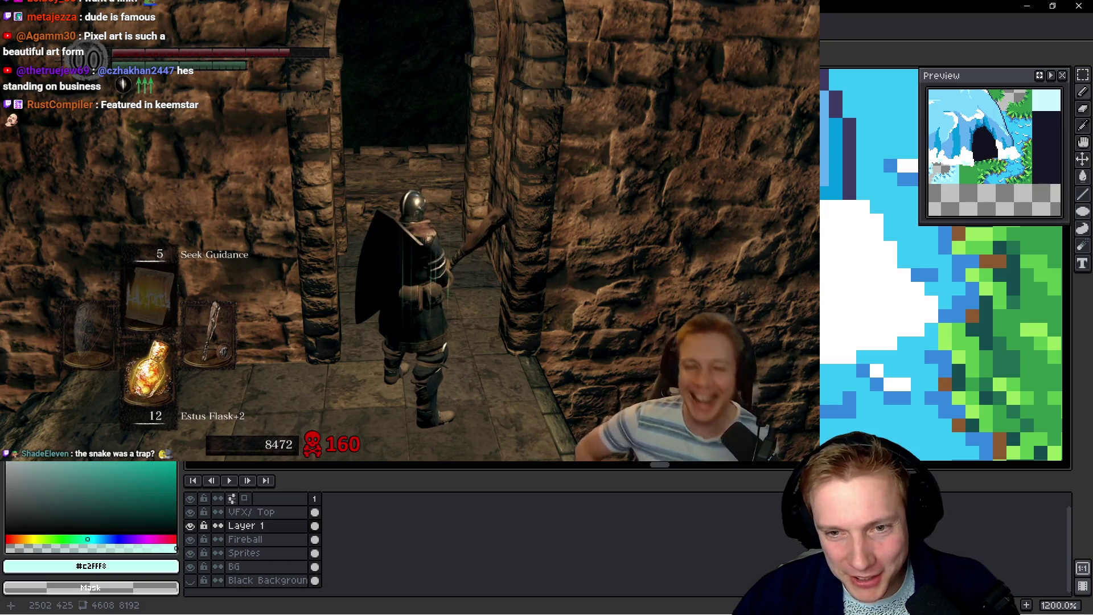
Repaint the cloud-edge pixels, turning light-cyan pixels white and white pixels light cyan
scroll(728, 313, down, 5)
scroll(717, 301, up, 5)
scroll(740, 299, down, 3)
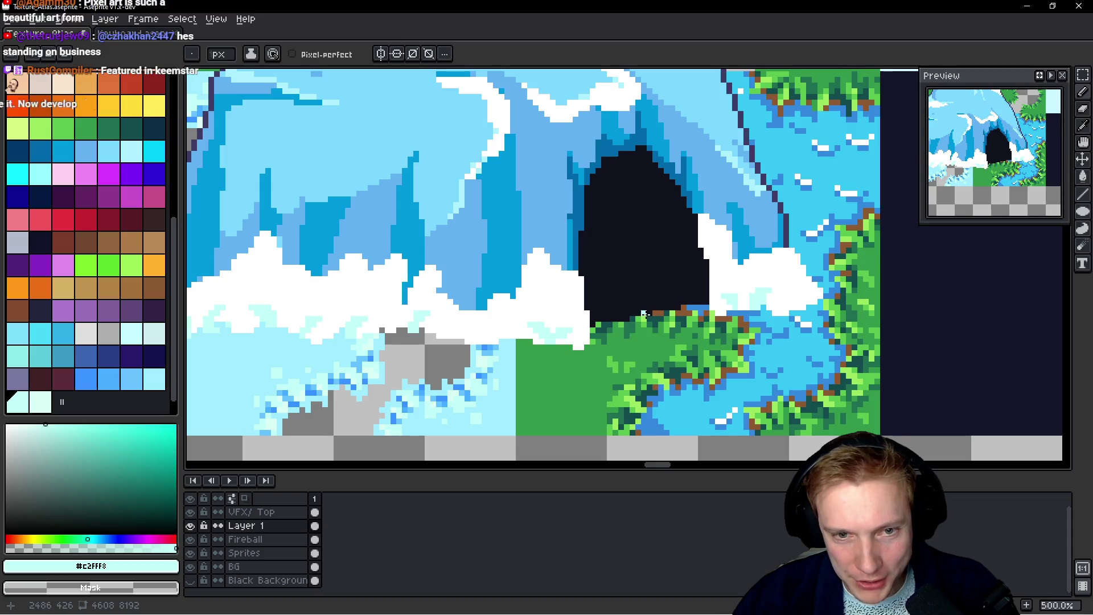
scroll(580, 264, up, 5)
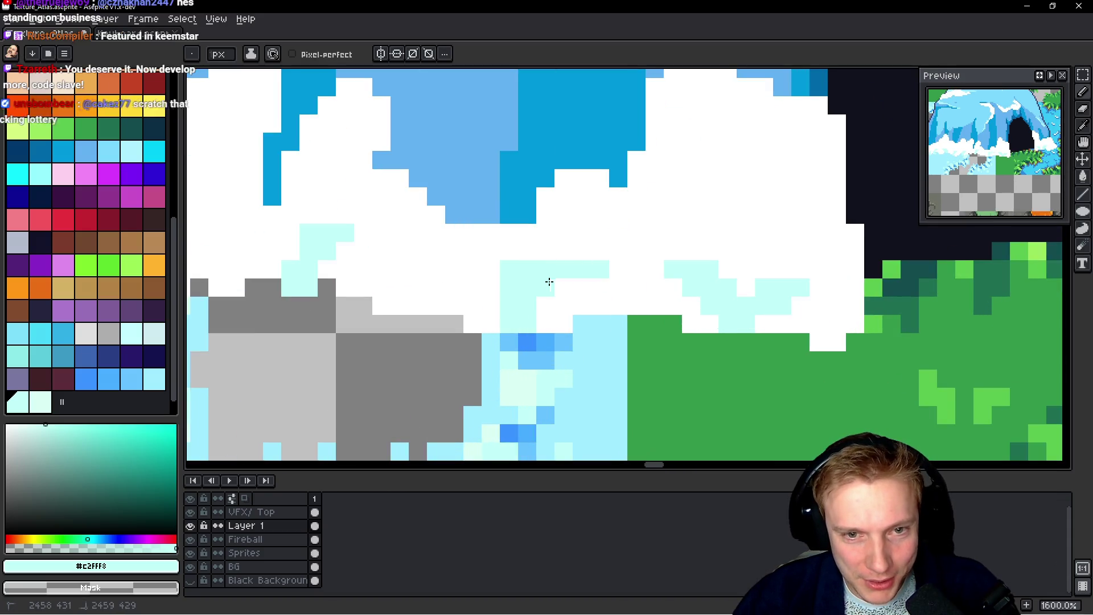
right_click(598, 269)
click(509, 288)
click(582, 270)
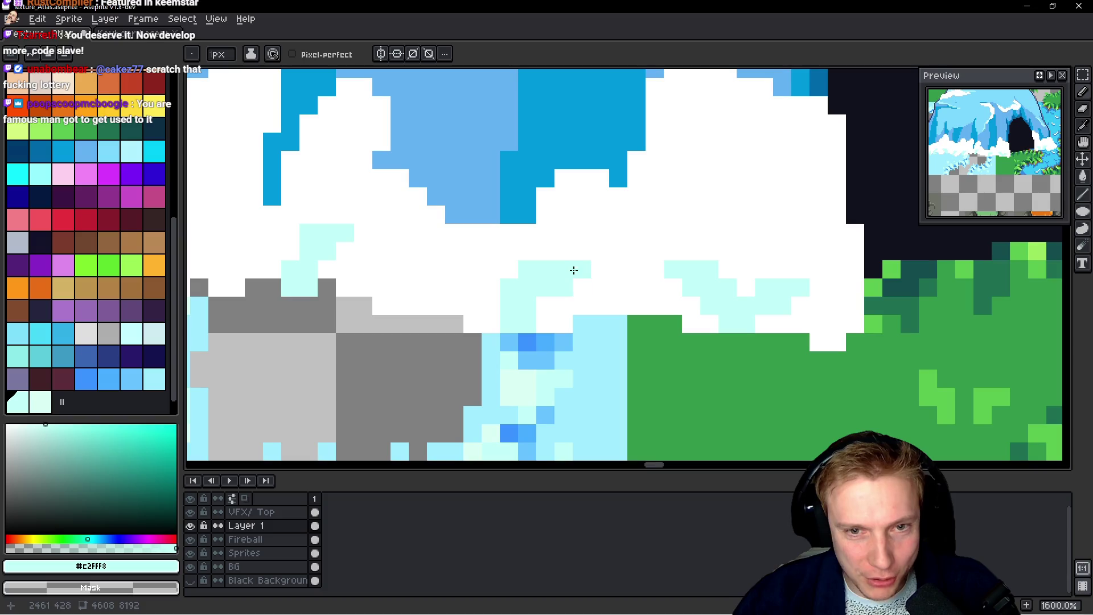
click(546, 306)
click(582, 306)
Sample the paler #d9fff5 cyan and paint pale-cyan pixels on the cloud's upper part
scroll(583, 305, down, 7)
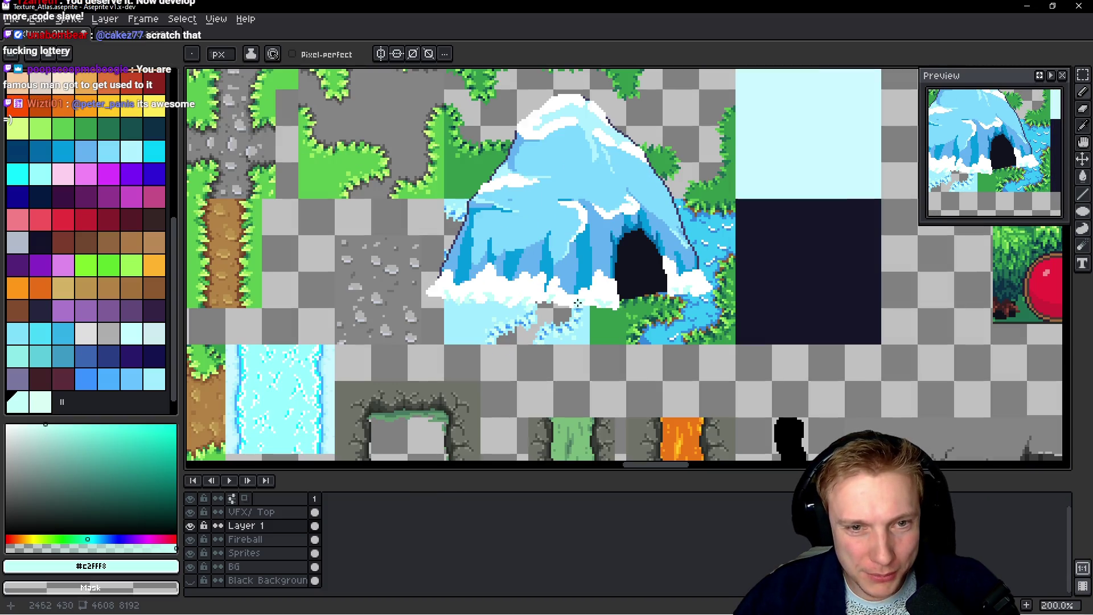
scroll(578, 303, up, 7)
alt+click(478, 310)
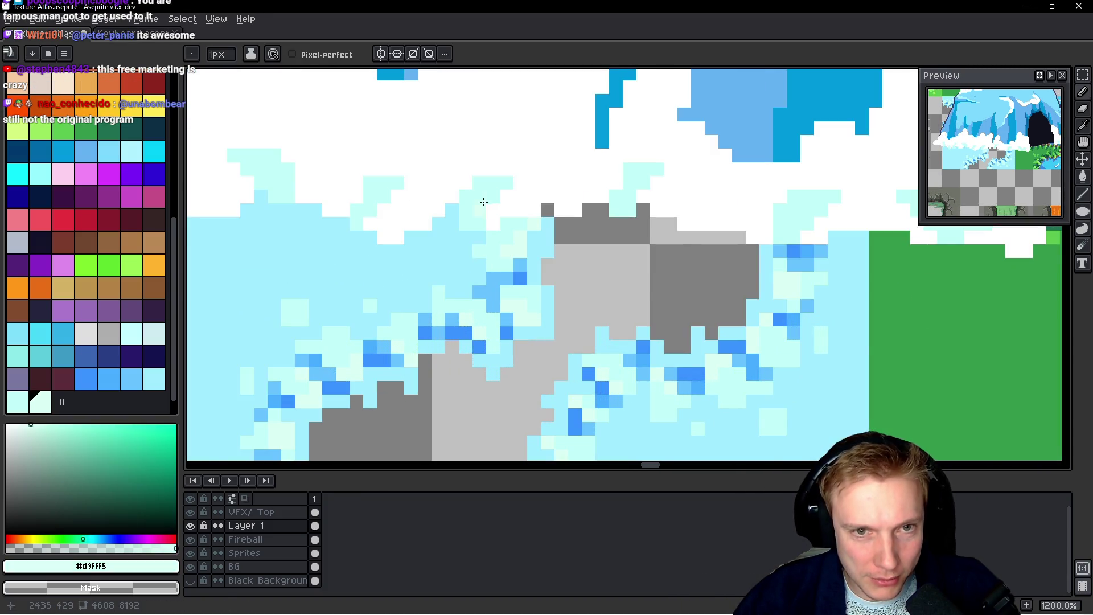
scroll(484, 202, up, 2)
scroll(683, 207, up, 1)
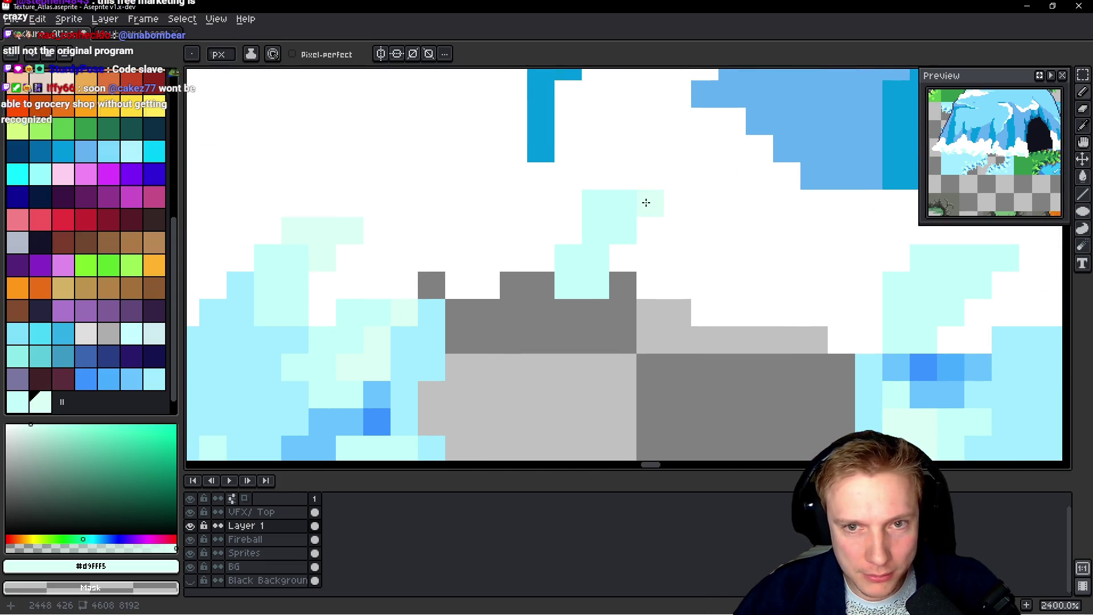
mouse_move(607, 222)
mouse_down()
mouse_move(532, 254)
mouse_move(273, 254)
mouse_up()
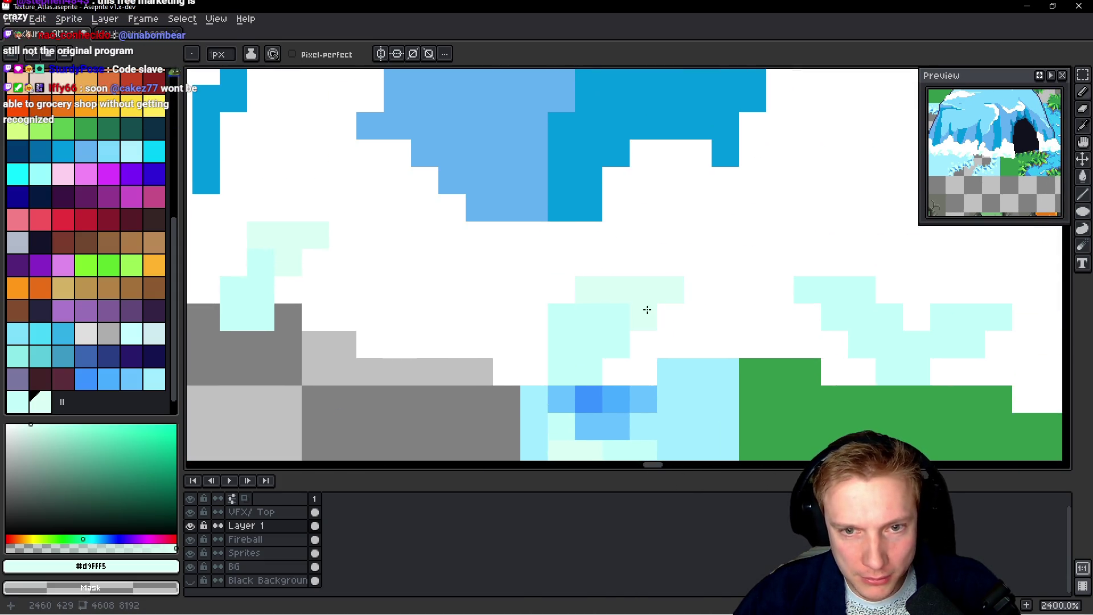
drag(672, 323, 460, 309)
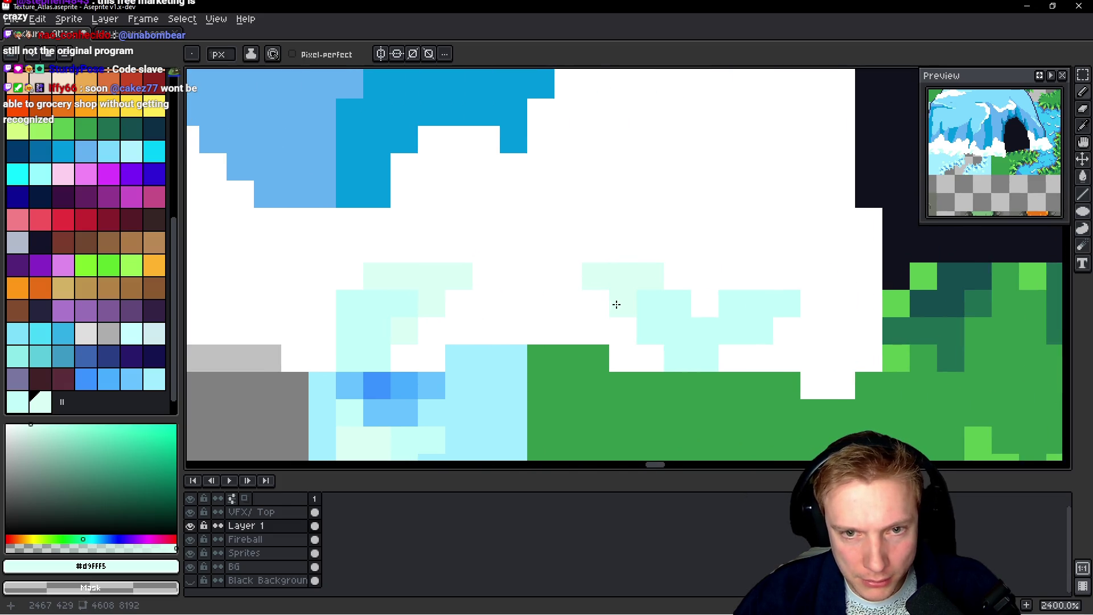
click(622, 330)
mouse_move(561, 315)
mouse_down()
mouse_move(819, 295)
mouse_move(537, 300)
mouse_move(405, 208)
mouse_up()
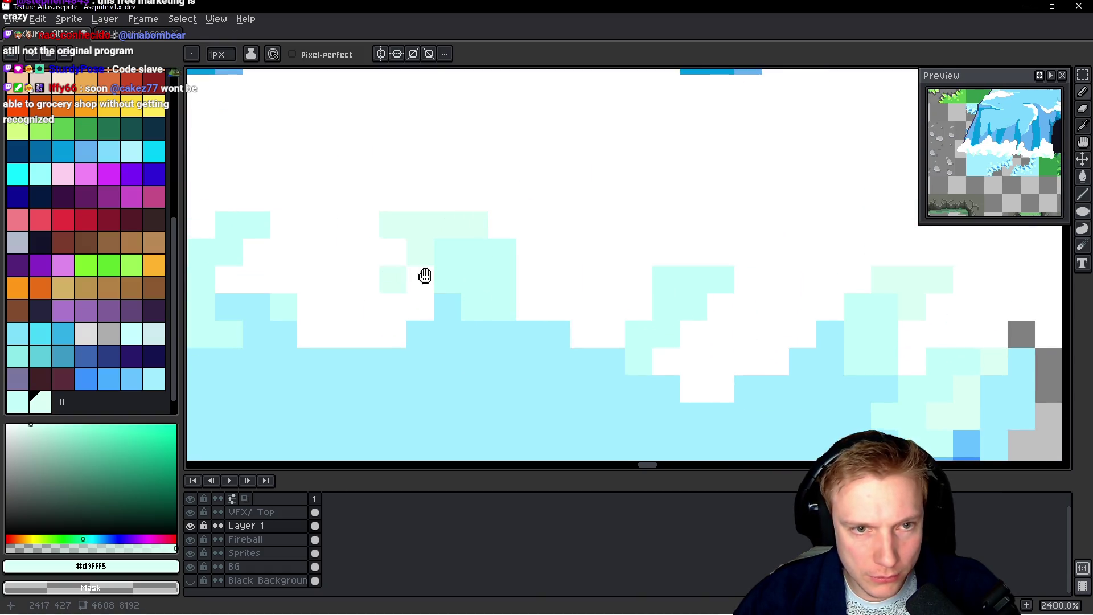
drag(424, 273, 477, 234)
click(426, 233)
click(393, 261)
Using #c2fff8 and #d9fff5 cyans, repaint pixels along the cloud's top row and edge
alt+click(430, 264)
alt+click(454, 260)
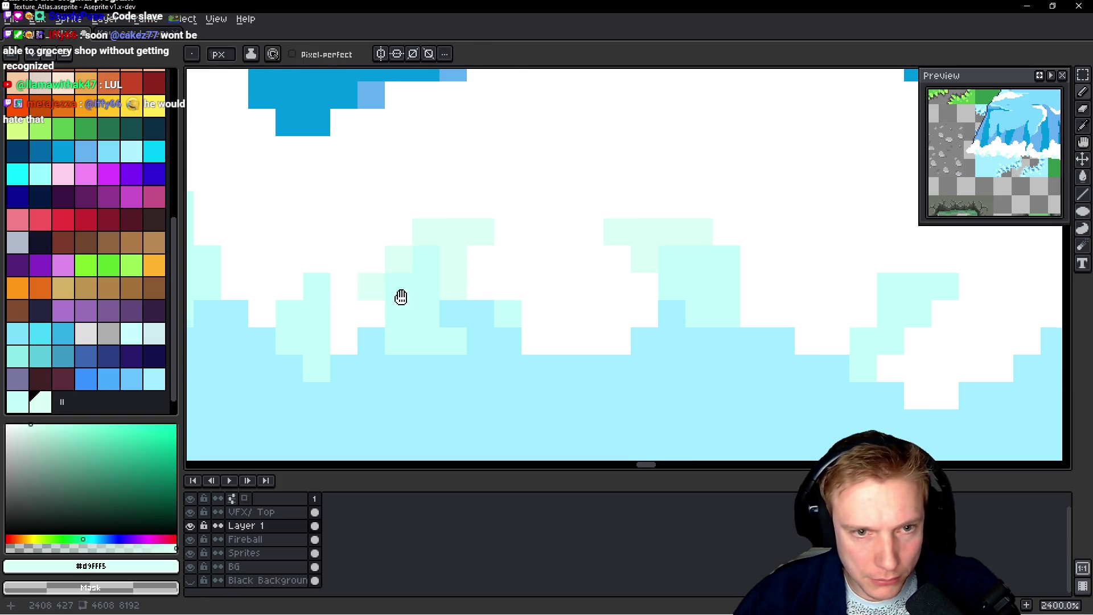
drag(320, 289, 424, 292)
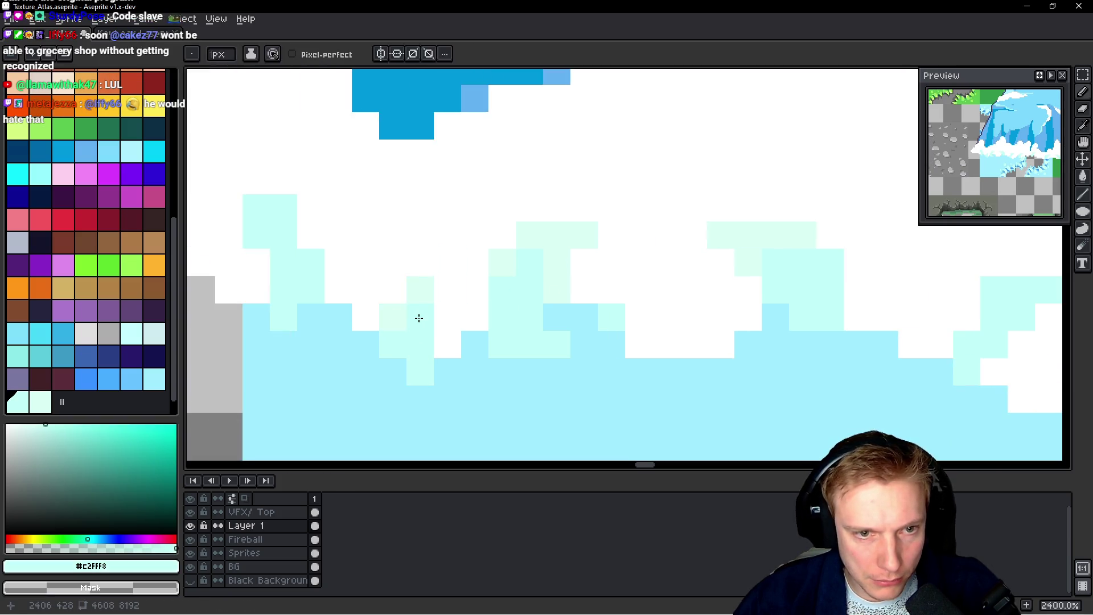
drag(247, 226, 339, 247)
click(332, 226)
click(339, 264)
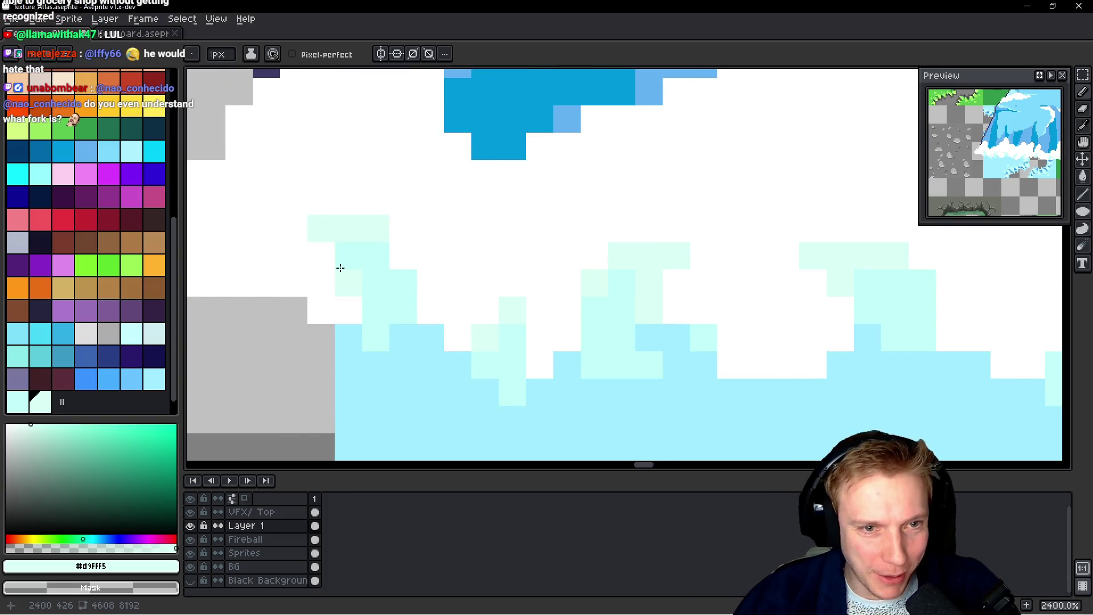
alt+click(379, 254)
click(369, 225)
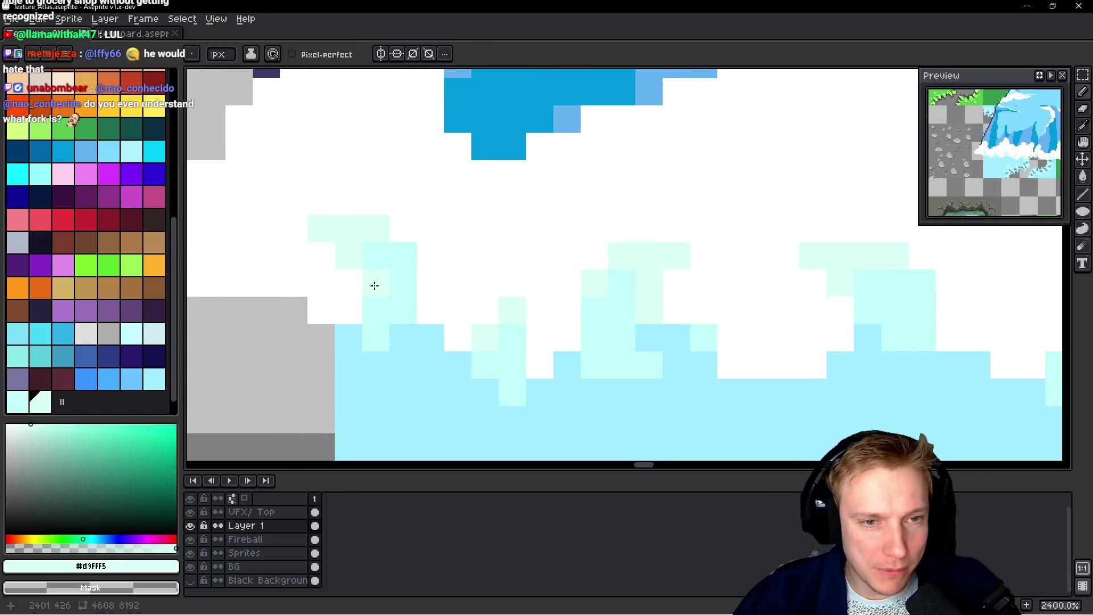
Sample the ice blue #66C2FF and paint a blue pixel into the snow
scroll(375, 285, down, 4)
scroll(526, 259, up, 3)
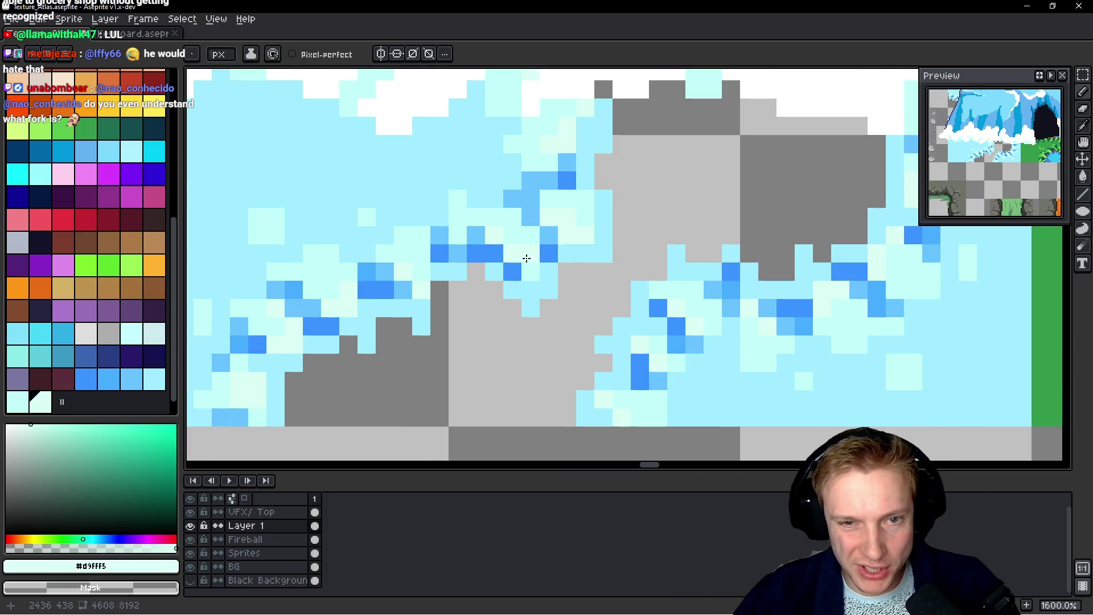
alt+click(483, 233)
mouse_move(483, 224)
mouse_down()
mouse_move(542, 358)
mouse_move(510, 237)
mouse_up()
click(551, 326)
Sample light cyan #a1ecff and fill light-cyan pixels and a stroke into the snow edge
scroll(529, 288, up, 2)
alt+click(530, 290)
mouse_move(530, 293)
mouse_down()
mouse_move(446, 294)
mouse_move(462, 304)
mouse_move(415, 253)
mouse_up()
scroll(504, 310, down, 2)
click(397, 255)
click(410, 236)
drag(535, 286, 552, 255)
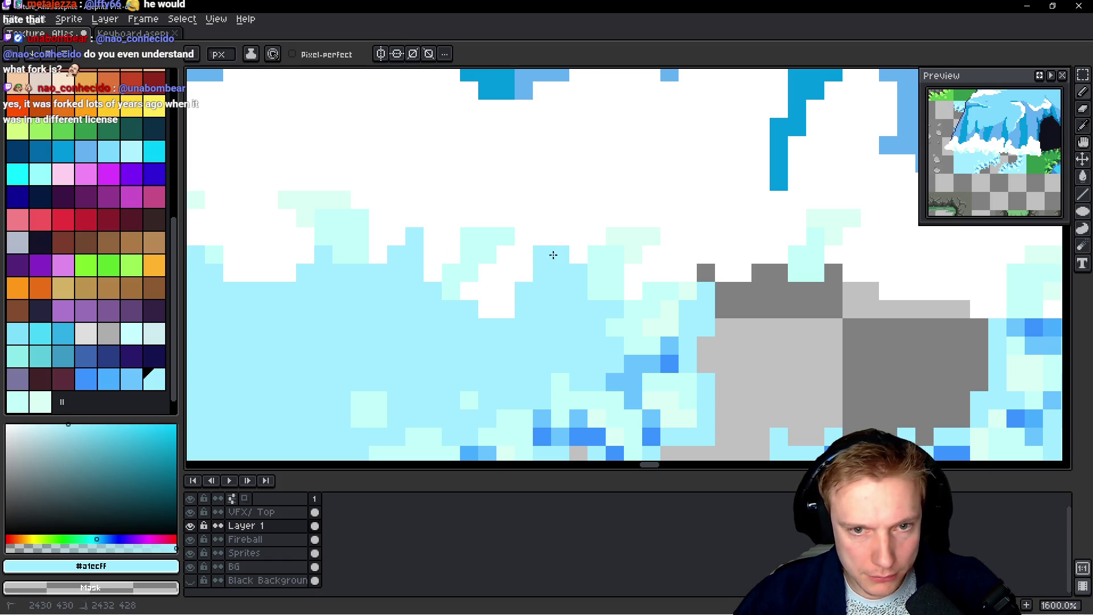
Turn scattered white snow pixels light blue along the snow's edge
mouse_move(619, 292)
mouse_down()
mouse_move(532, 298)
mouse_move(734, 298)
mouse_up()
drag(285, 302, 504, 294)
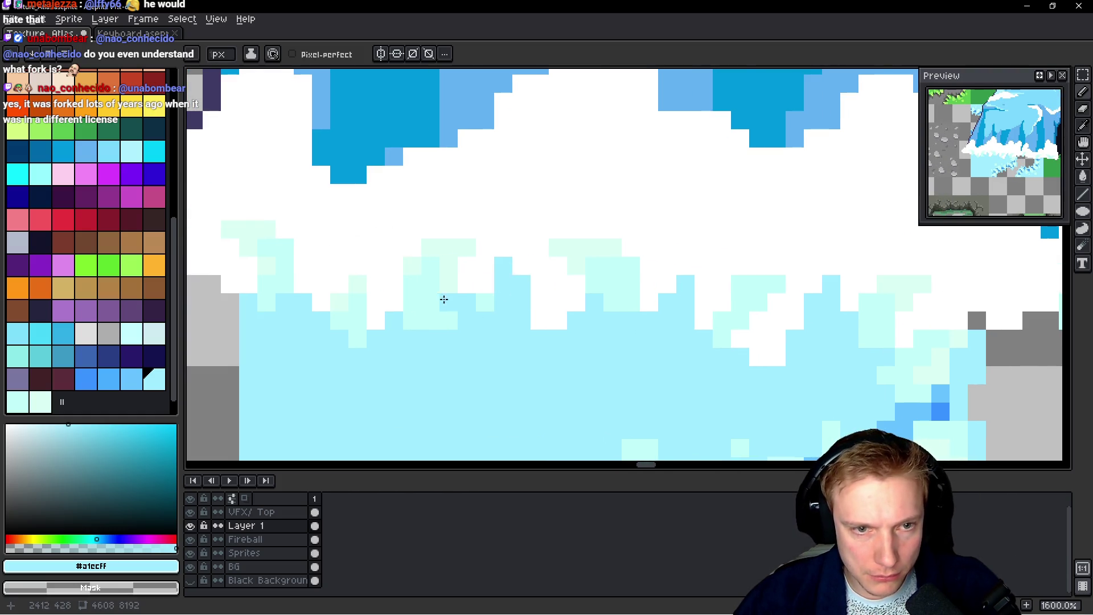
drag(380, 317, 475, 322)
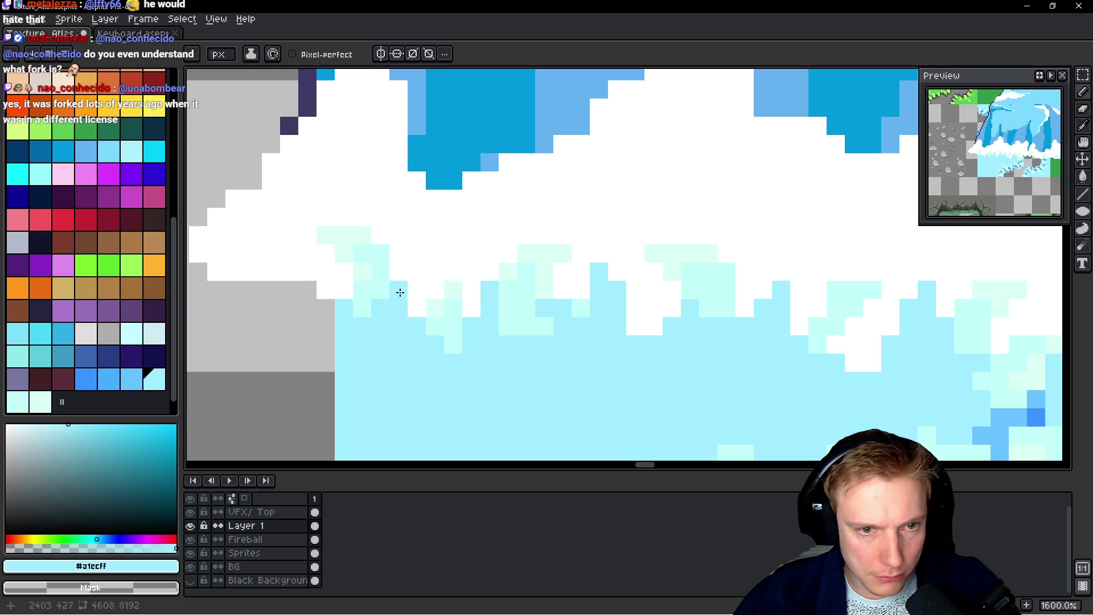
drag(378, 263, 477, 273)
click(425, 300)
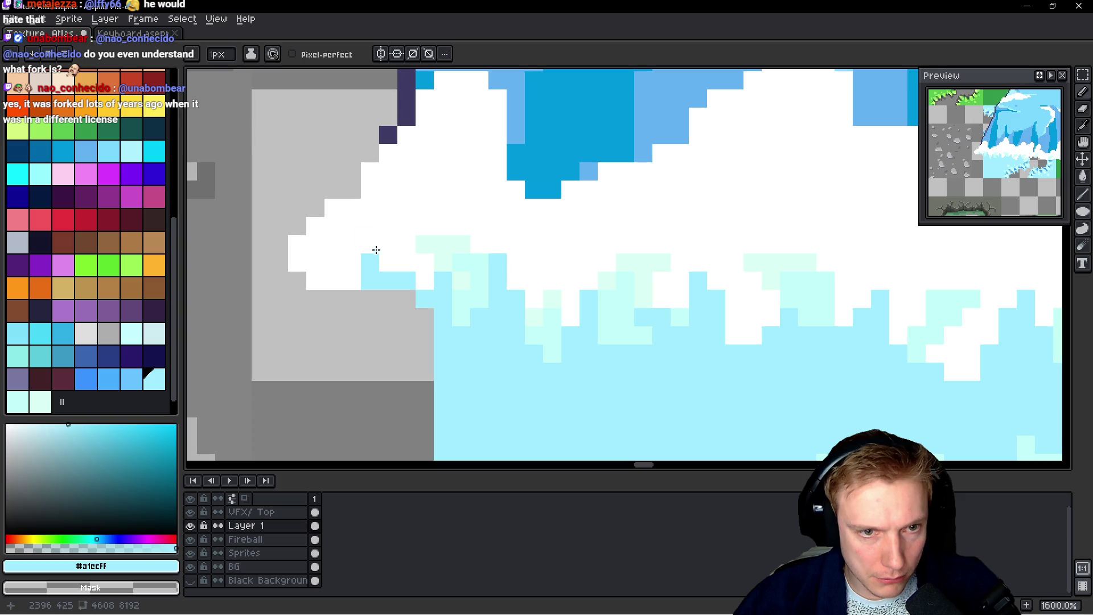
click(343, 284)
scroll(394, 263, right, 10)
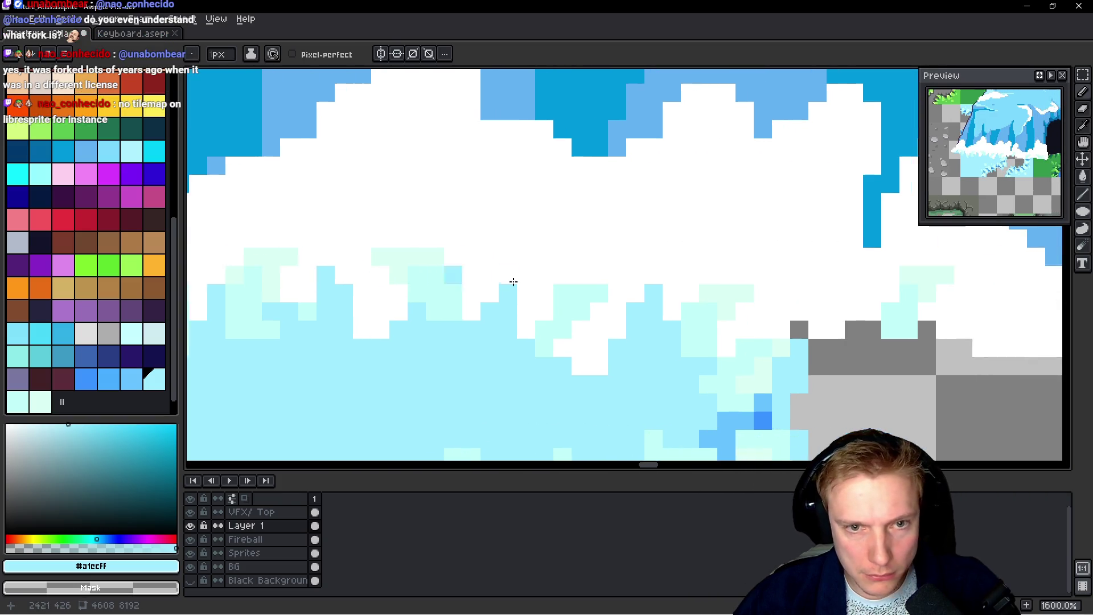
click(436, 330)
scroll(442, 330, right, 3)
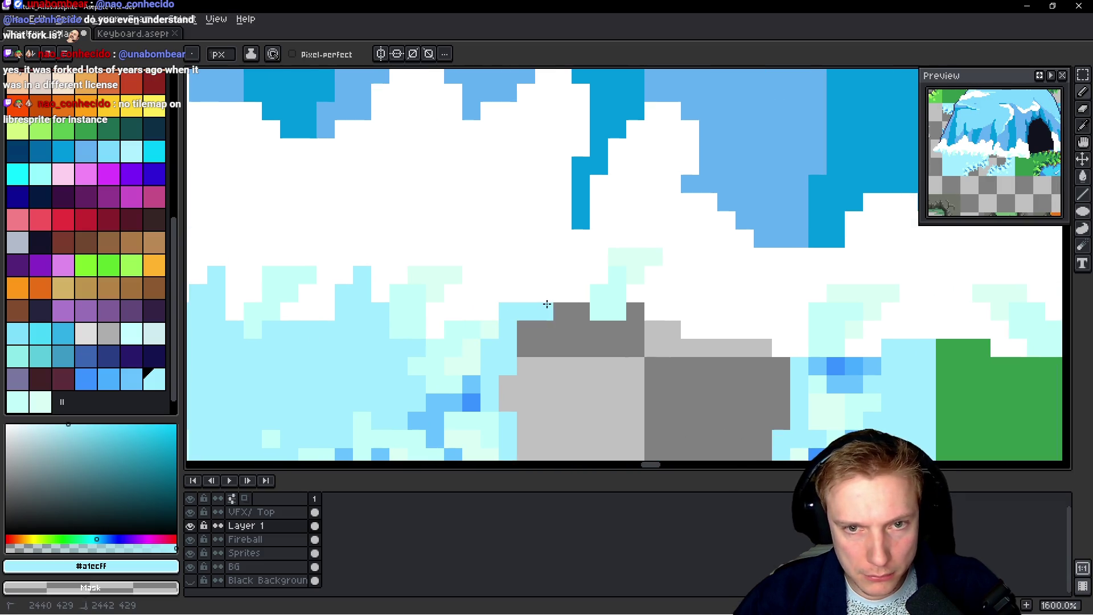
click(563, 275)
click(529, 271)
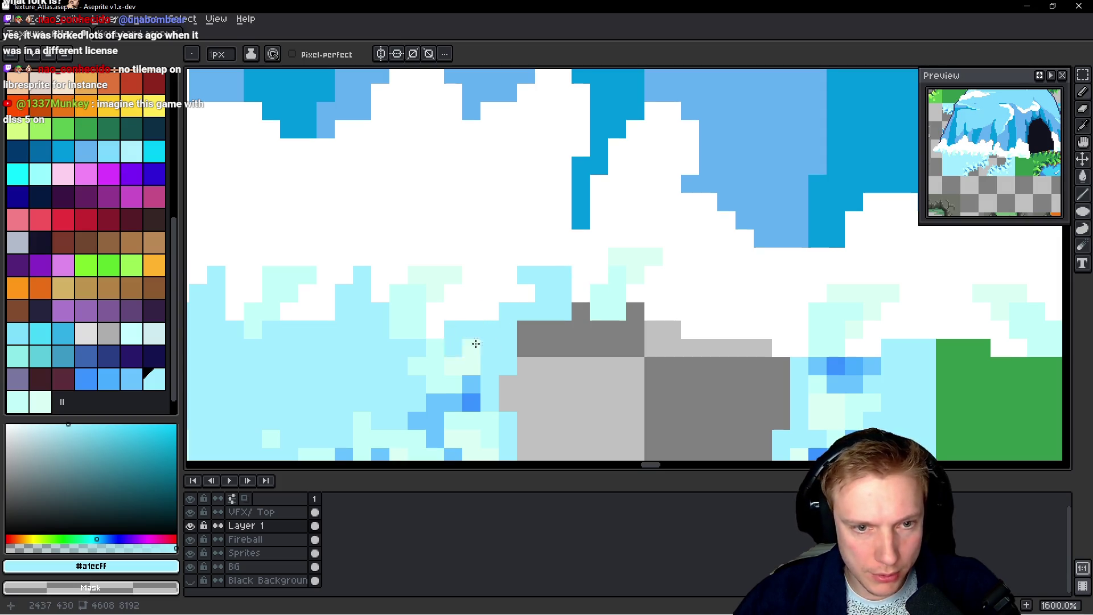
scroll(476, 344, down, 2)
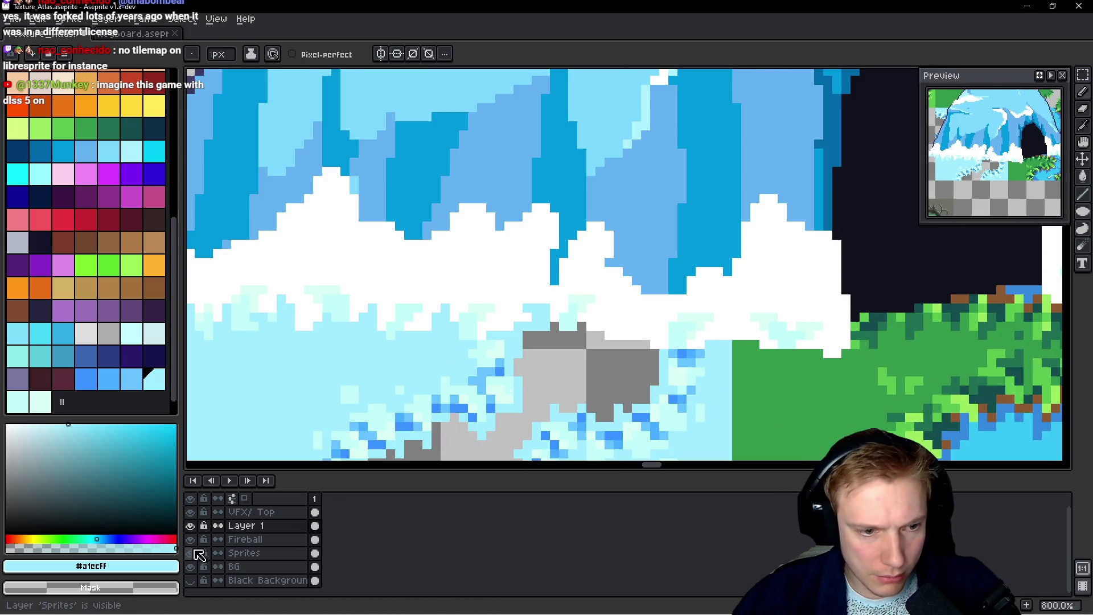
Hide the Sprites layer so only the ice cave is visible
click(198, 553)
scroll(494, 335, up, 2)
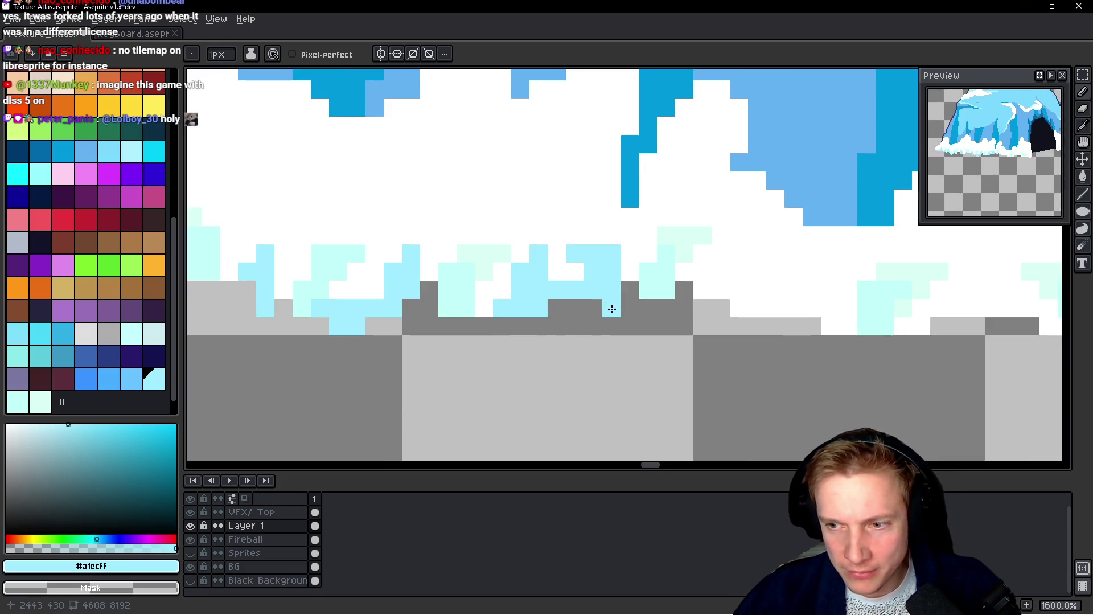
scroll(612, 309, down, 4)
scroll(504, 308, down, 1)
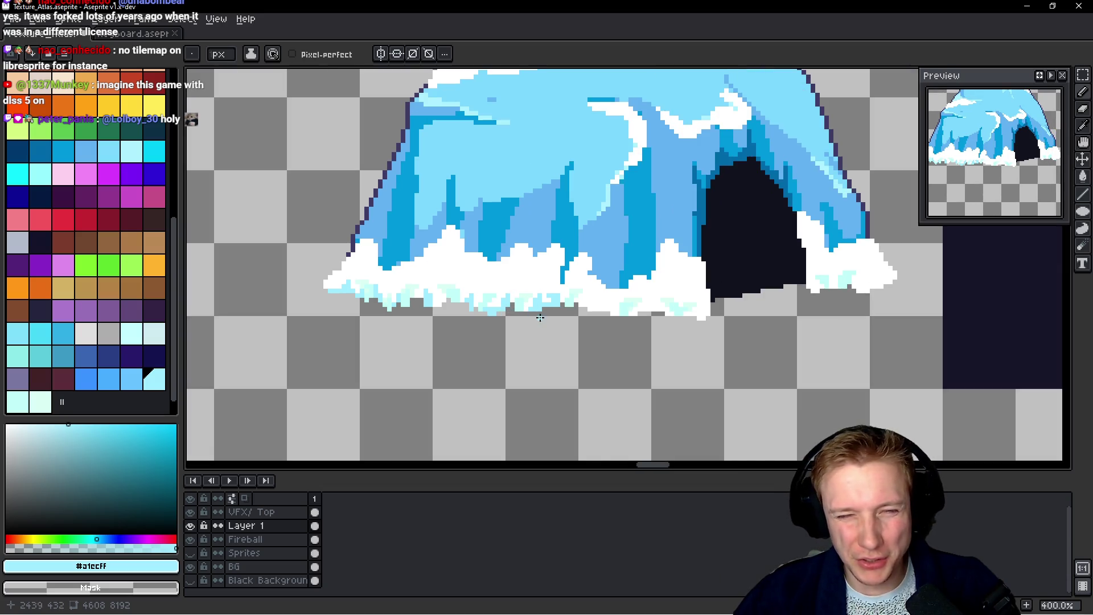
scroll(539, 317, up, 6)
Paint light-cyan rows and pixels along the snow's base and bottom edge
mouse_move(562, 382)
mouse_down()
mouse_move(532, 383)
mouse_move(481, 354)
mouse_move(572, 327)
mouse_move(556, 350)
mouse_move(596, 347)
mouse_move(571, 326)
mouse_move(576, 285)
mouse_move(547, 308)
mouse_up()
scroll(646, 359, down, 4)
scroll(627, 344, up, 4)
mouse_move(689, 317)
mouse_down()
mouse_move(451, 327)
mouse_move(603, 332)
mouse_move(565, 306)
mouse_move(488, 312)
mouse_up()
click(503, 347)
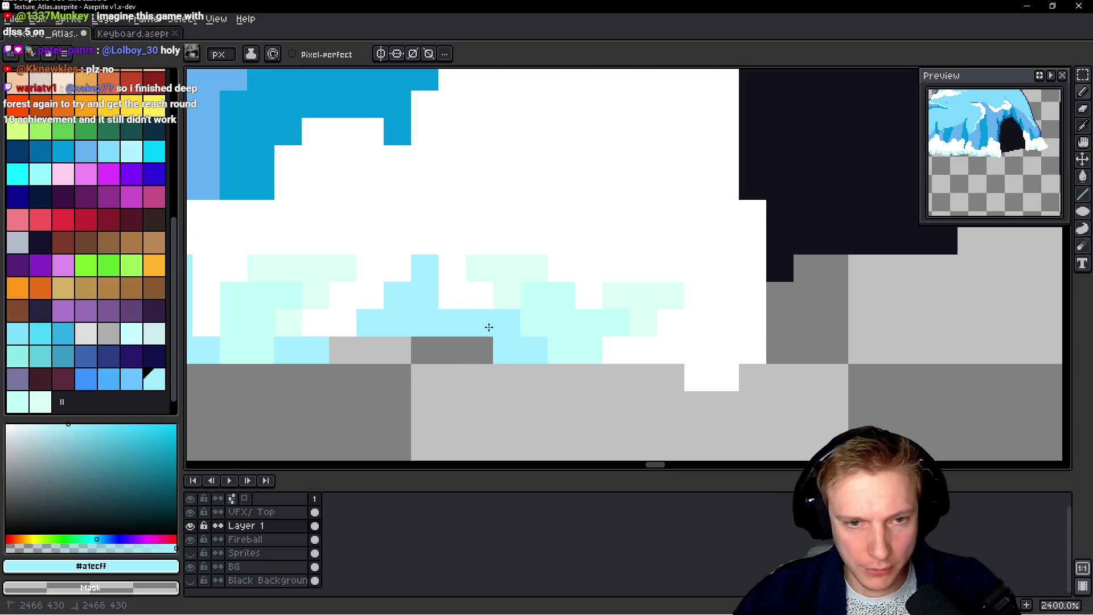
drag(627, 336, 557, 343)
mouse_move(541, 356)
mouse_down()
mouse_move(642, 373)
mouse_move(671, 352)
mouse_move(669, 335)
mouse_up()
click(682, 302)
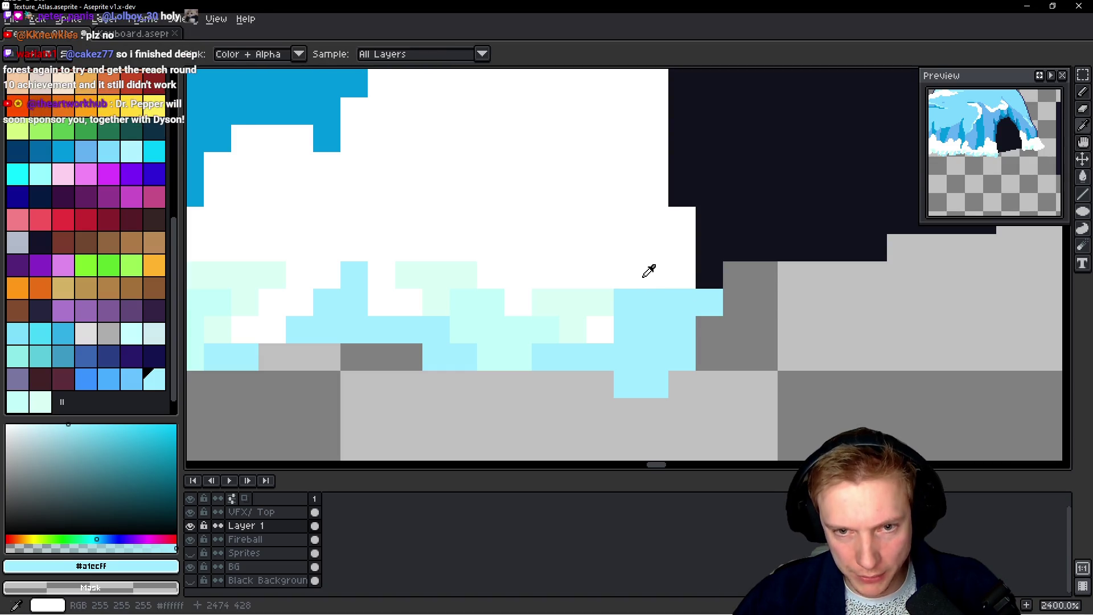
click(655, 302)
scroll(700, 305, down, 10)
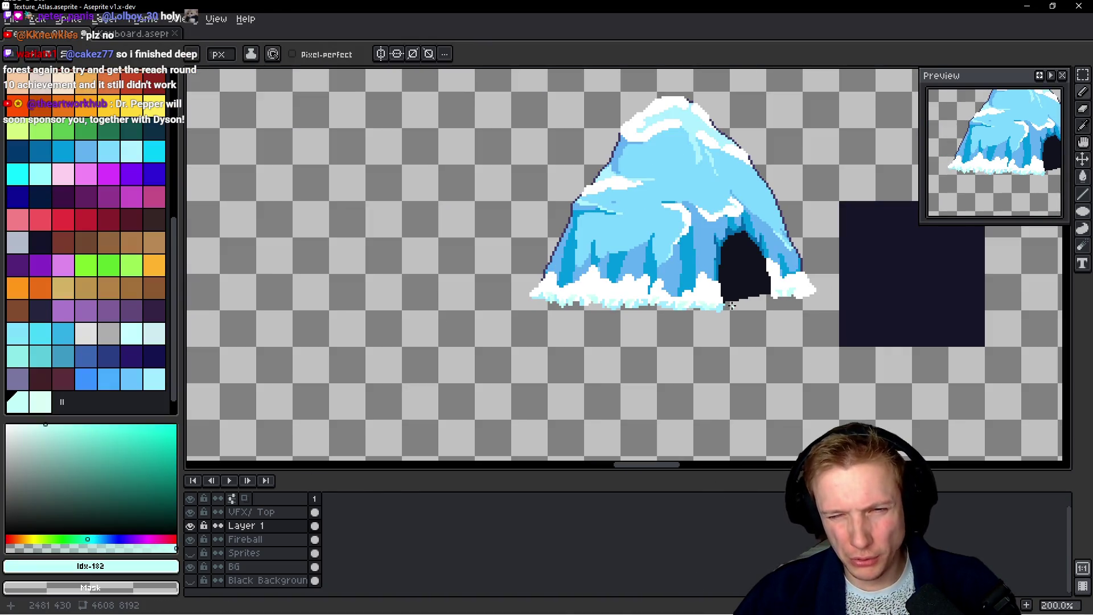
Sample #a1ecff and paint a light-cyan path and pixels around the cyan block in the snow
scroll(772, 300, up, 10)
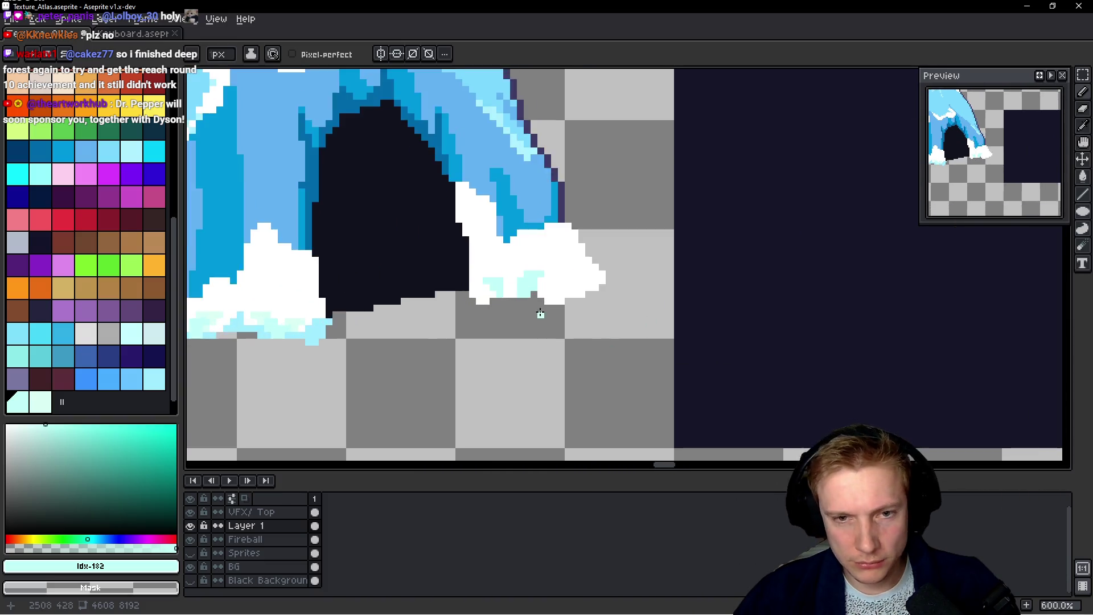
scroll(557, 297, down, 2)
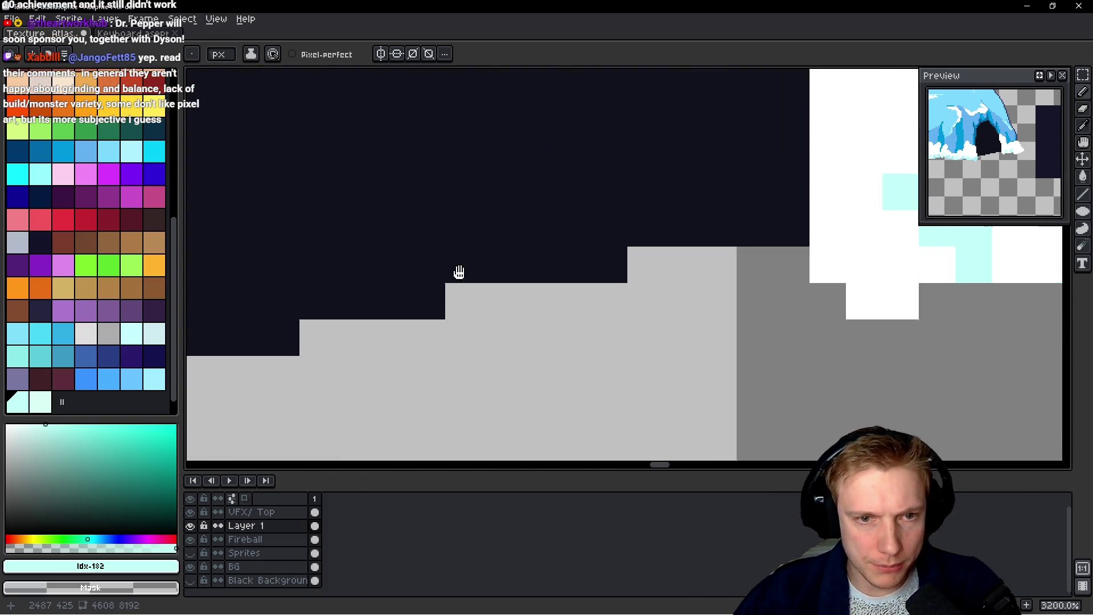
alt+click(483, 333)
scroll(690, 249, up, 2)
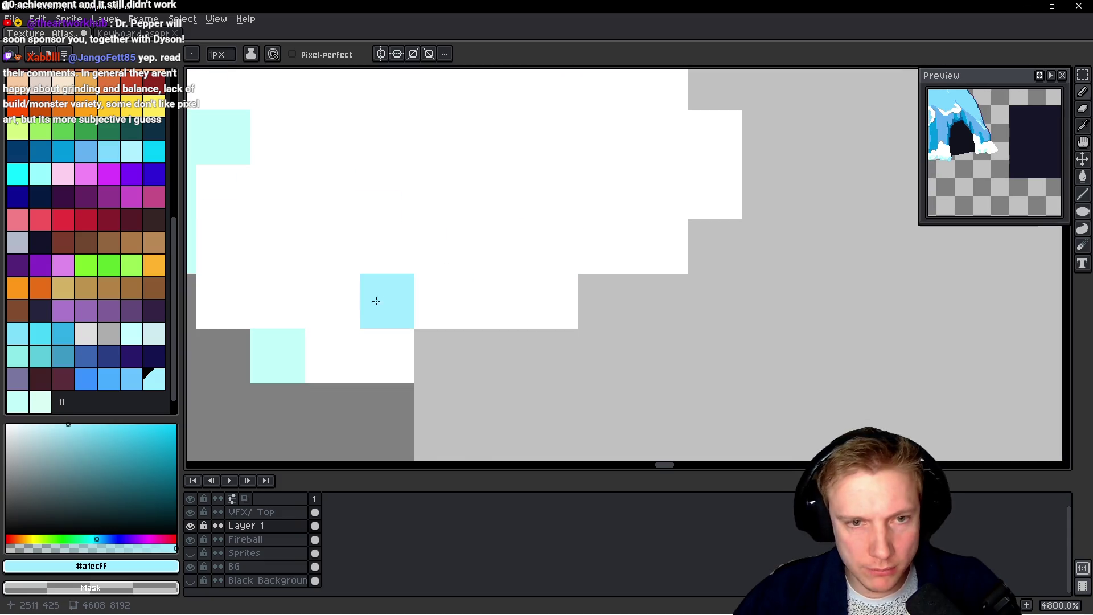
click(435, 297)
mouse_move(435, 298)
mouse_down()
mouse_move(525, 335)
mouse_move(515, 308)
mouse_move(537, 251)
mouse_move(583, 222)
mouse_move(569, 277)
mouse_up()
drag(546, 346, 584, 347)
drag(473, 274, 463, 310)
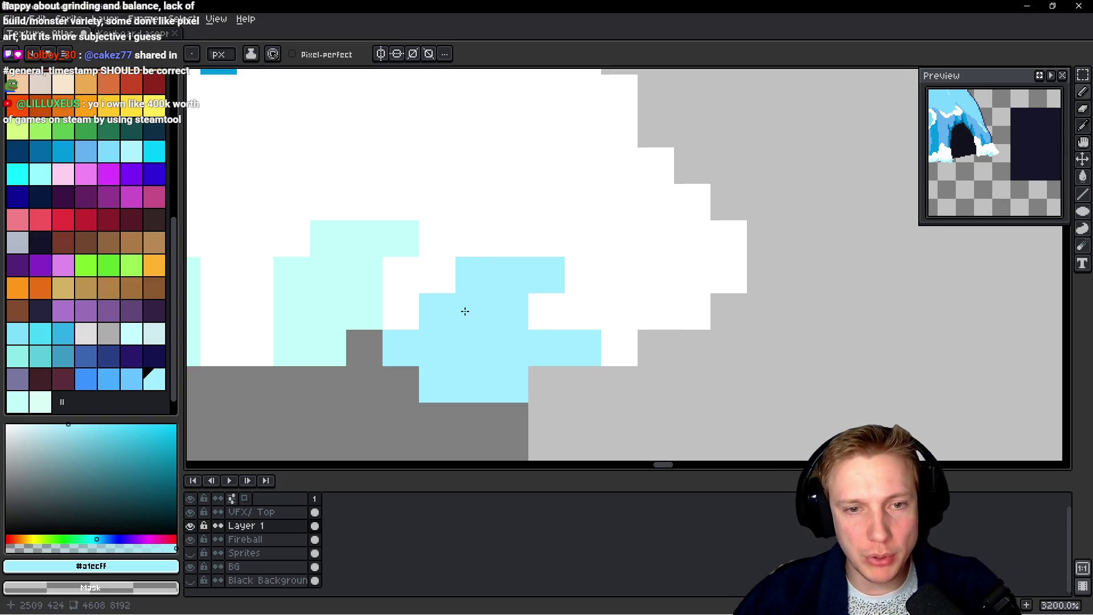
scroll(463, 310, down, 3)
scroll(592, 362, up, 3)
Paint a new light-cyan patch across the white snow and more pixels along its base
mouse_move(593, 362)
mouse_down()
mouse_move(566, 336)
mouse_move(615, 310)
mouse_move(638, 262)
mouse_up()
scroll(638, 262, down, 4)
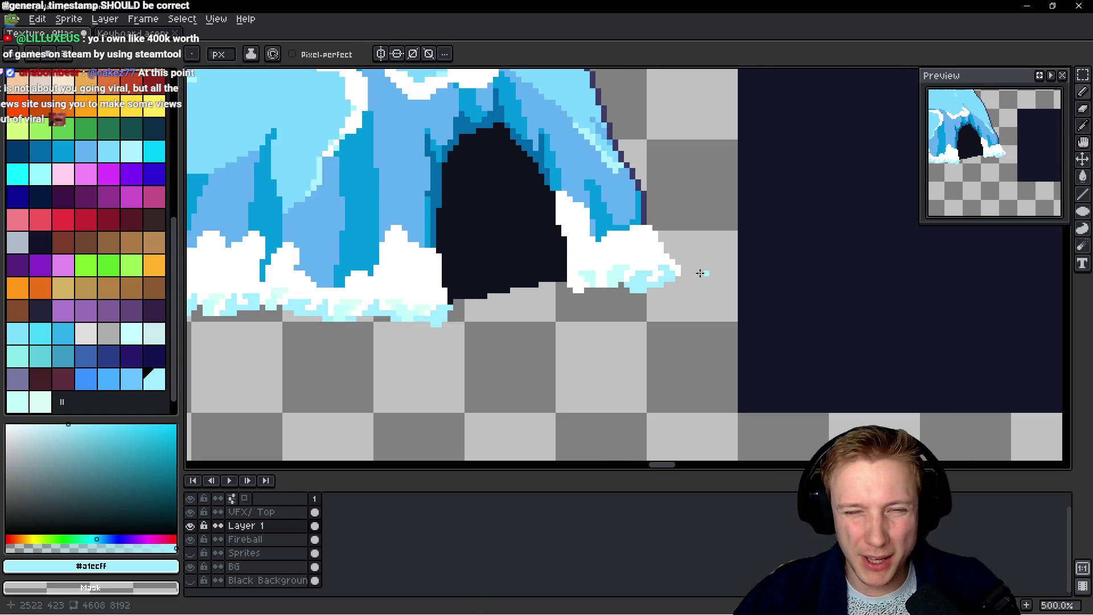
scroll(556, 334, up, 3)
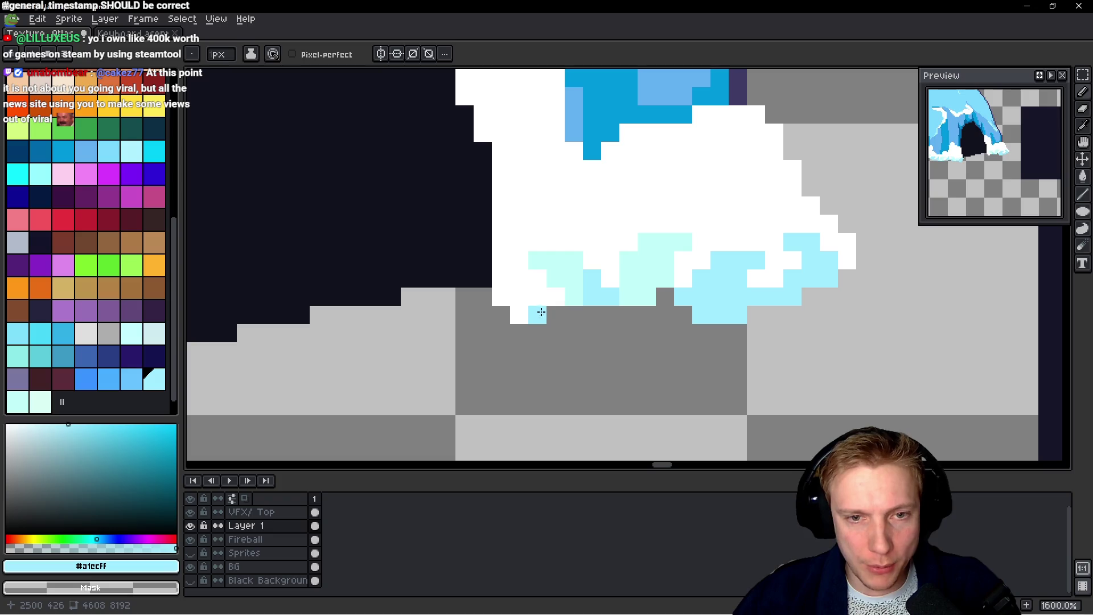
drag(541, 312, 522, 316)
click(501, 296)
click(474, 260)
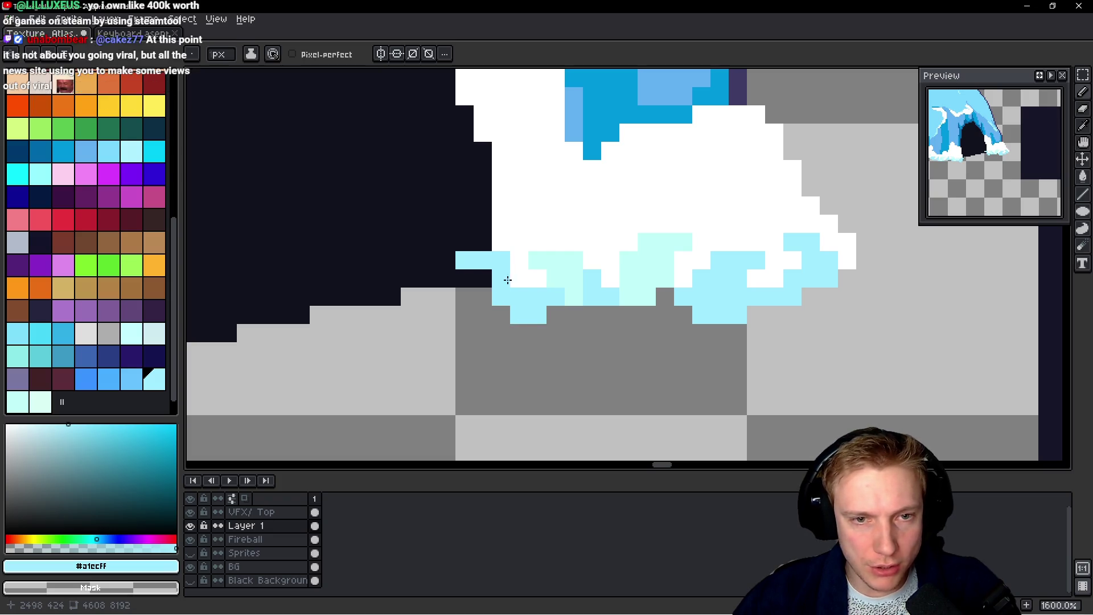
click(482, 278)
click(538, 244)
scroll(546, 266, down, 4)
scroll(443, 267, up, 4)
click(339, 283)
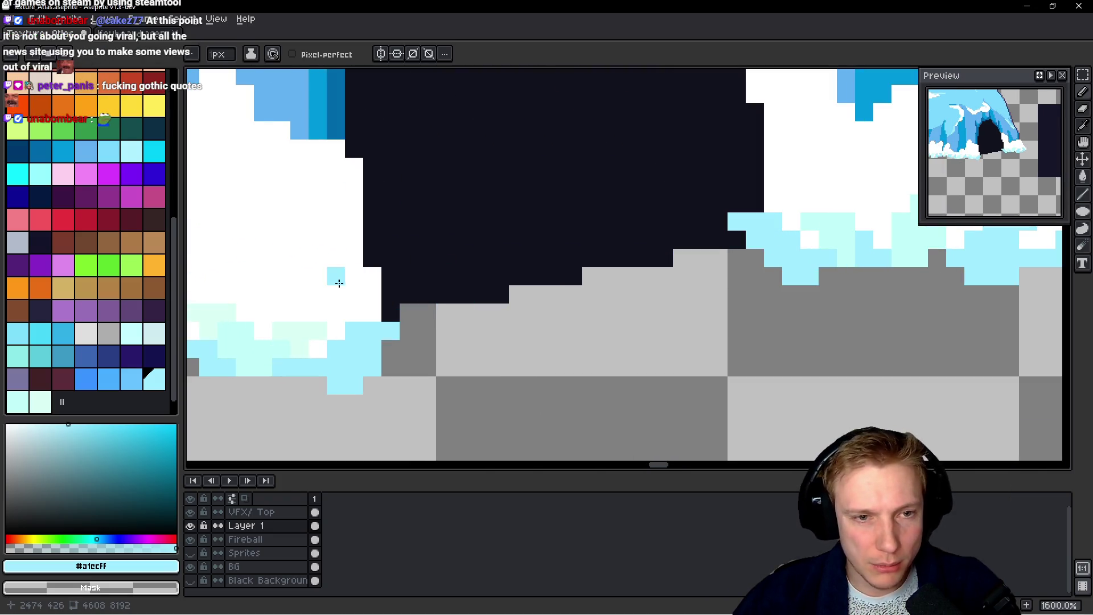
scroll(347, 299, down, 4)
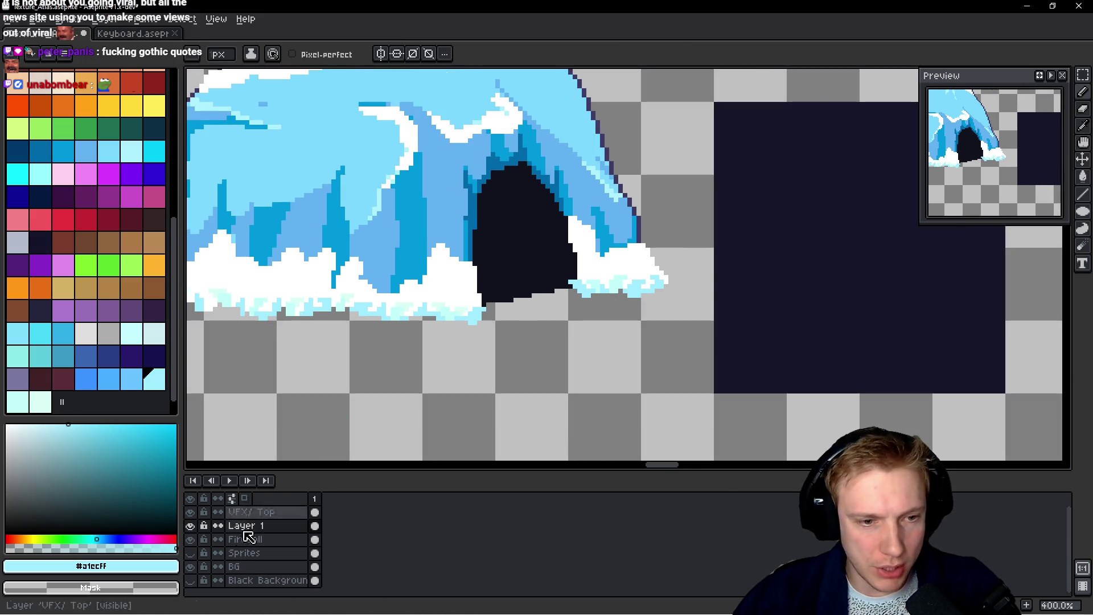
Show the Sprites layer, sample the #66c2ff blue from the ice artwork, then hide Sprites again
click(190, 555)
scroll(537, 296, up, 4)
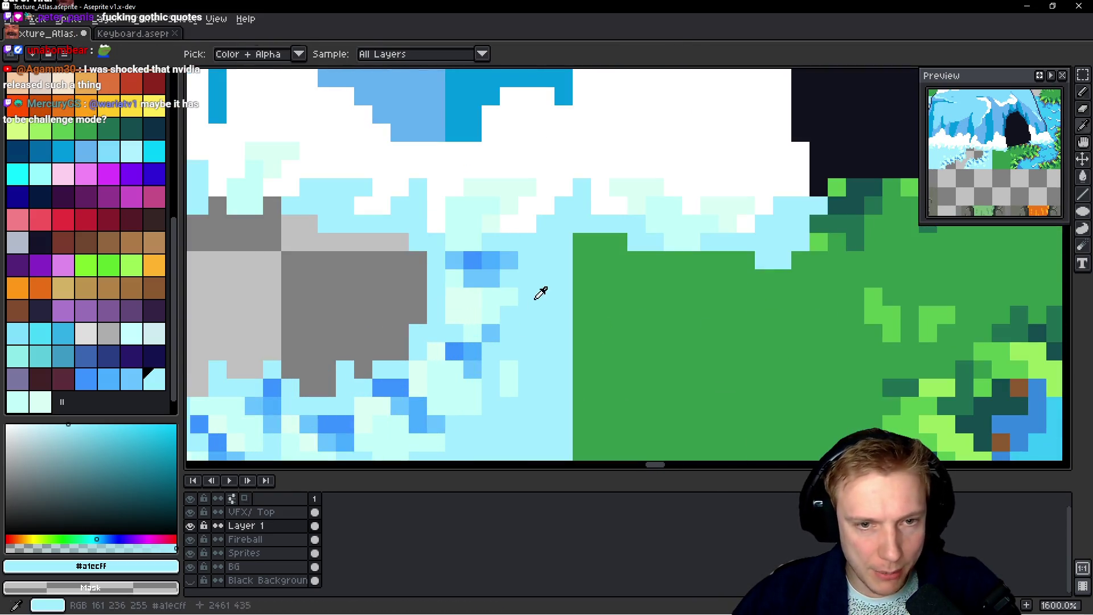
click(491, 268)
scroll(500, 254, down, 1)
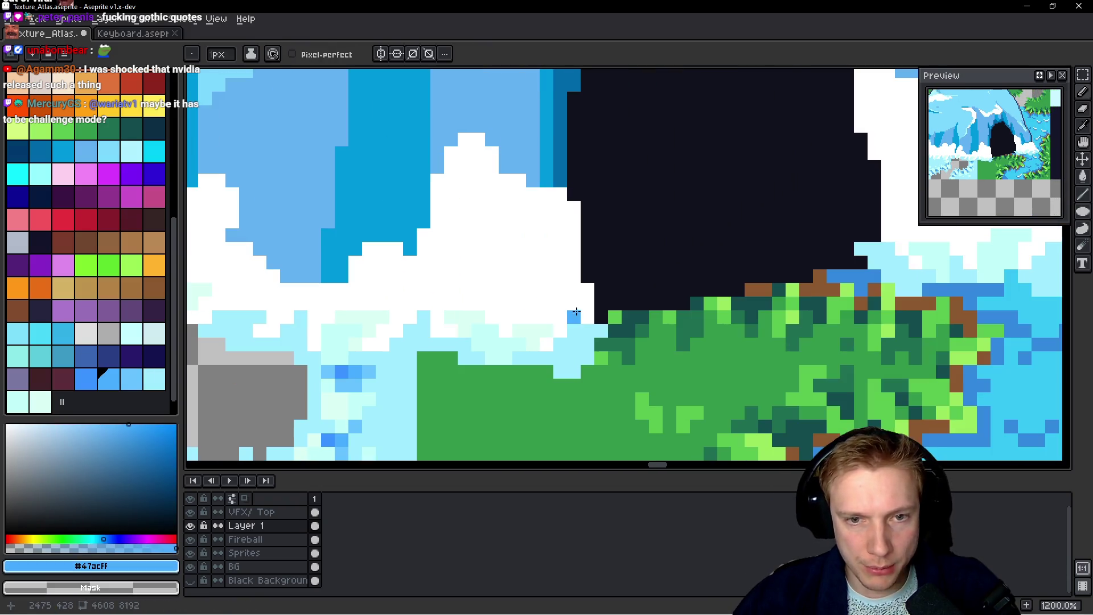
alt+click(373, 367)
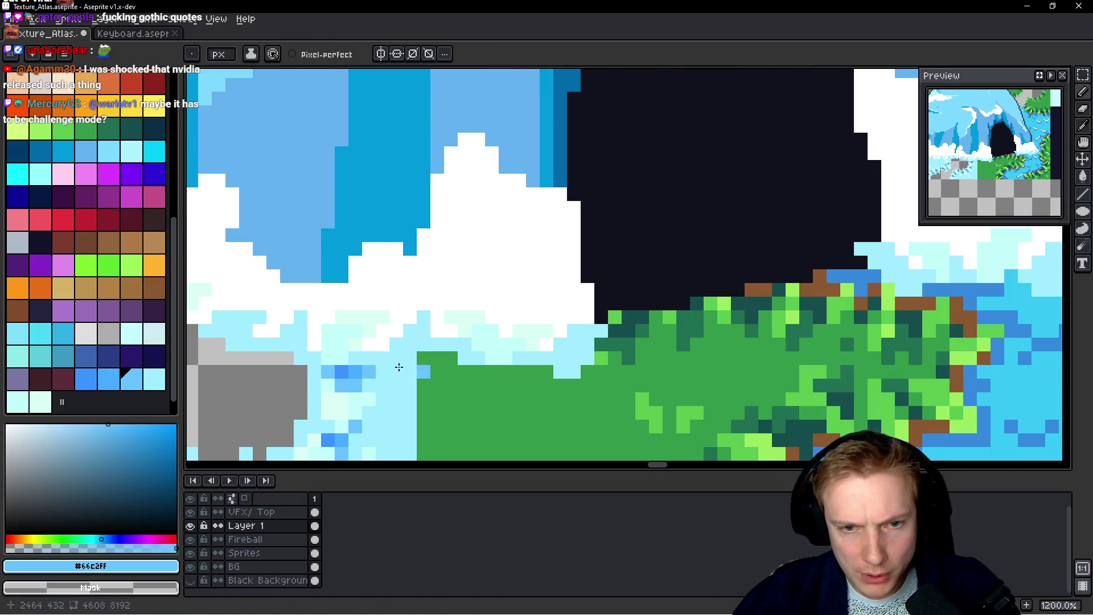
click(191, 540)
click(191, 540)
click(191, 541)
click(191, 540)
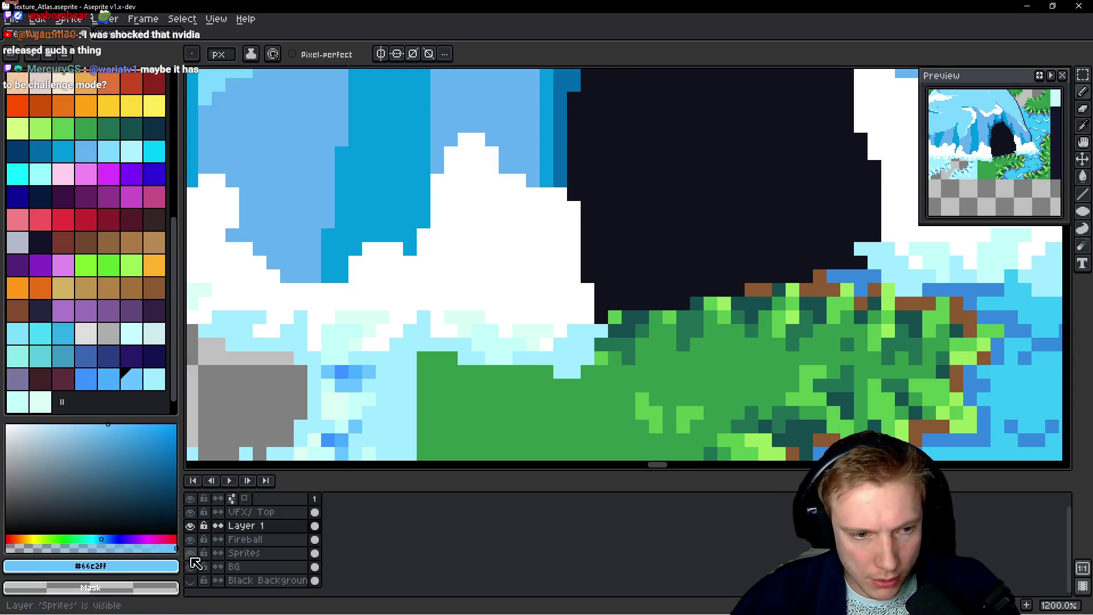
click(191, 553)
Paint #66c2ff blue pixels along the snow base's lower edge and the snow clump's right edge
scroll(495, 276, up, 2)
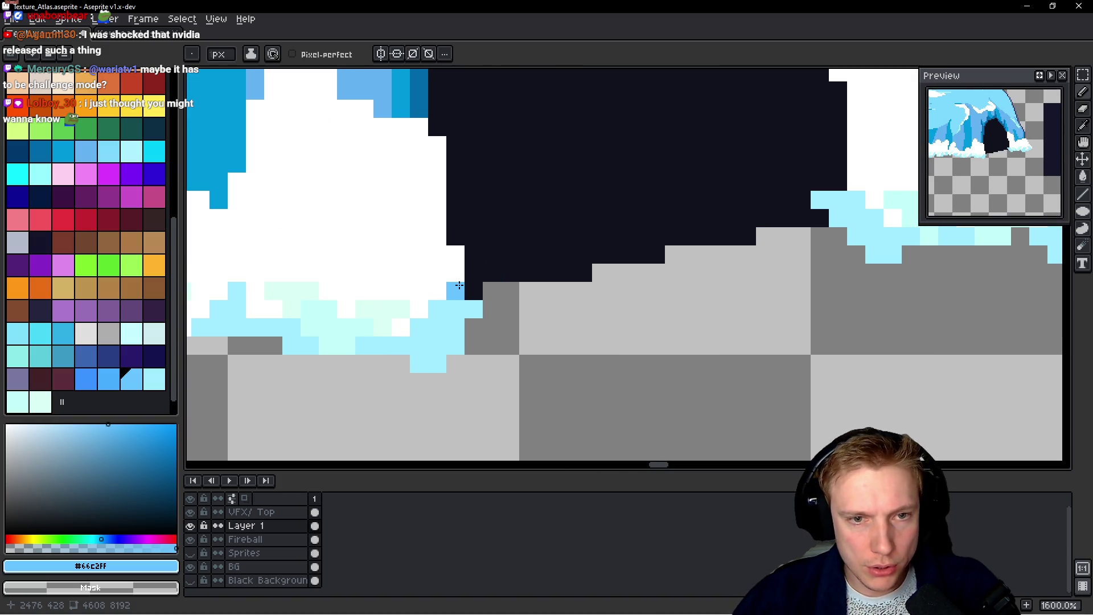
click(473, 272)
scroll(479, 285, down, 2)
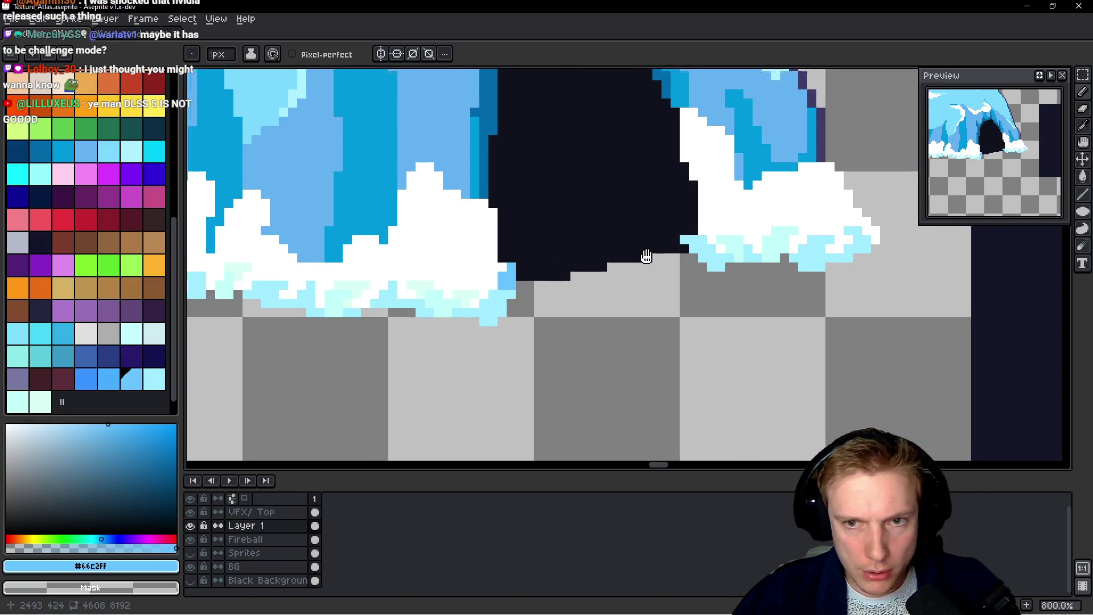
scroll(602, 314, up, 3)
mouse_move(602, 314)
mouse_down()
mouse_move(500, 266)
mouse_move(522, 271)
mouse_move(500, 300)
mouse_move(464, 301)
mouse_up()
scroll(665, 289, down, 5)
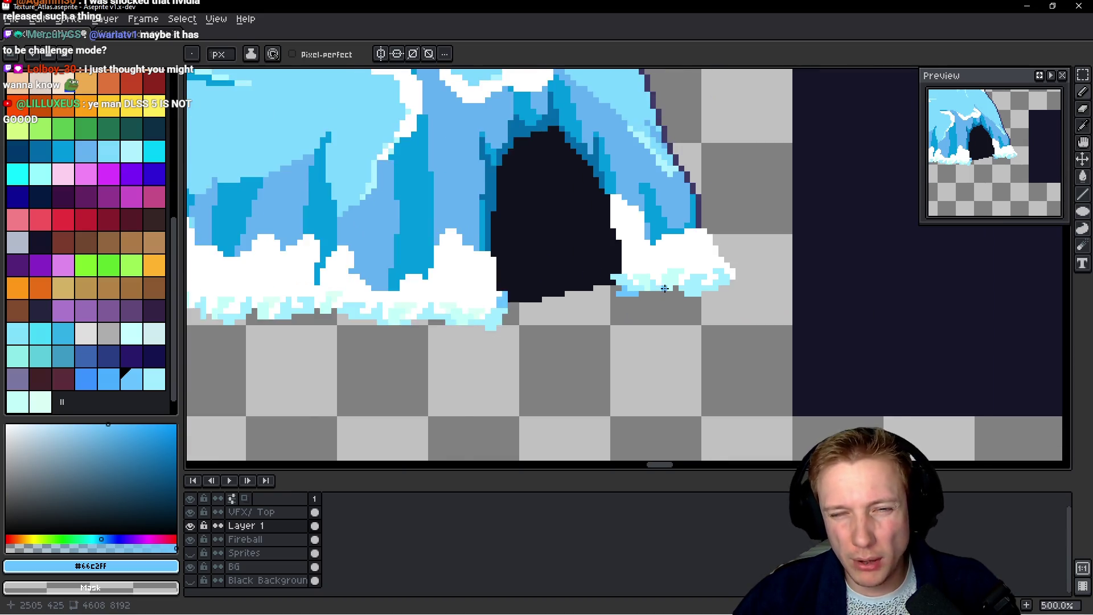
scroll(665, 289, up, 7)
drag(646, 378, 687, 372)
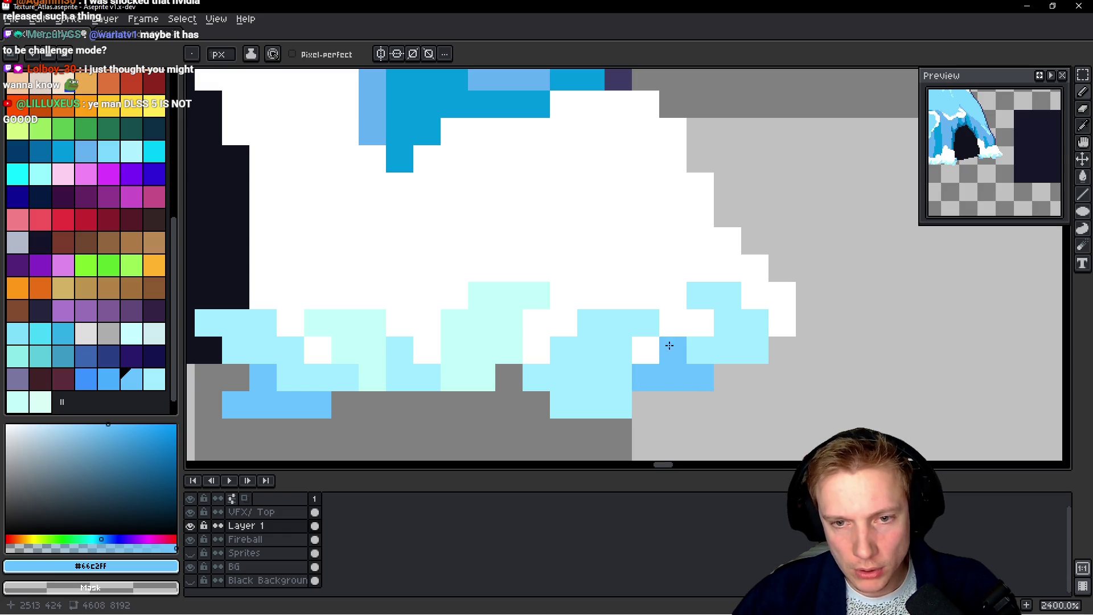
scroll(806, 347, down, 4)
scroll(805, 347, up, 4)
drag(789, 337, 789, 293)
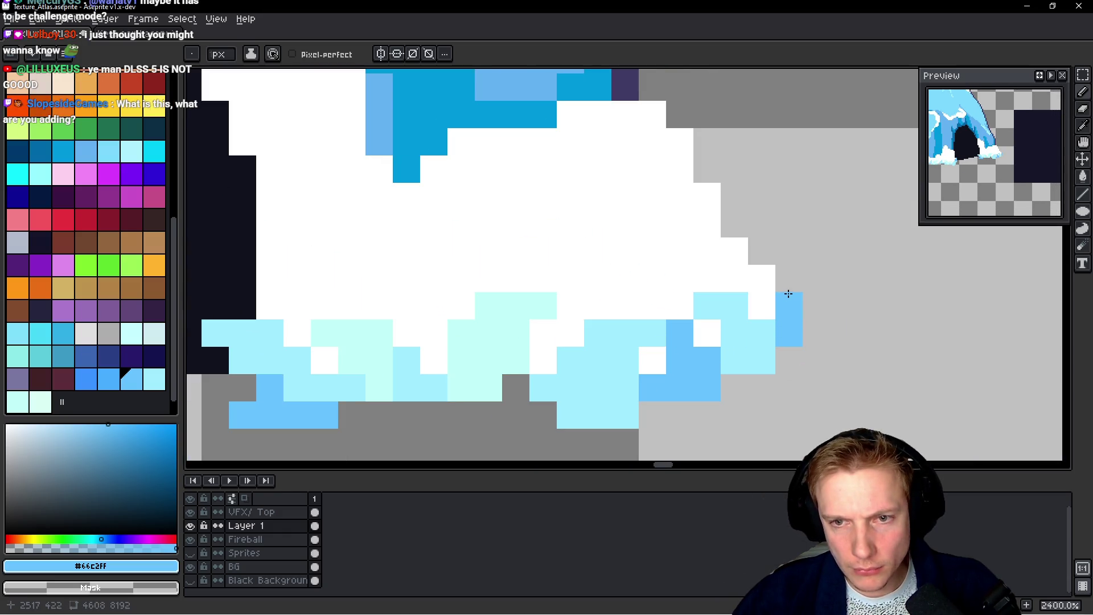
scroll(845, 275, down, 6)
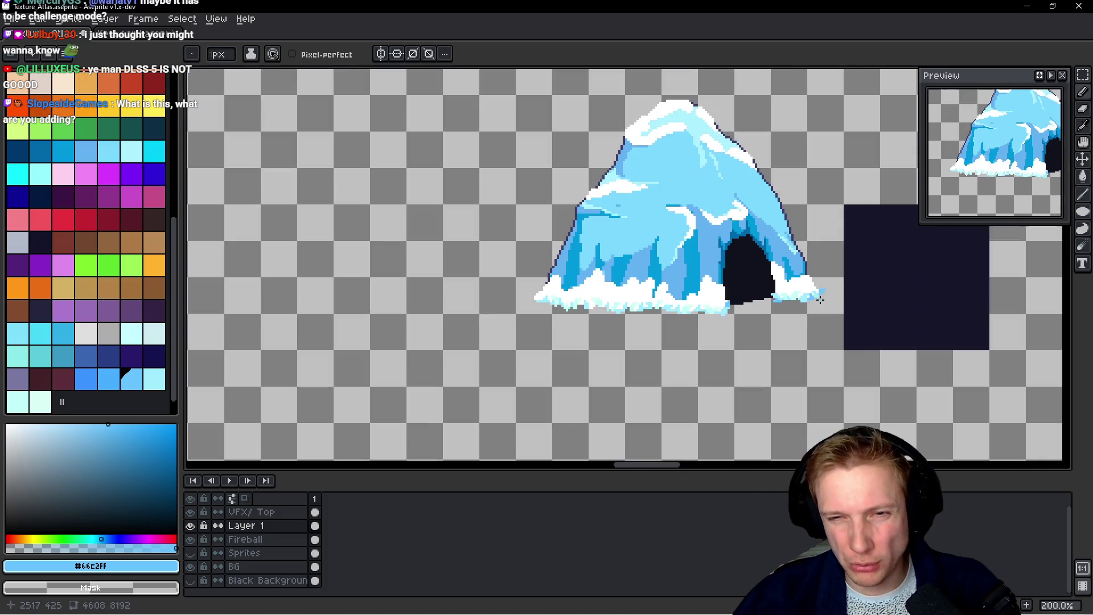
scroll(759, 309, up, 8)
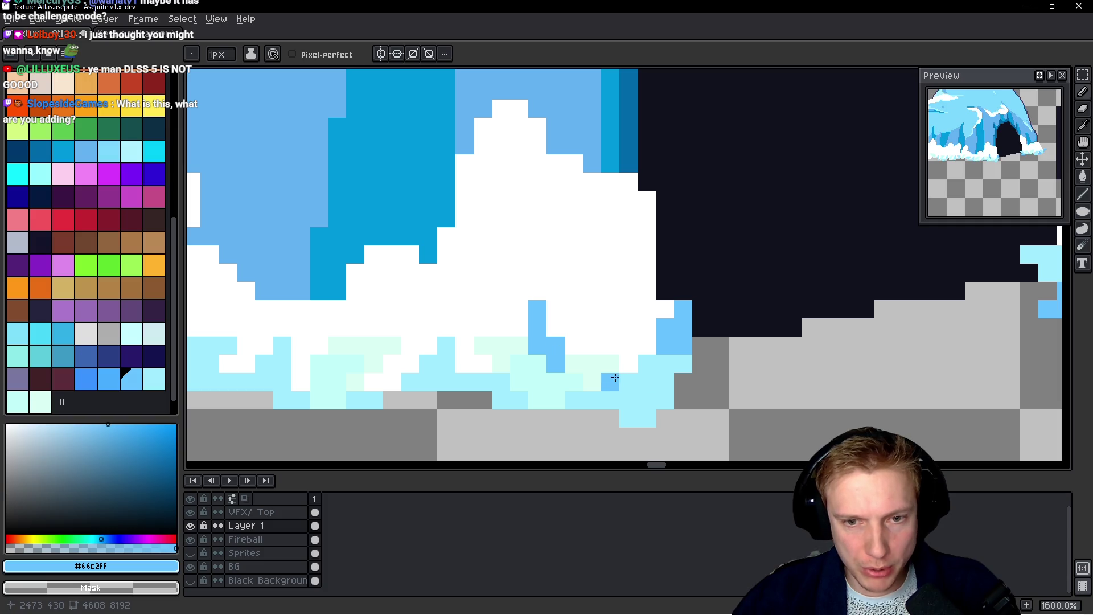
scroll(642, 349, down, 6)
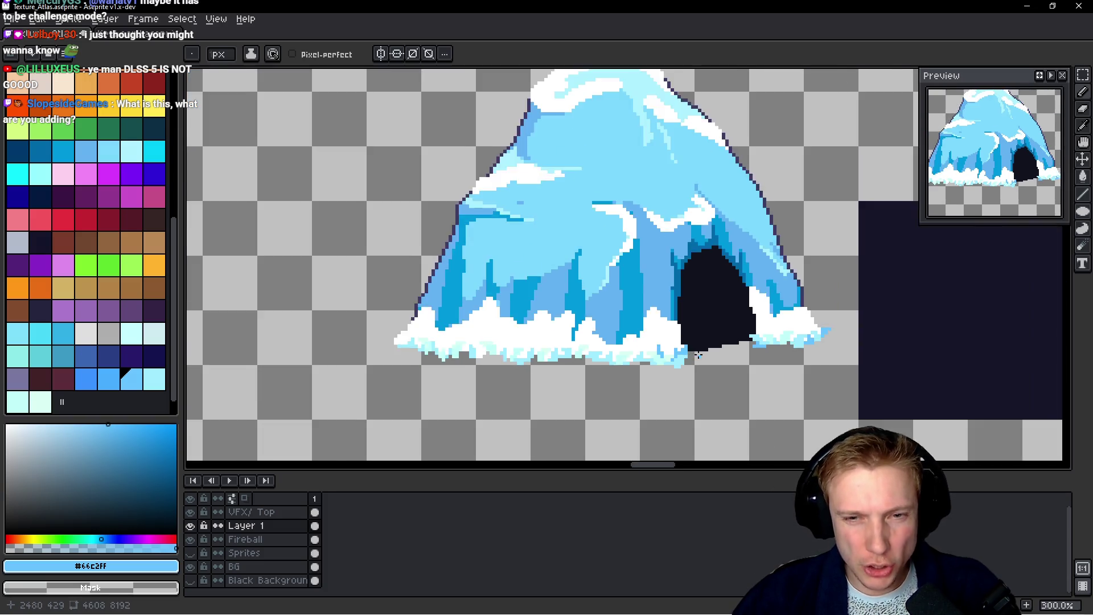
scroll(655, 387, up, 6)
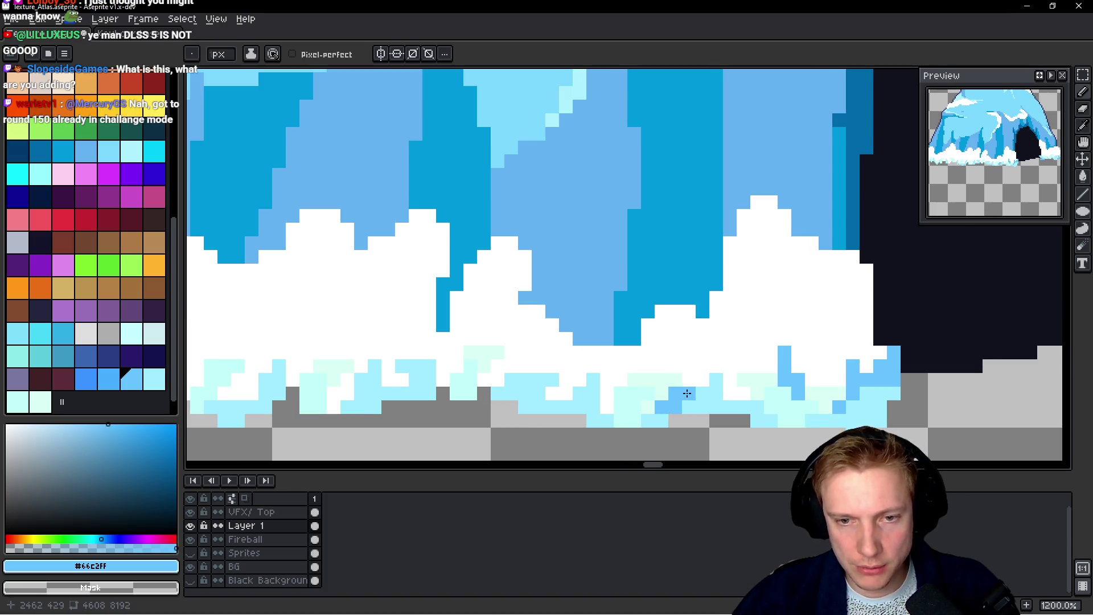
scroll(687, 394, down, 6)
scroll(657, 400, up, 6)
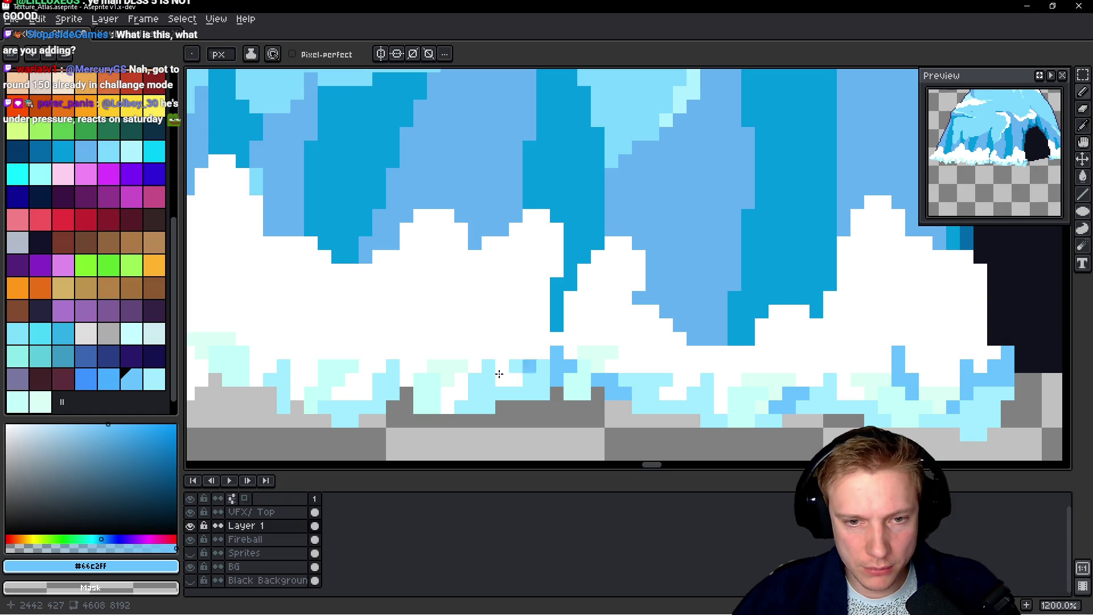
scroll(499, 374, left, 3)
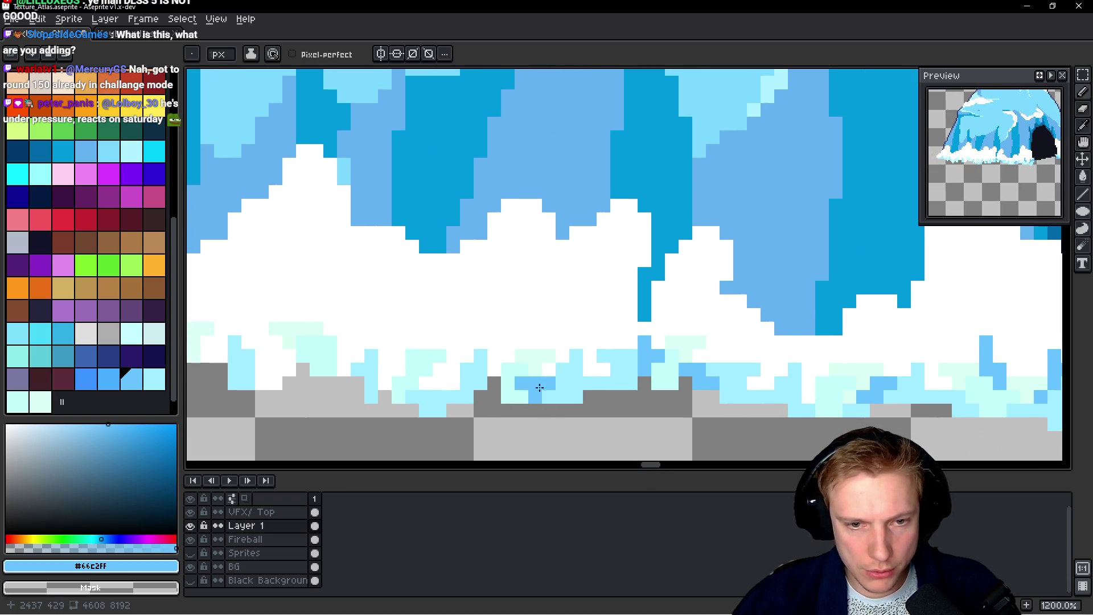
Re-sample #66c2ff from the canvas and scatter more blue pixels along the snow's lower edge
key(alt)
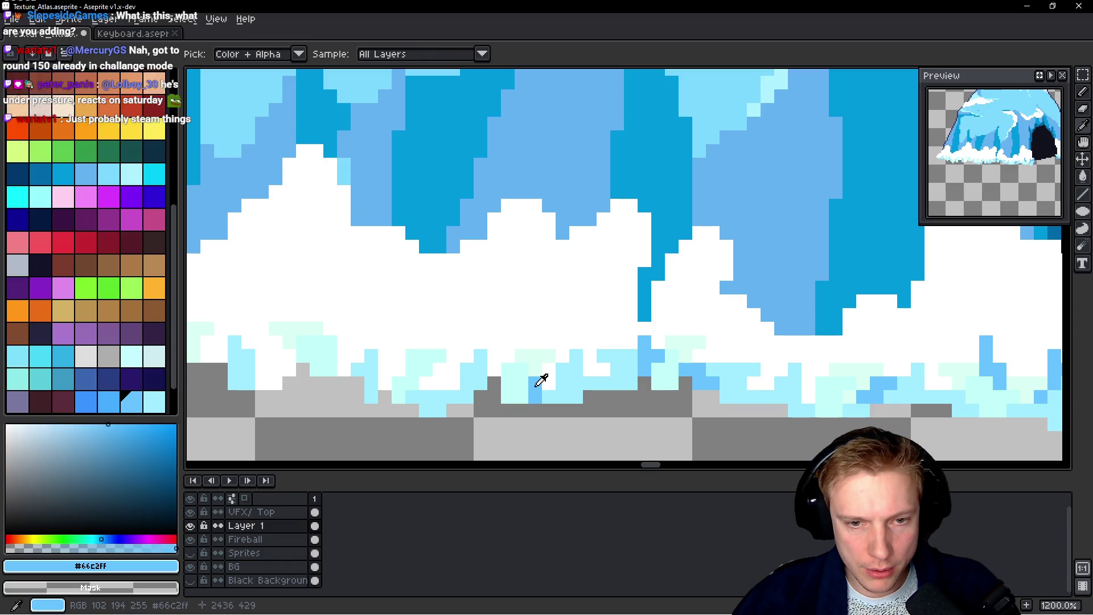
scroll(677, 401, left, 3)
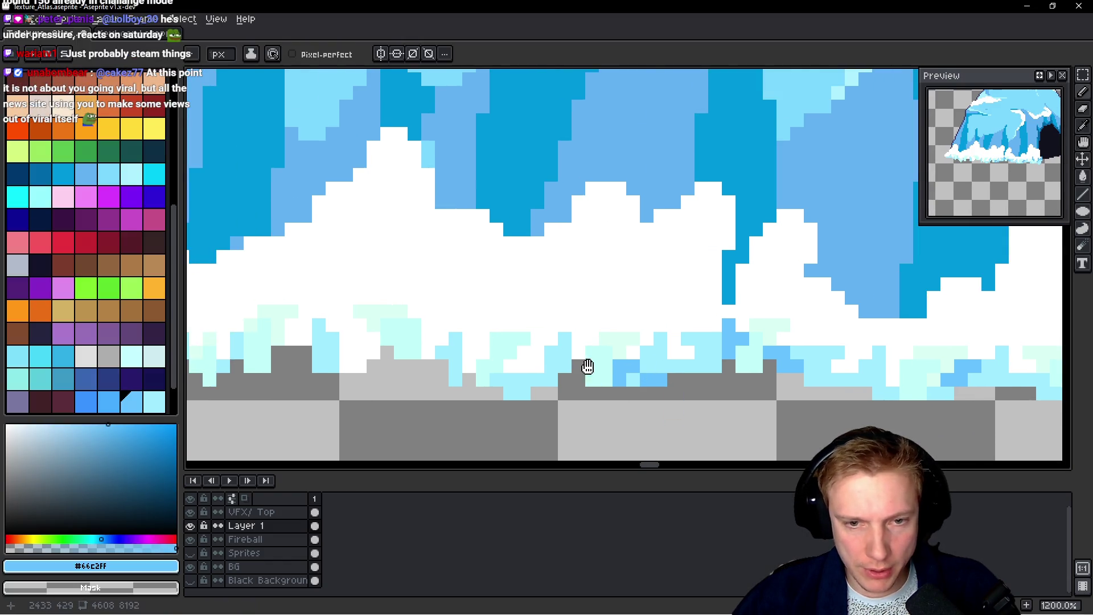
scroll(587, 367, left, 3)
scroll(486, 366, up, 4)
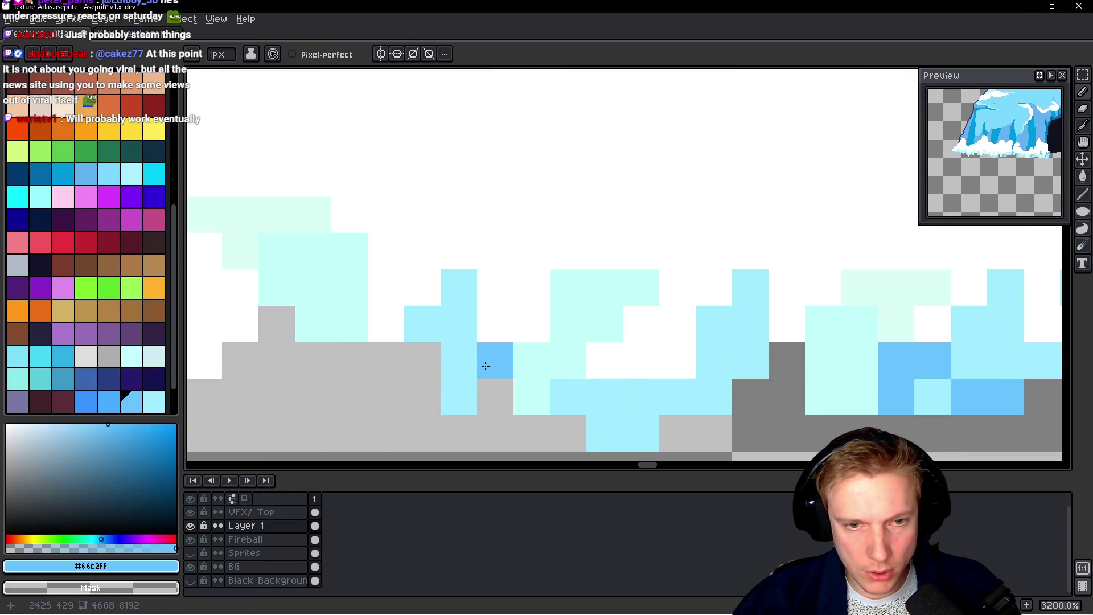
mouse_move(494, 346)
mouse_down()
mouse_move(542, 326)
mouse_move(525, 285)
mouse_up()
scroll(592, 356, left, 3)
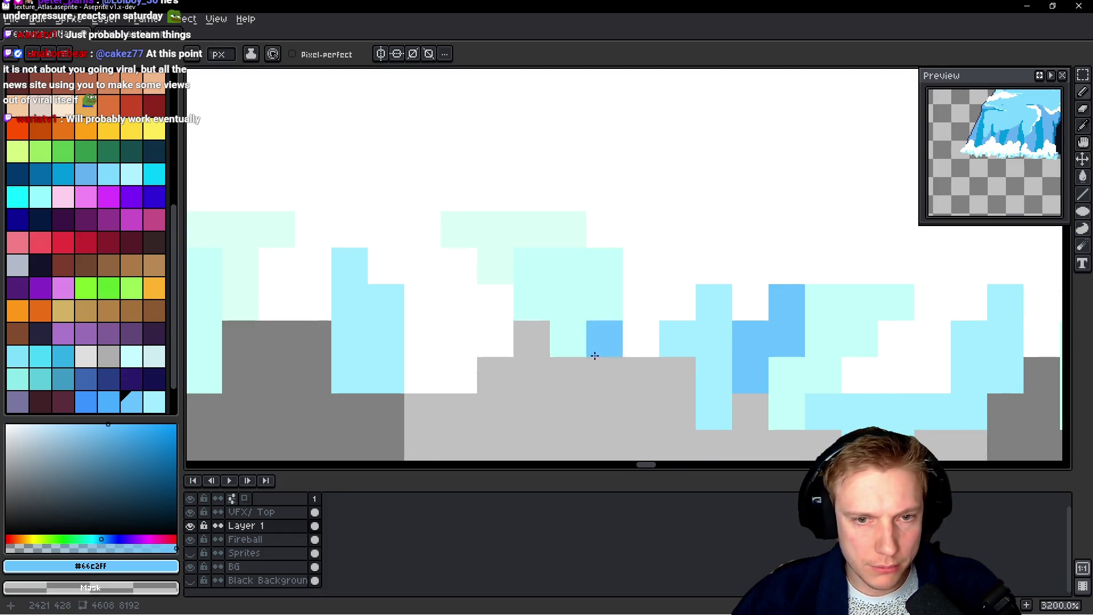
mouse_move(495, 338)
mouse_down()
mouse_move(446, 344)
mouse_move(471, 371)
mouse_move(424, 374)
mouse_up()
alt+click(425, 307)
alt+click(481, 336)
scroll(569, 341, left, 3)
drag(525, 317, 497, 323)
click(520, 283)
click(452, 282)
scroll(422, 298, left, 3)
drag(468, 373, 506, 337)
click(504, 300)
click(464, 334)
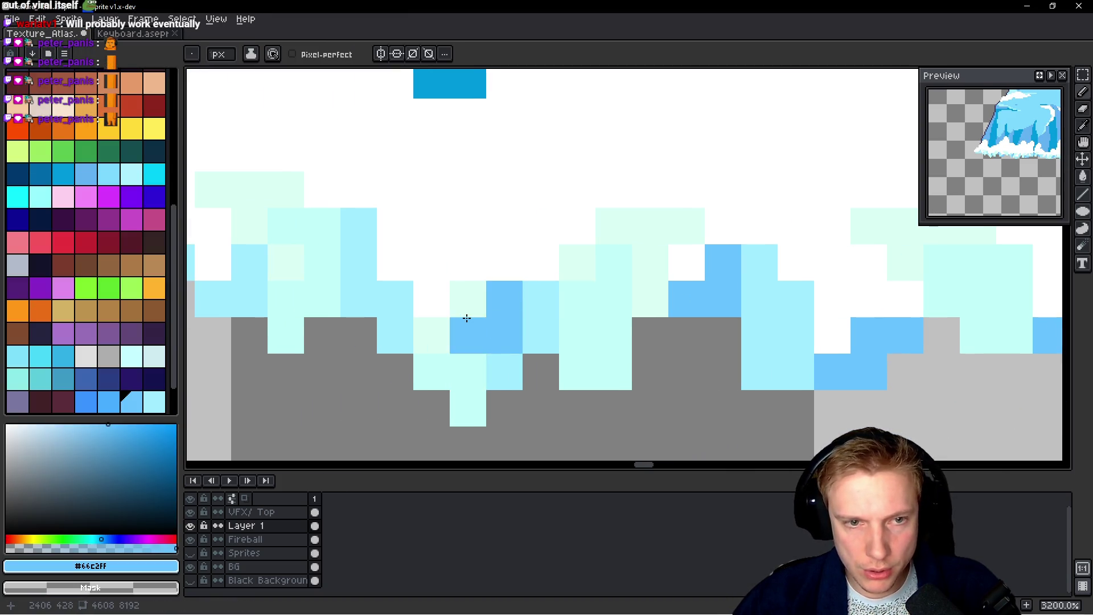
Fill the snow base's left tip with blue pixels, erasing two stray pixels at the edge
scroll(631, 360, down, 5)
scroll(526, 341, up, 3)
click(419, 315)
click(392, 315)
click(391, 288)
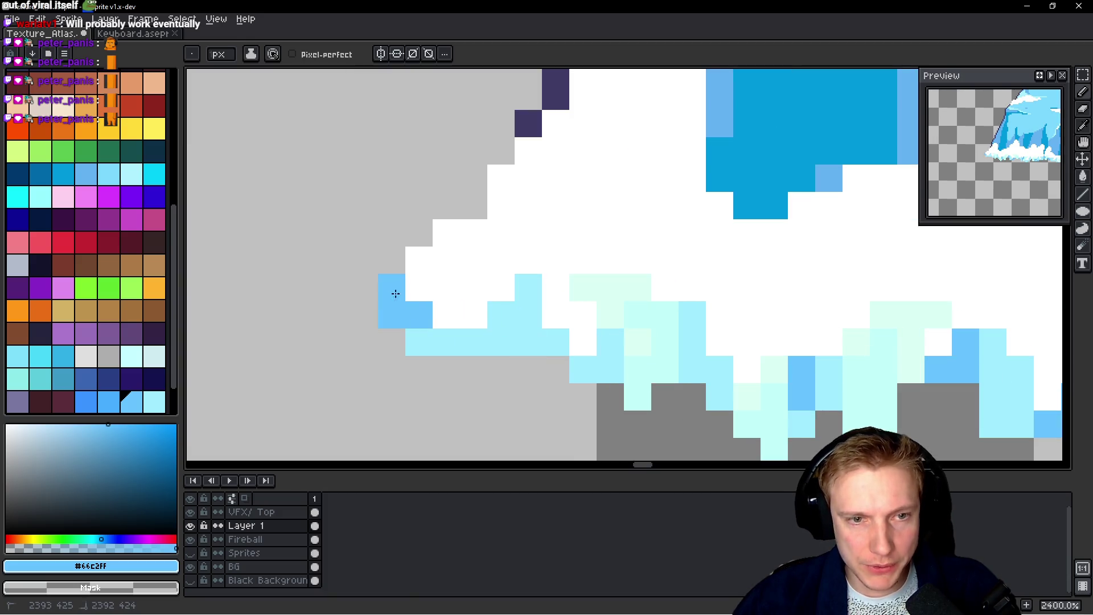
click(447, 315)
mouse_move(421, 288)
mouse_down()
mouse_move(408, 262)
mouse_move(384, 266)
mouse_move(366, 296)
mouse_up()
right_click(366, 296)
right_click(386, 318)
scroll(386, 317, down, 2)
scroll(378, 317, up, 2)
click(379, 317)
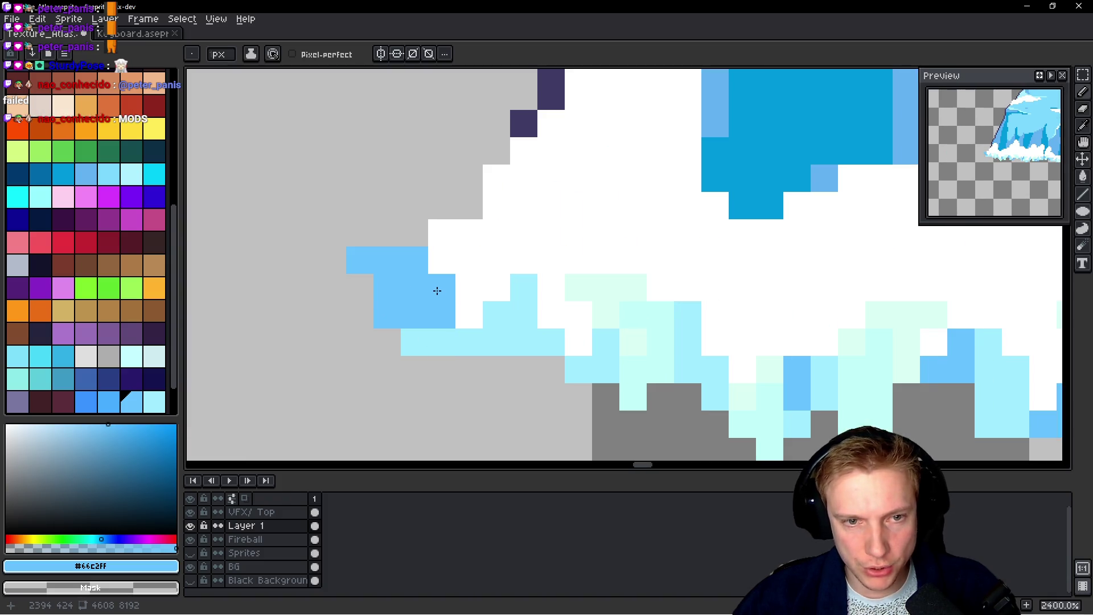
scroll(459, 329, down, 9)
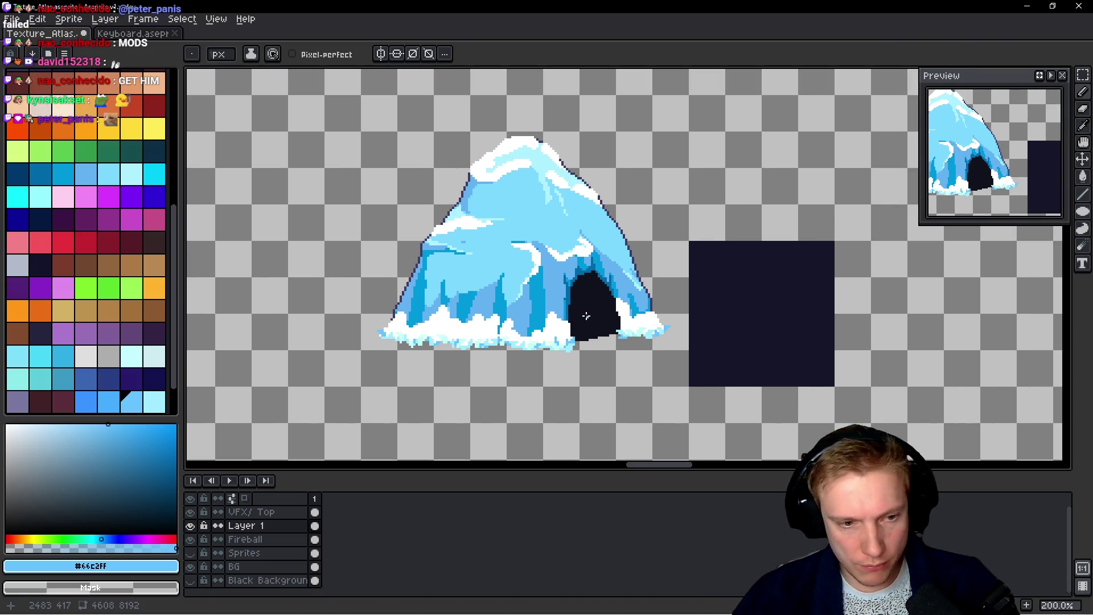
Lasso the ice cave on the Fireball layer and cut it out
key(q)
mouse_move(661, 263)
mouse_down()
mouse_move(355, 333)
mouse_move(642, 376)
mouse_up()
drag(670, 283, 639, 287)
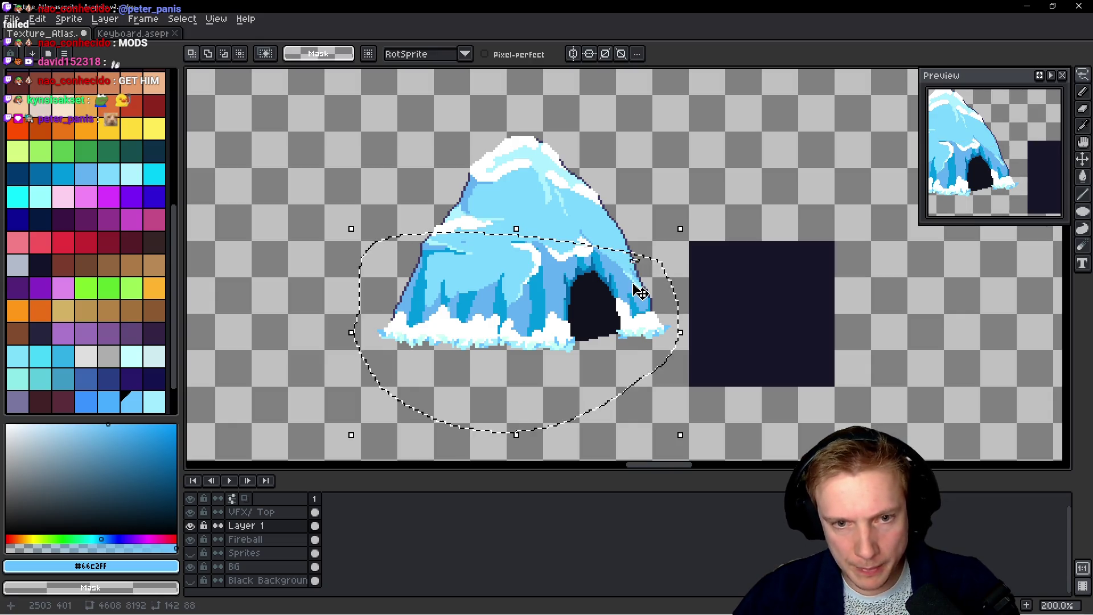
key(ctrl+d)
ctrl+click(633, 285)
key(ctrl+z)
key(ctrl+z)
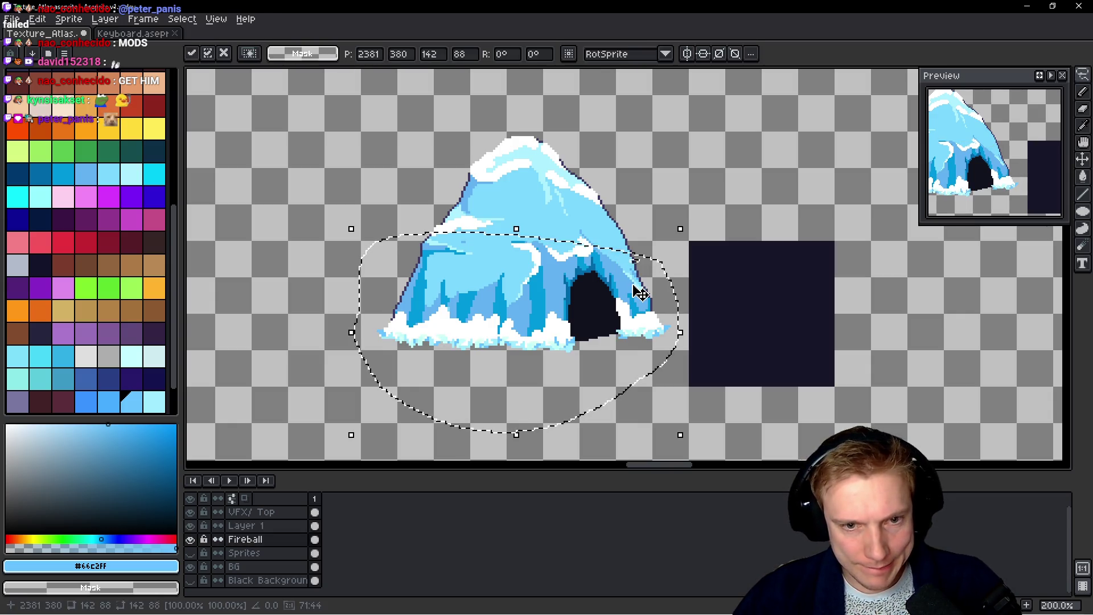
mouse_move(654, 162)
mouse_down()
mouse_move(435, 134)
mouse_move(421, 405)
mouse_move(666, 339)
mouse_up()
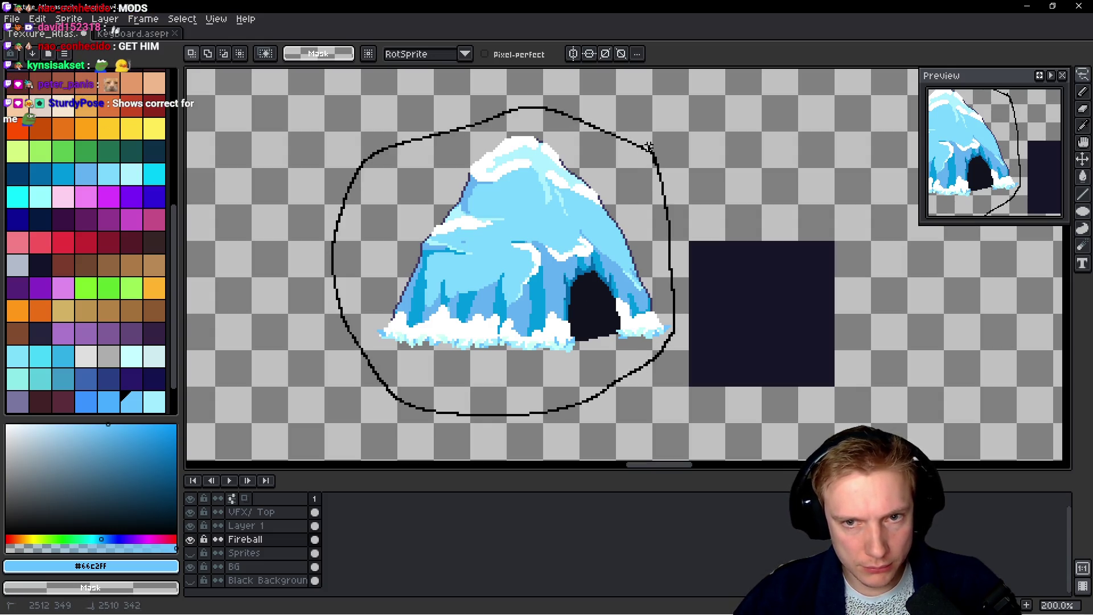
key(ctrl+x)
Show the Sprites layer and paste the ice cave between the red-fruit tree and frosted bushes
click(190, 553)
scroll(653, 295, down, 3)
scroll(653, 295, down, 5)
scroll(627, 319, left, 3)
scroll(570, 353, down, 3)
scroll(517, 382, down, 5)
scroll(474, 360, up, 5)
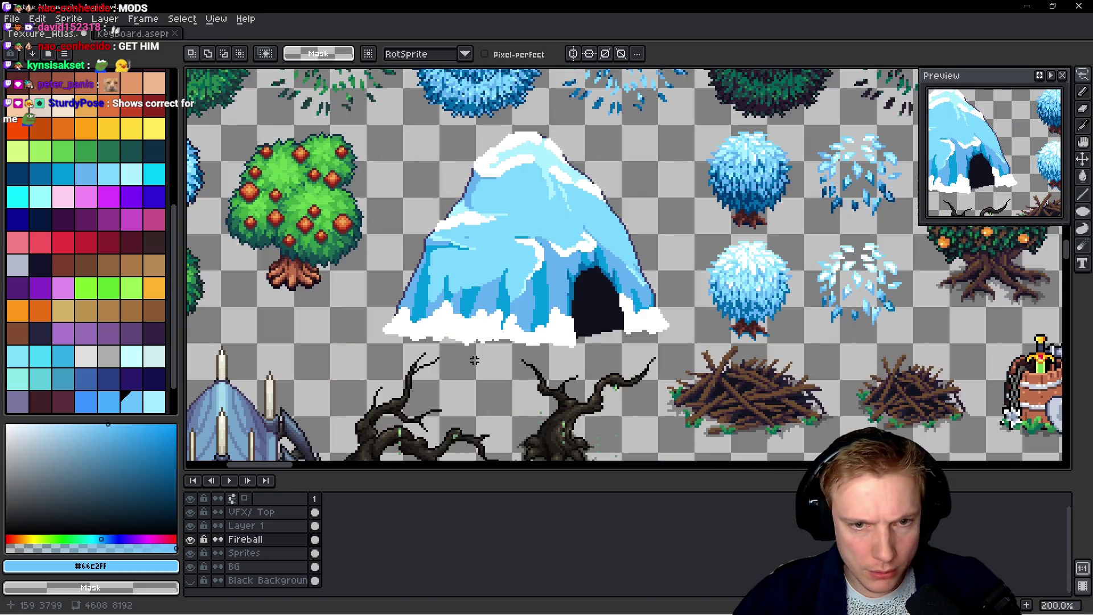
key(ctrl+v)
mouse_move(617, 275)
mouse_down()
mouse_move(495, 261)
mouse_move(507, 276)
mouse_up()
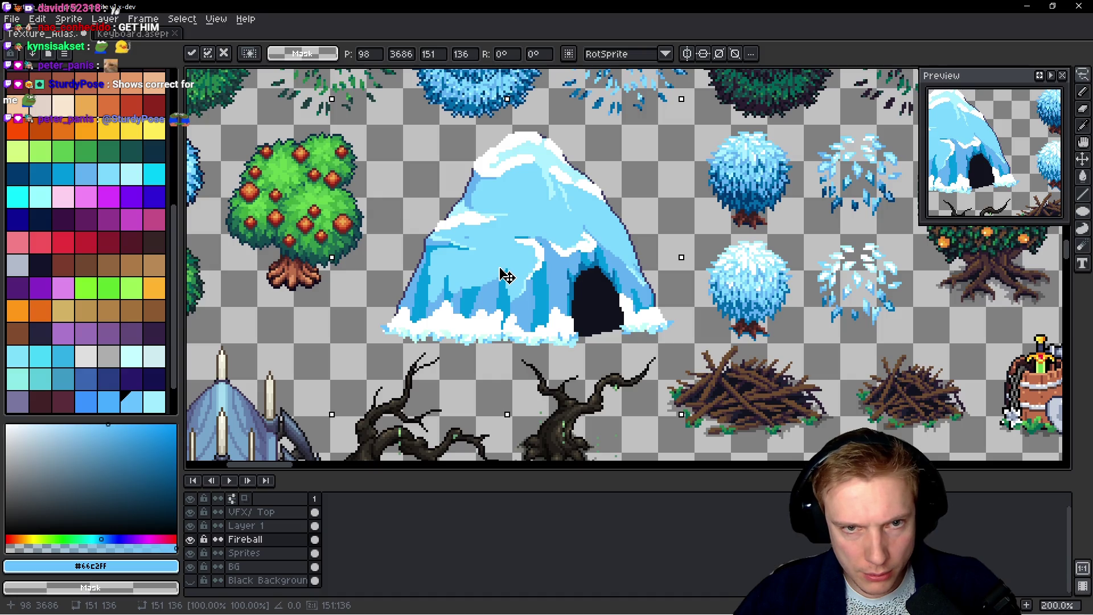
key(ctrl+d)
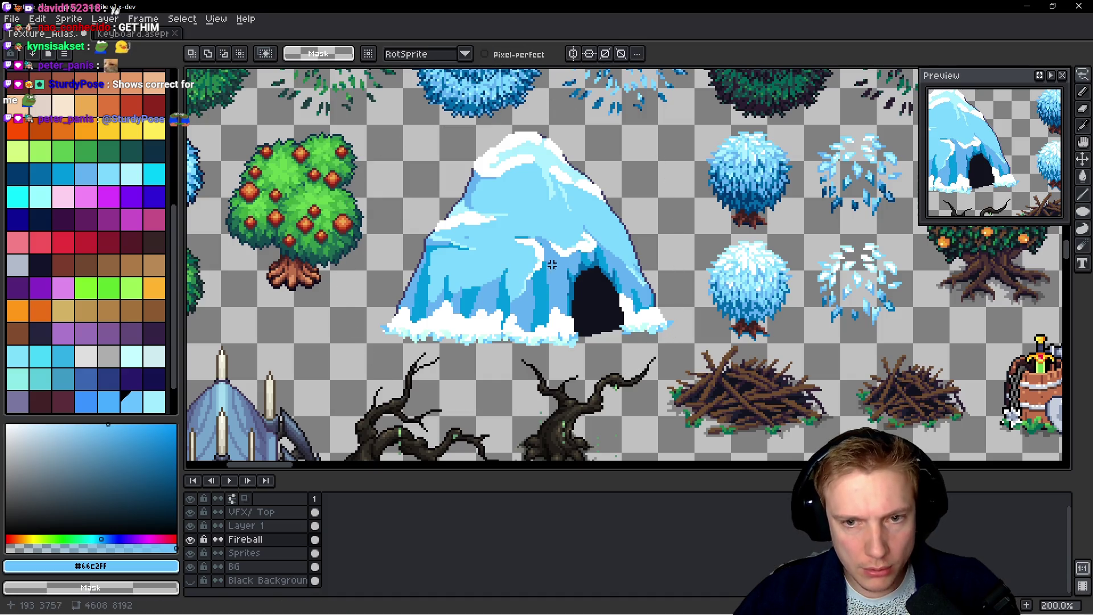
Reselect the placed cave, nudge it with the arrow keys, and deselect to fix it
drag(632, 160, 562, 124)
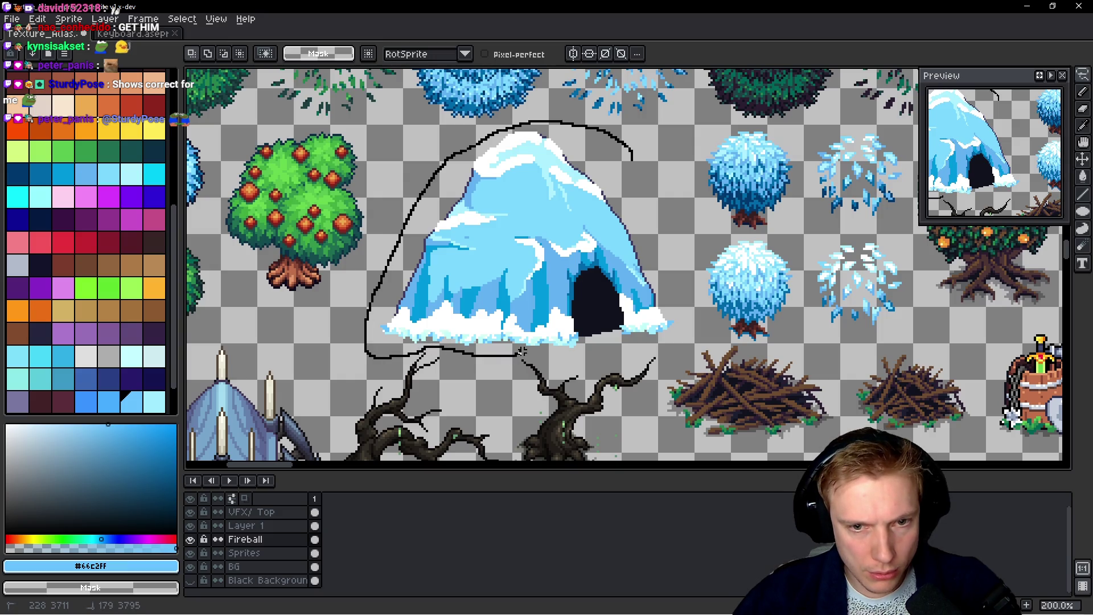
drag(639, 164, 640, 165)
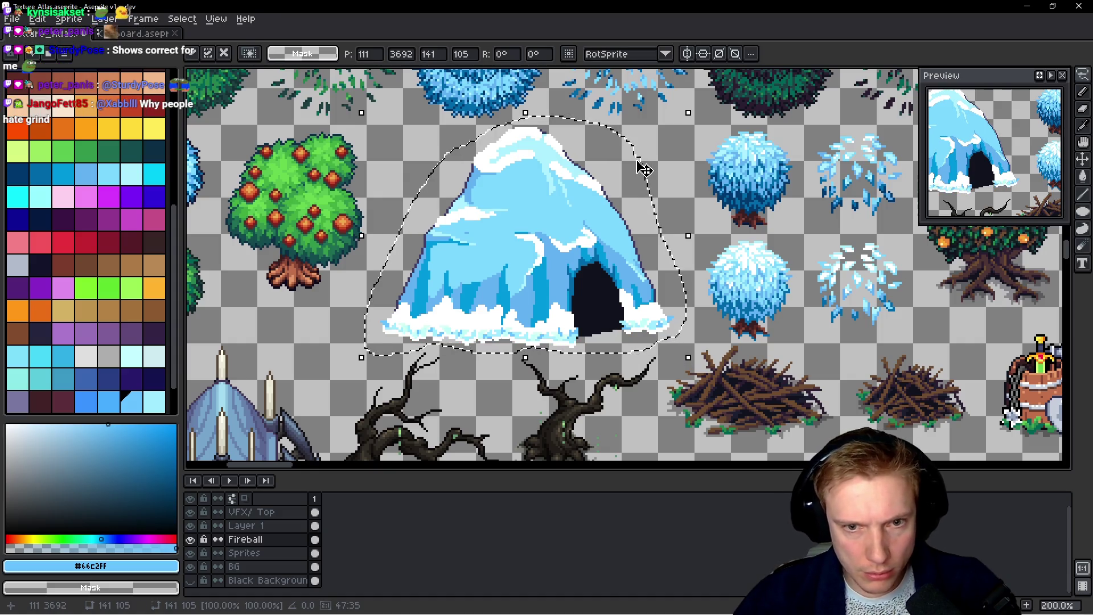
scroll(520, 334, up, 4)
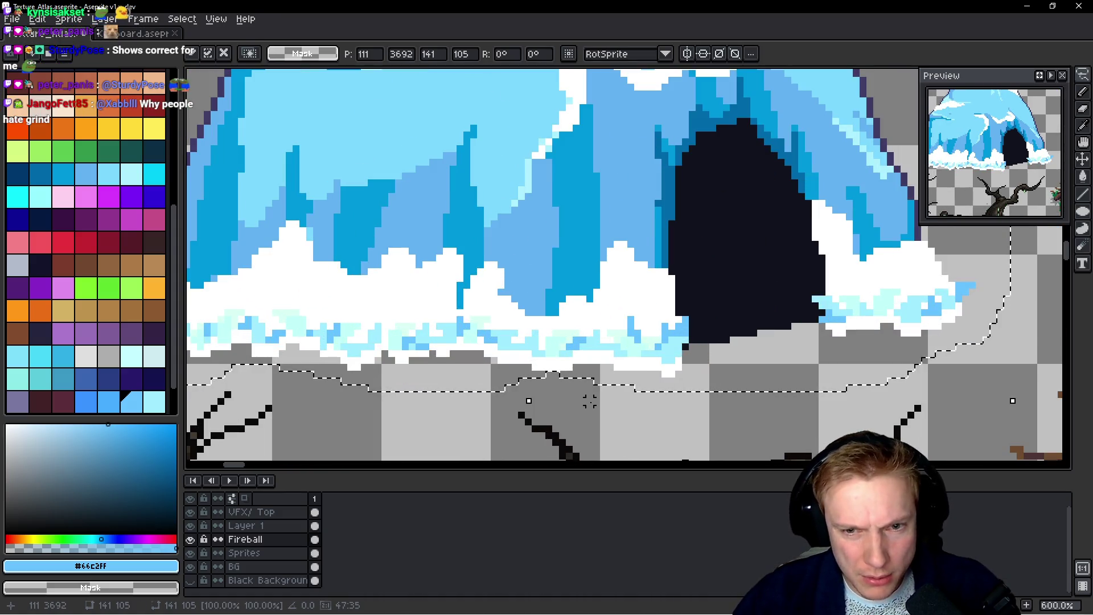
key(Down)
key(Down)
key(Up)
key(Up)
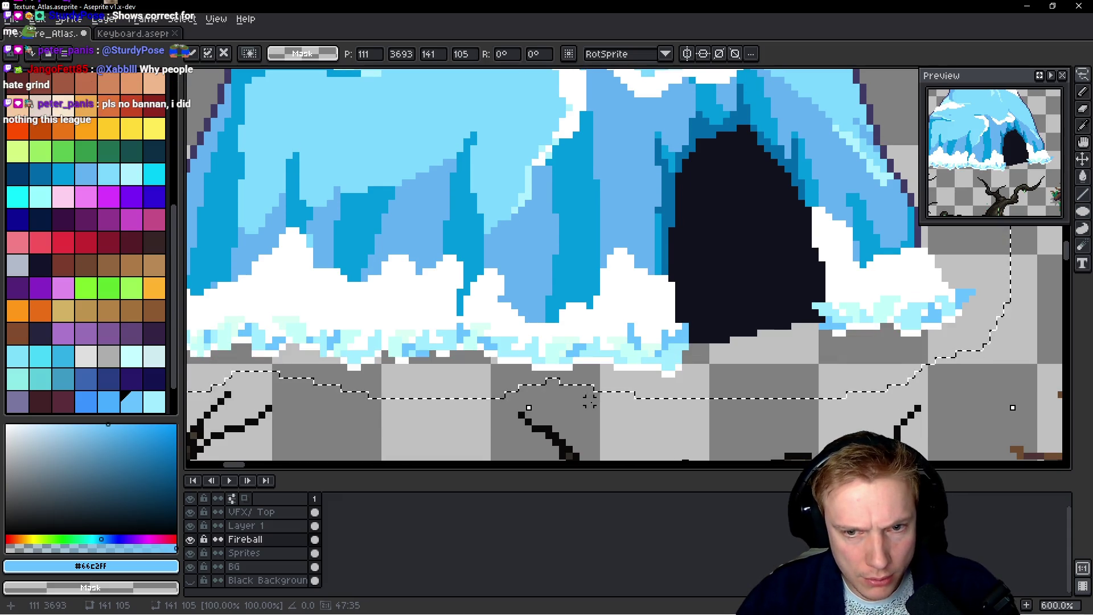
scroll(585, 406, down, 2)
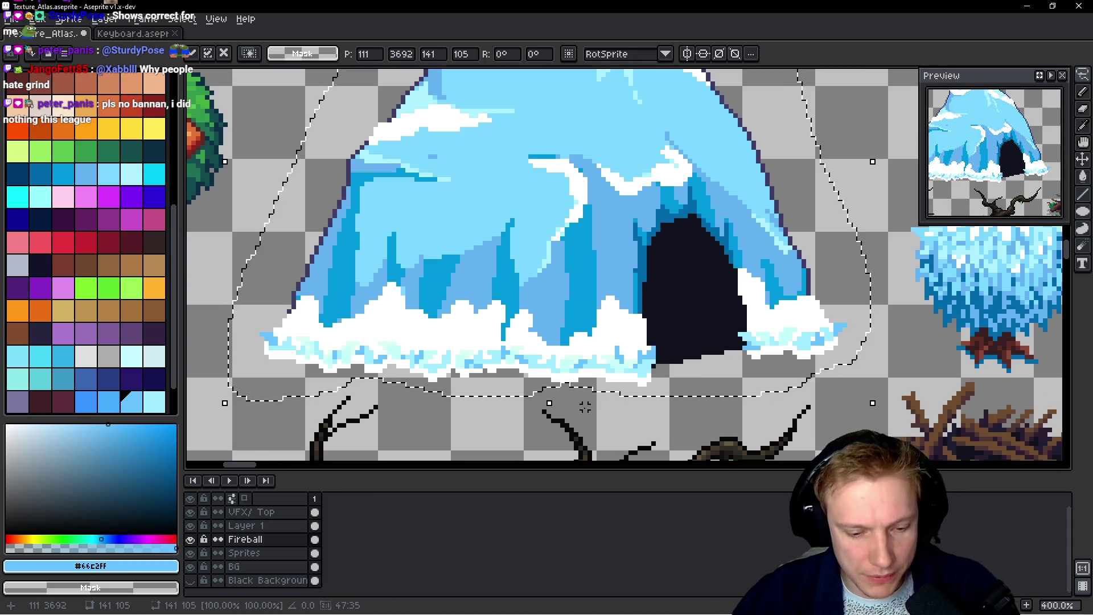
key(ctrl+d)
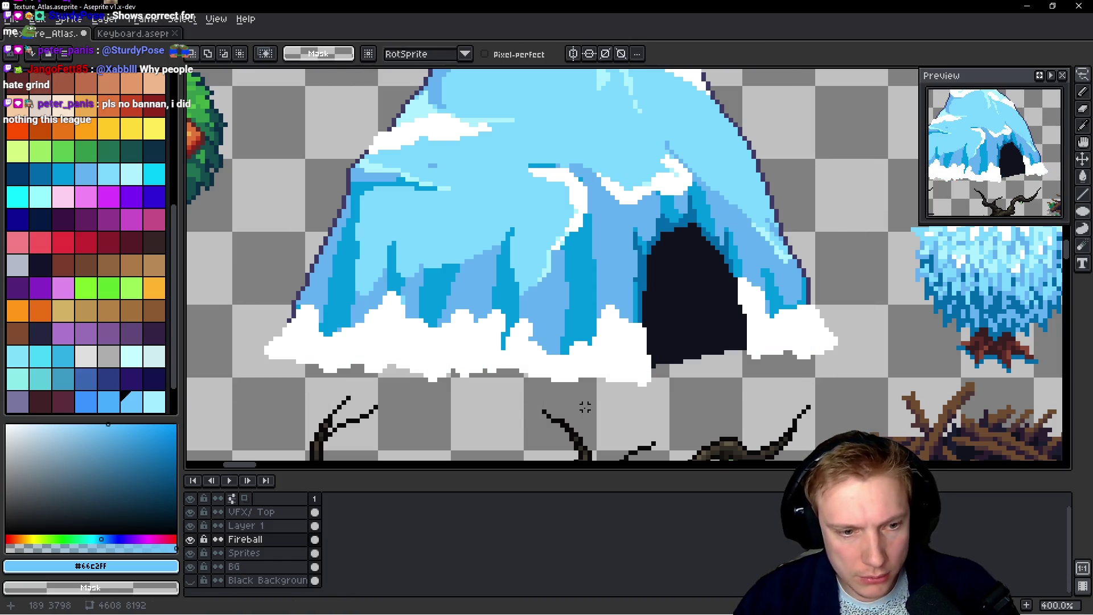
key(ctrl+z)
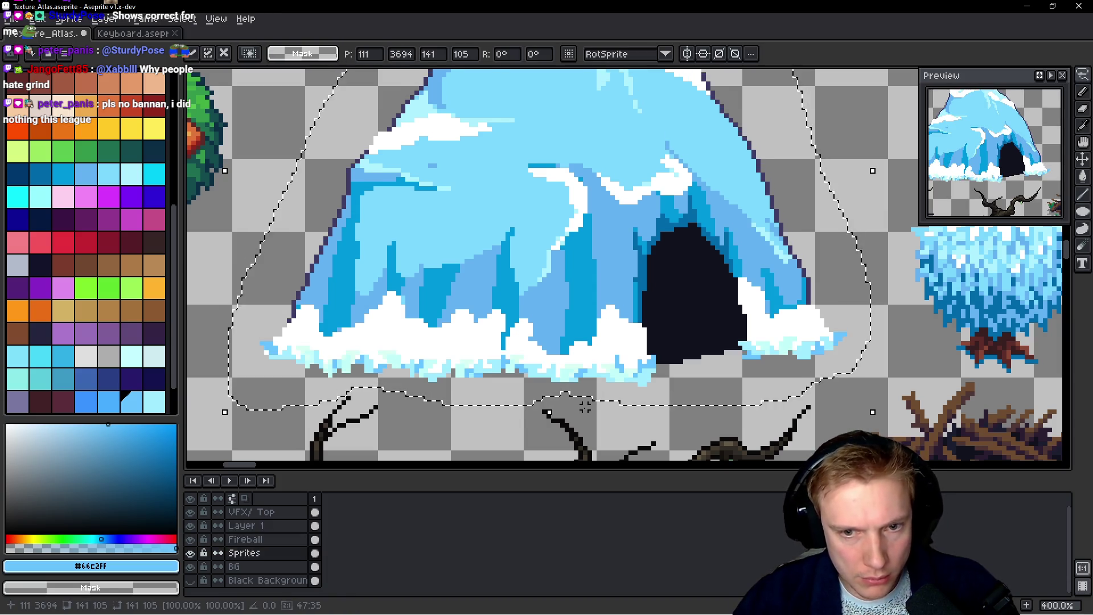
key(ctrl+d)
scroll(582, 399, down, 2)
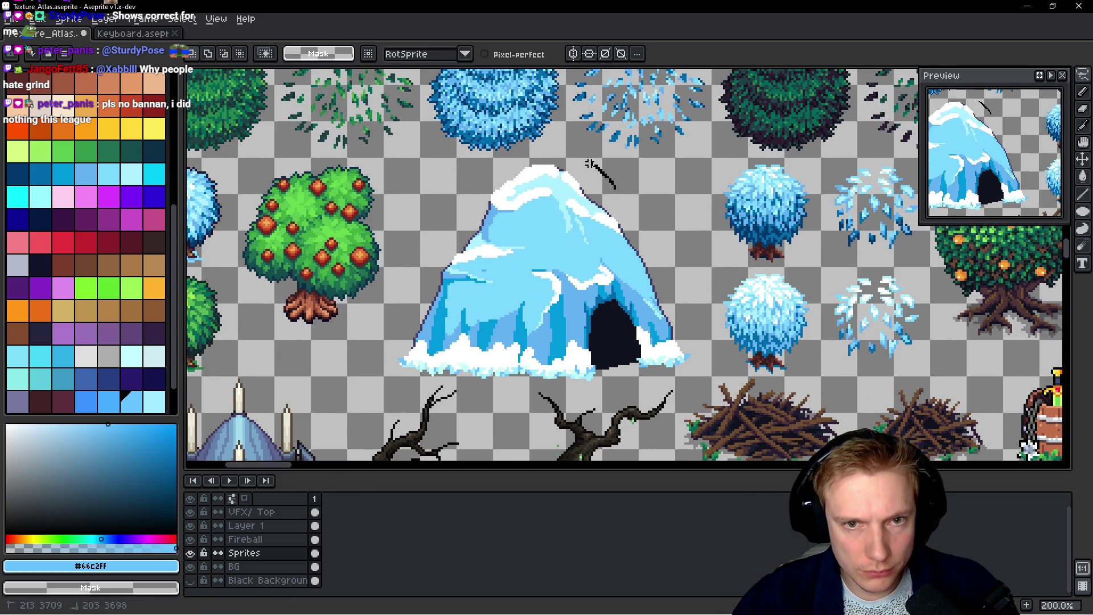
Lasso the ice cave, nudge it about 4 pixels up above the dead trees, and deselect
drag(379, 375, 493, 394)
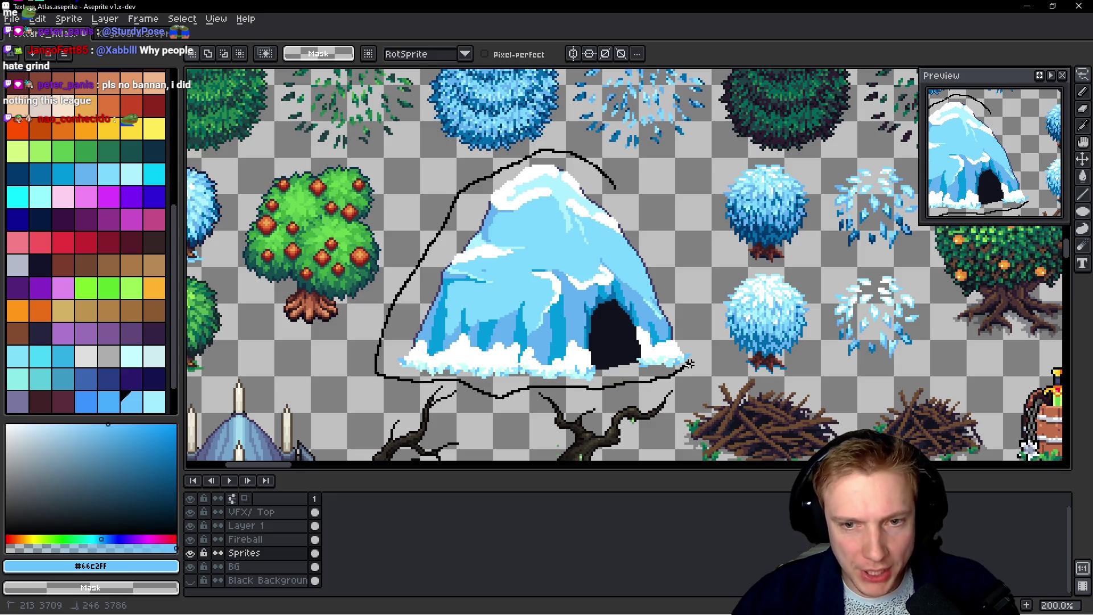
drag(686, 286, 612, 188)
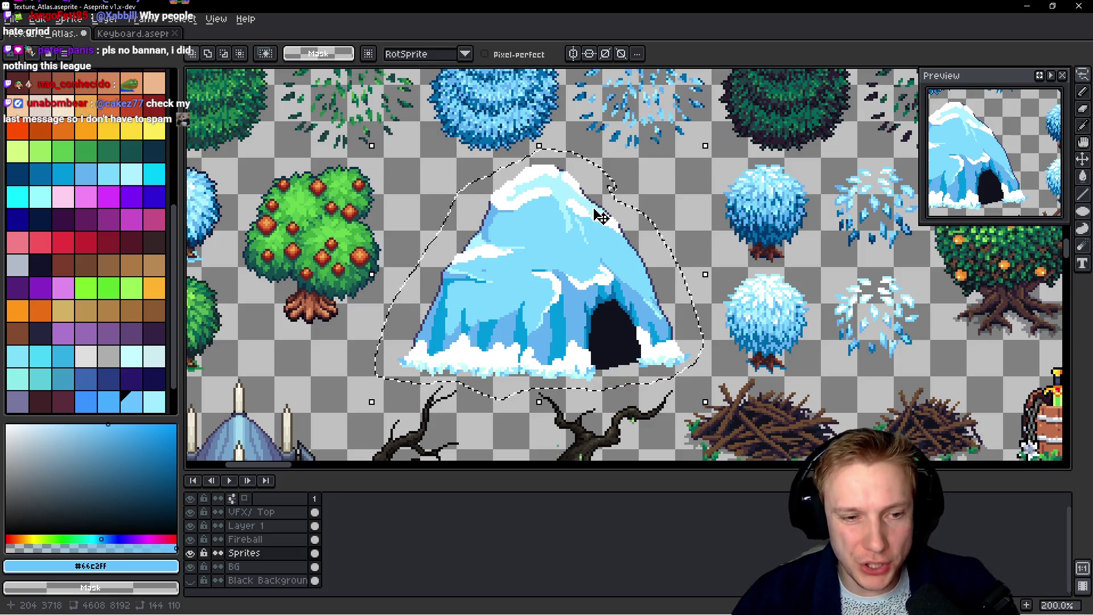
key(Up)
key(Up)
key(Up)
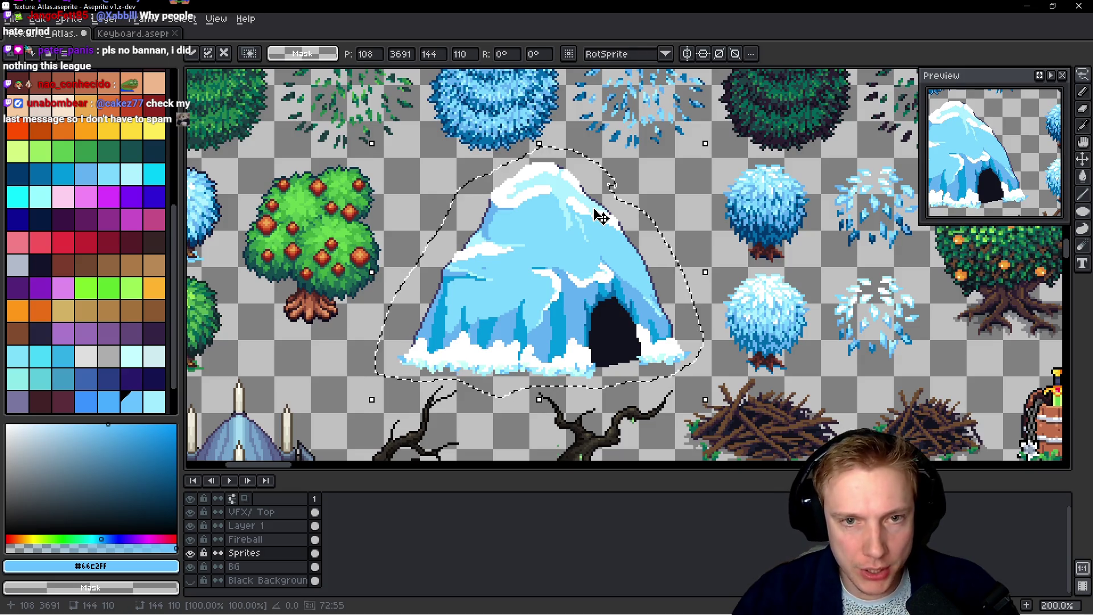
key(ctrl+d)
scroll(581, 342, up, 3)
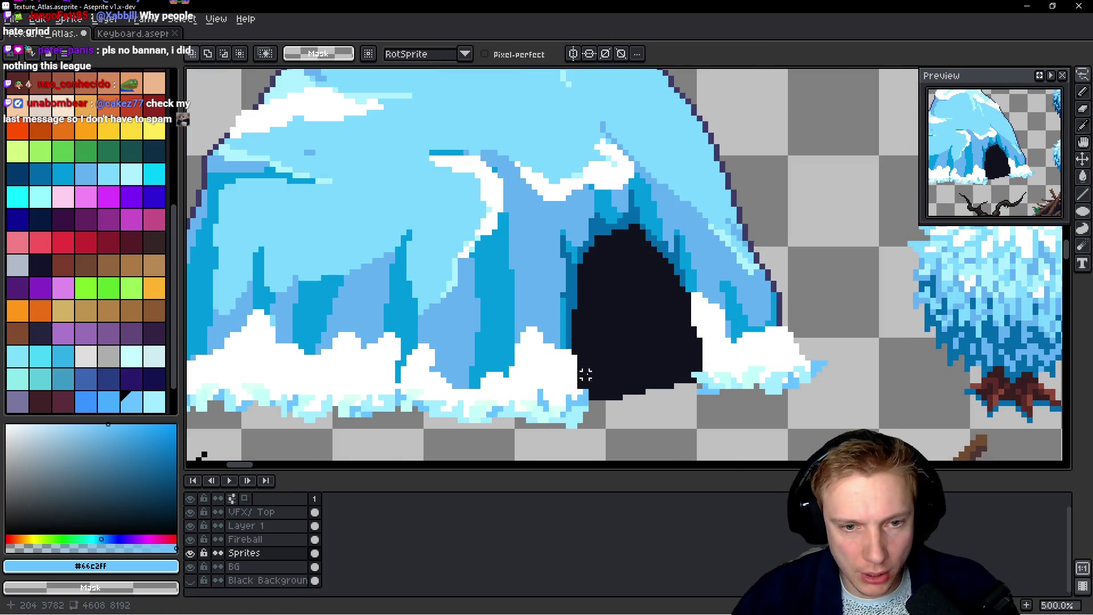
scroll(581, 339, up, 2)
key(b)
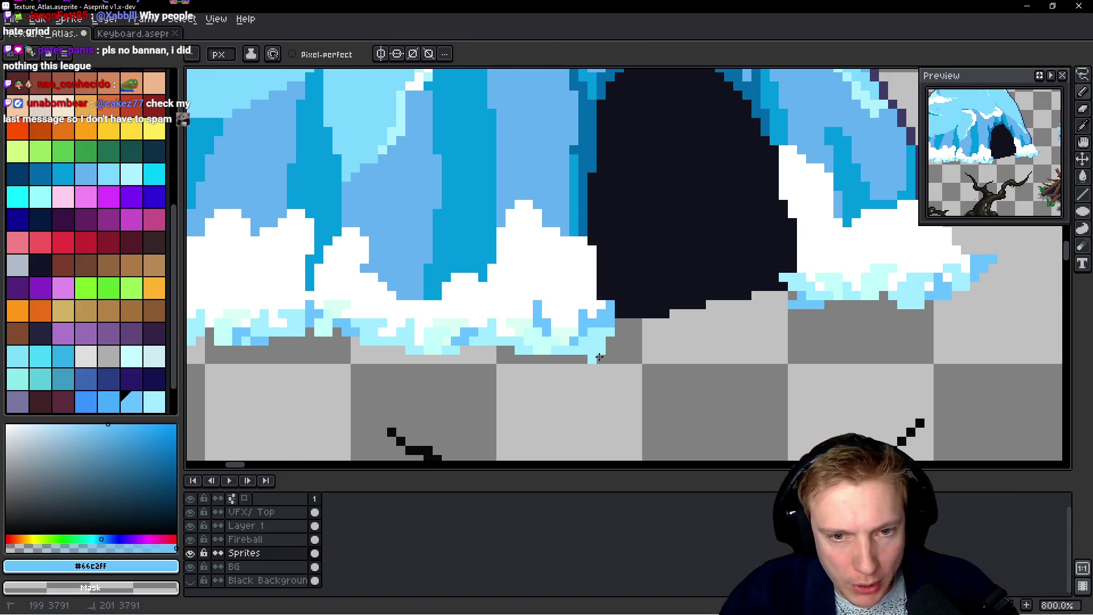
scroll(592, 350, down, 4)
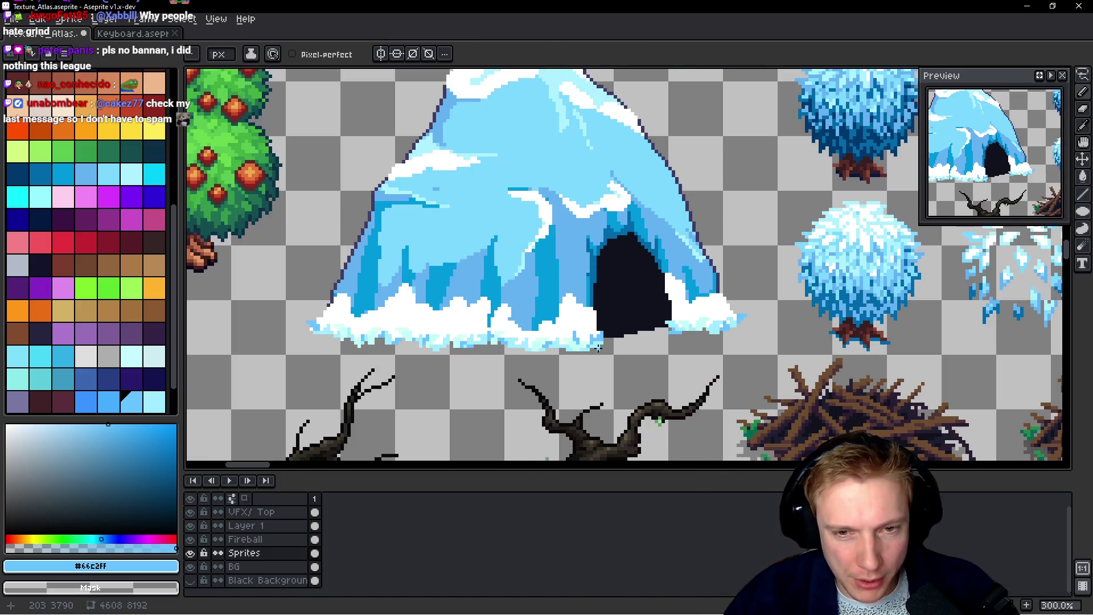
scroll(494, 350, down, 2)
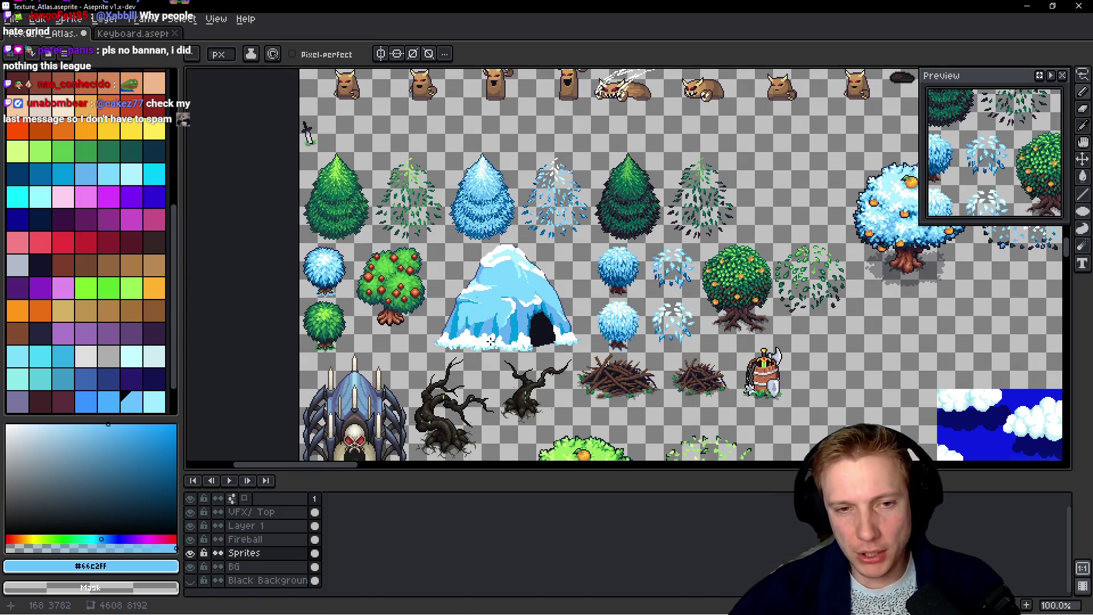
scroll(491, 340, up, 4)
scroll(430, 322, down, 2)
scroll(518, 288, up, 2)
scroll(518, 288, down, 1)
scroll(519, 289, up, 3)
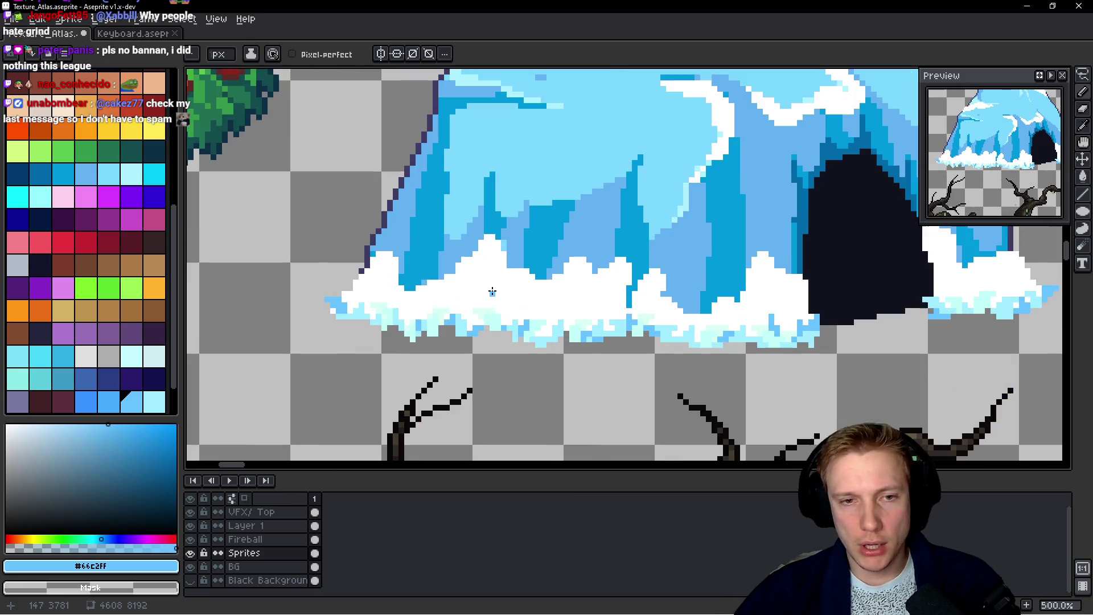
Paint a dark blue #0098dc strip and a light blue #63b2f2 strip into the snow edge
scroll(496, 291, up, 3)
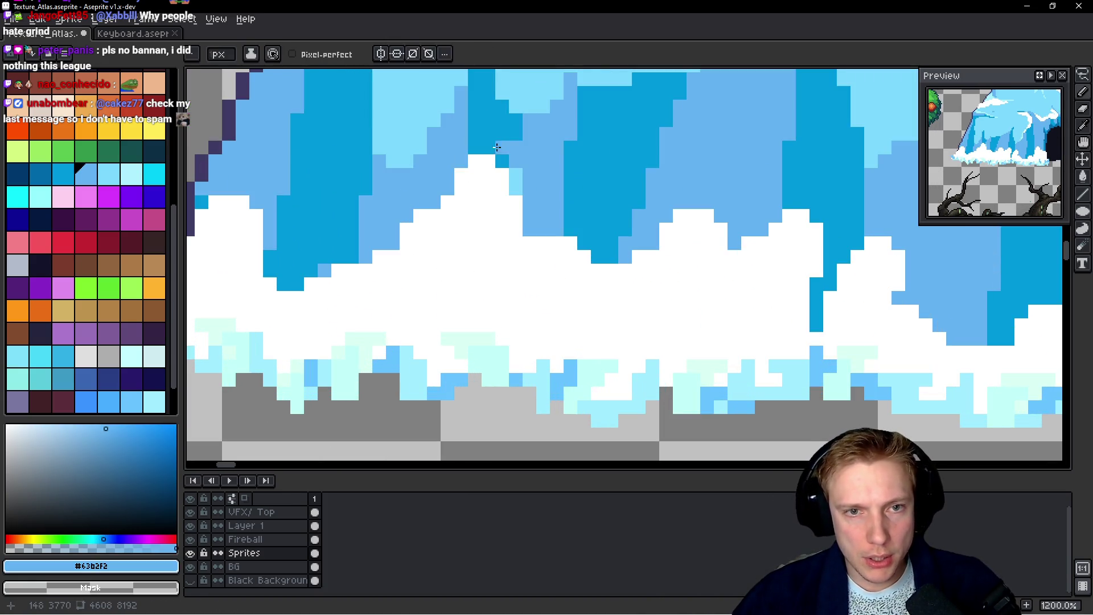
alt+click(500, 147)
mouse_move(477, 149)
mouse_down()
mouse_move(478, 218)
mouse_move(485, 152)
mouse_up()
click(475, 229)
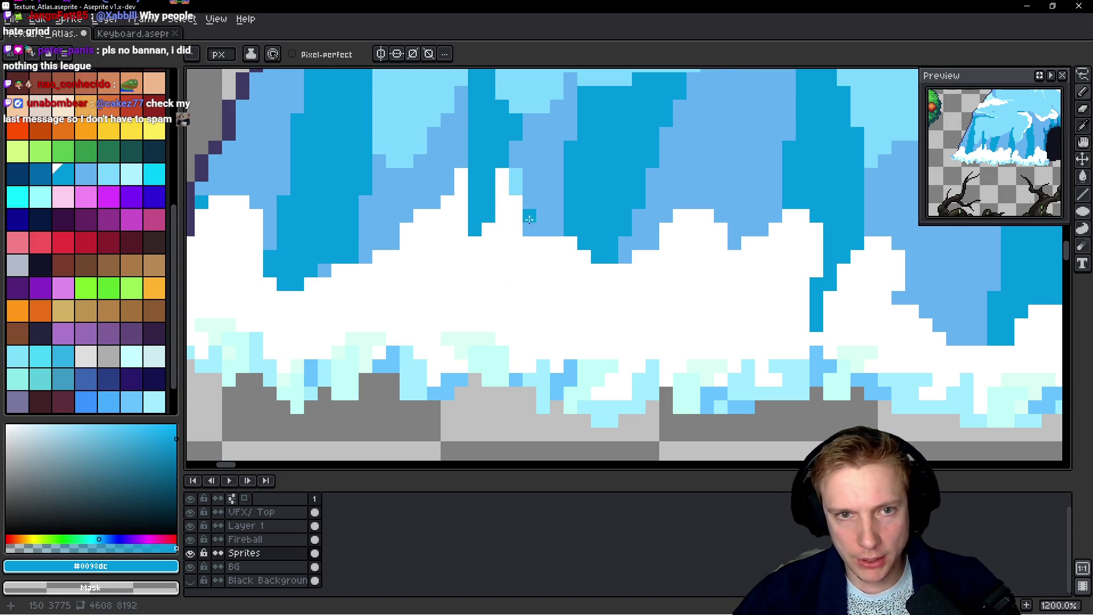
scroll(529, 219, down, 5)
scroll(535, 216, up, 3)
alt+click(538, 216)
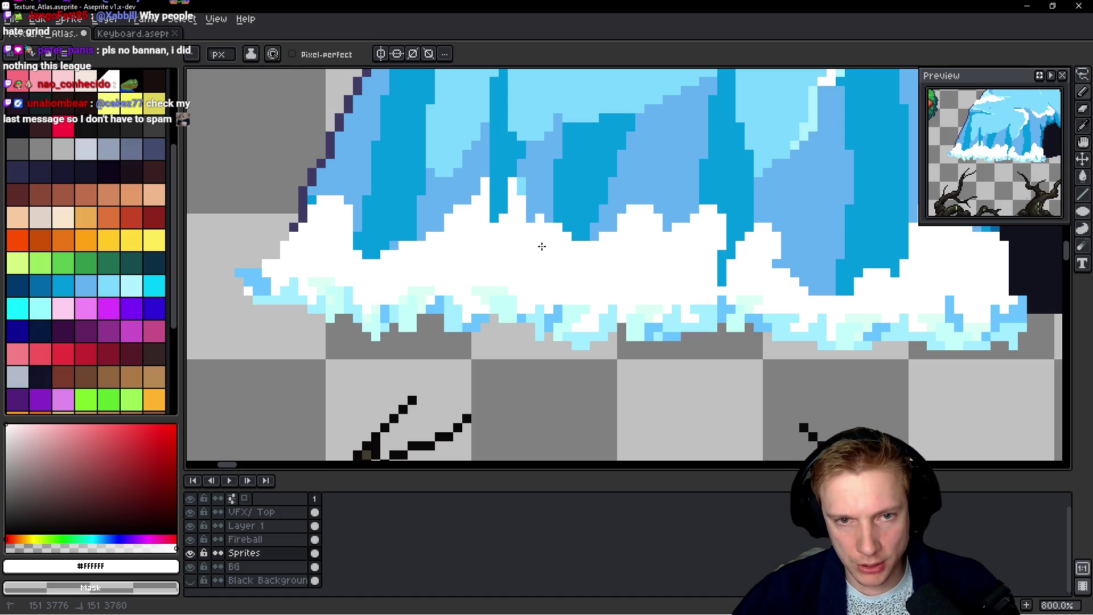
alt+click(537, 206)
drag(538, 216, 540, 246)
drag(539, 246, 537, 222)
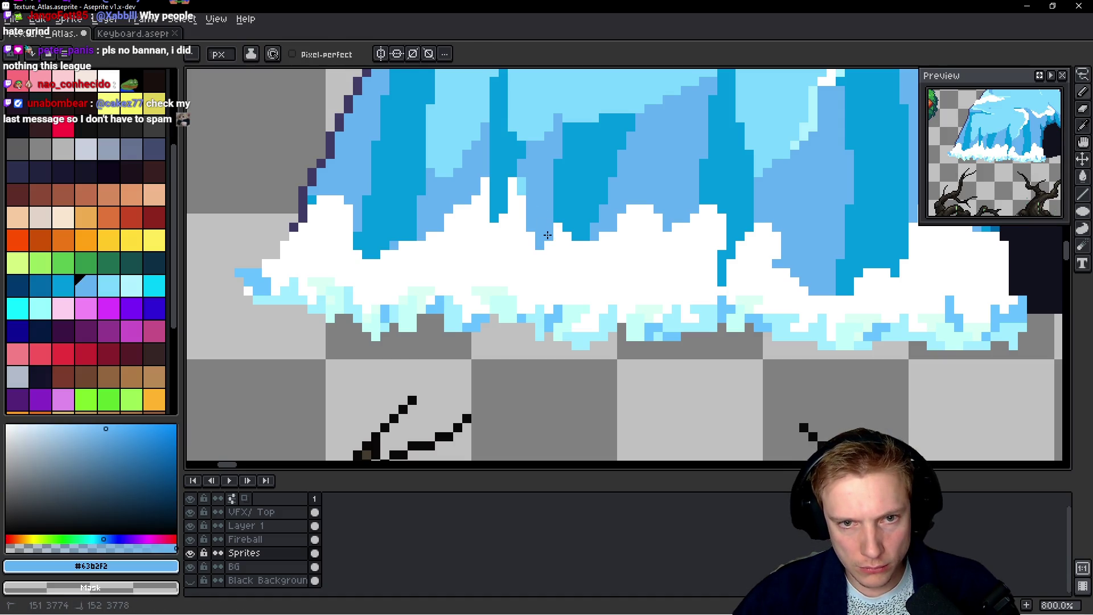
Paint light blue over part of the snow and extend a snow peak upward in white
scroll(548, 234, down, 6)
scroll(598, 188, up, 6)
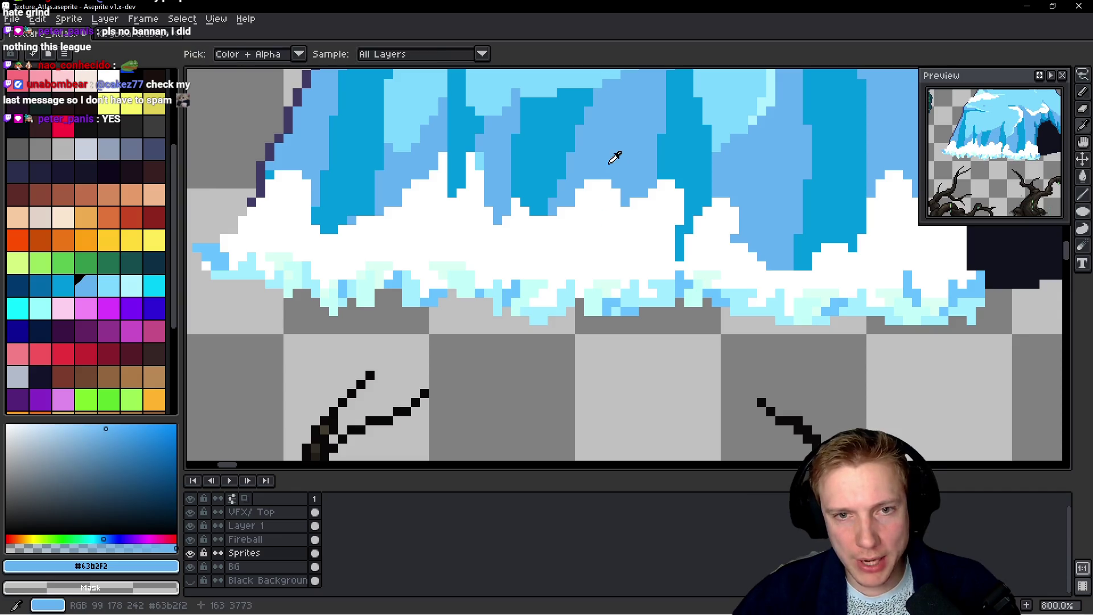
mouse_move(587, 180)
mouse_down()
mouse_move(596, 194)
mouse_move(600, 183)
mouse_move(592, 200)
mouse_up()
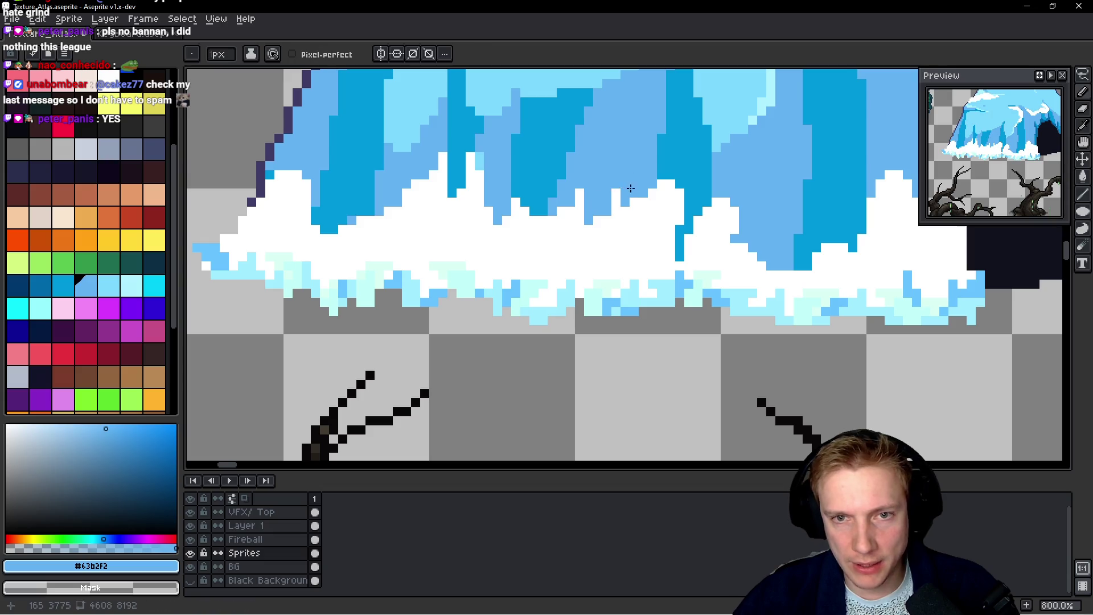
scroll(615, 201, down, 2)
scroll(638, 199, up, 2)
alt+click(638, 199)
mouse_move(615, 205)
mouse_down()
mouse_move(618, 250)
mouse_move(585, 197)
mouse_up()
alt+click(585, 245)
click(575, 226)
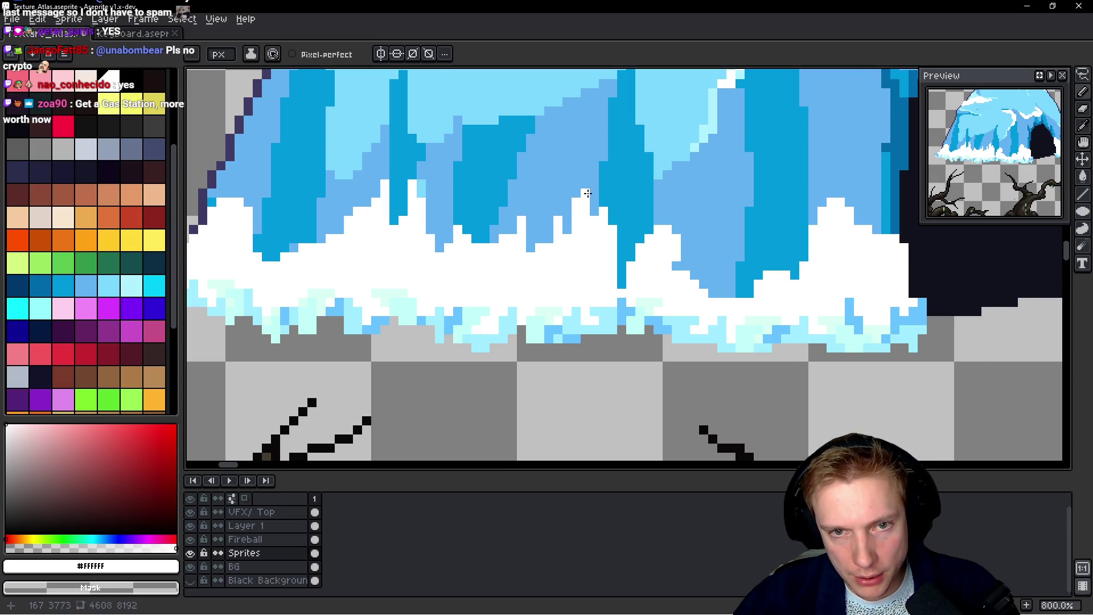
Paint a dark blue snow column and a patch of light blue snow pixels
scroll(595, 206, down, 3)
scroll(535, 203, up, 5)
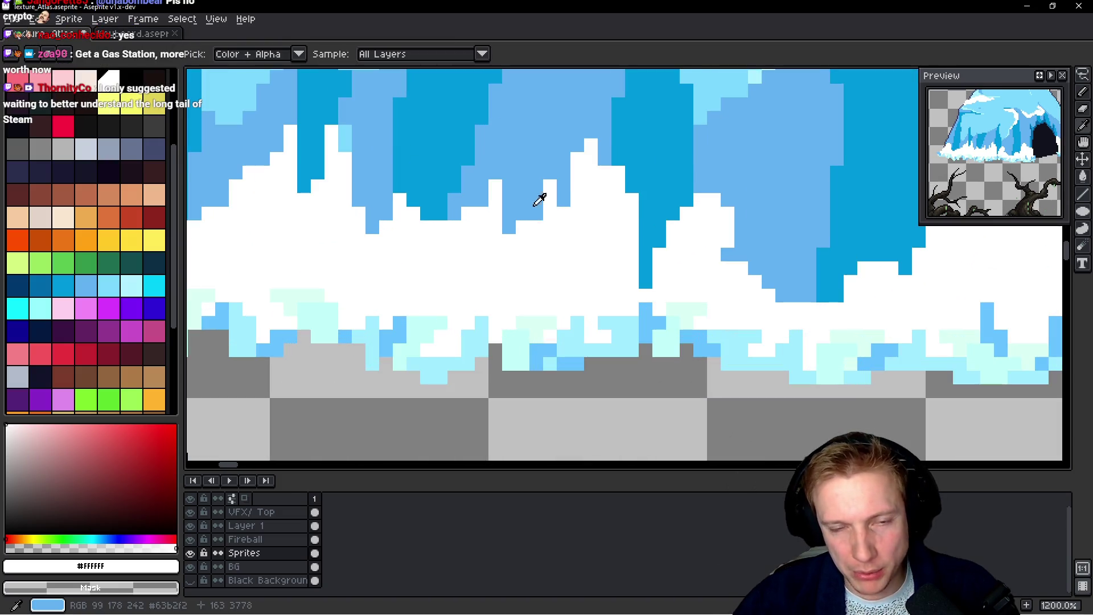
alt+click(531, 174)
scroll(582, 229, down, 4)
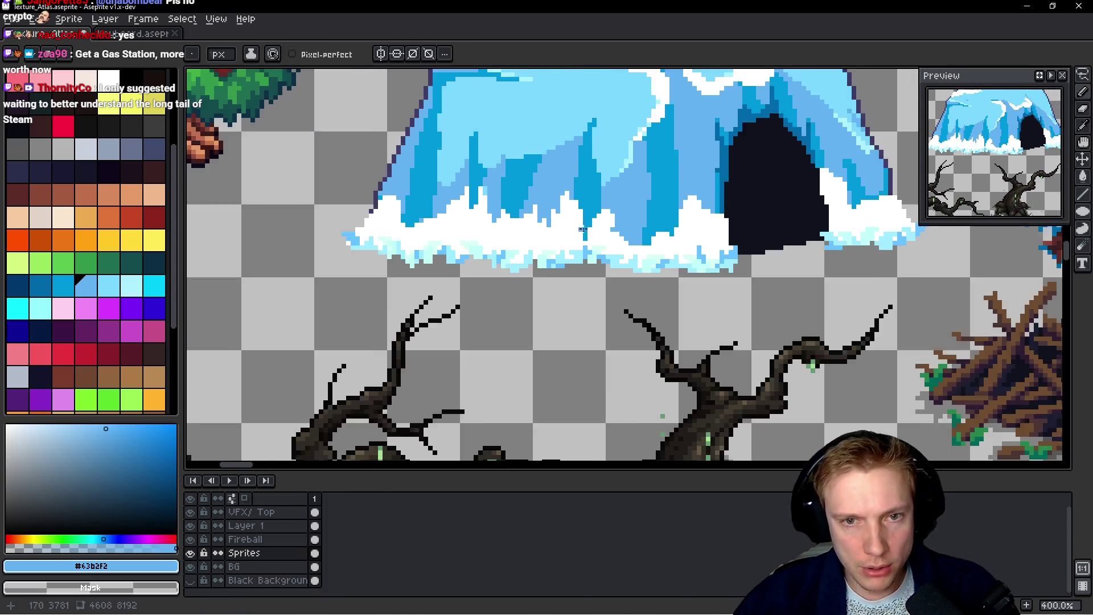
scroll(582, 230, down, 3)
scroll(609, 242, up, 9)
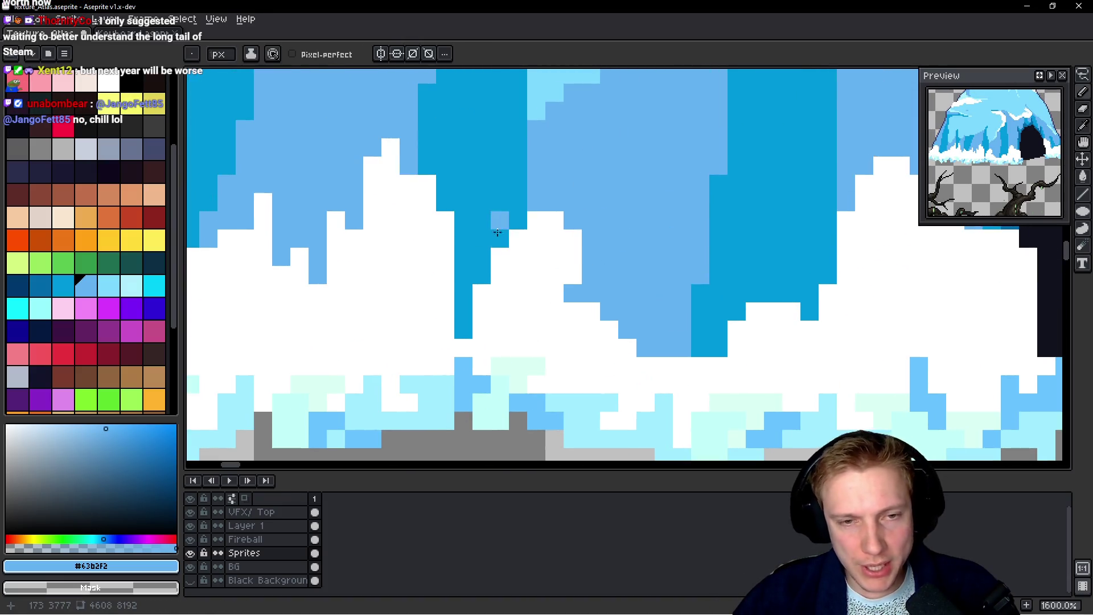
alt+click(495, 216)
drag(498, 253, 500, 293)
click(517, 239)
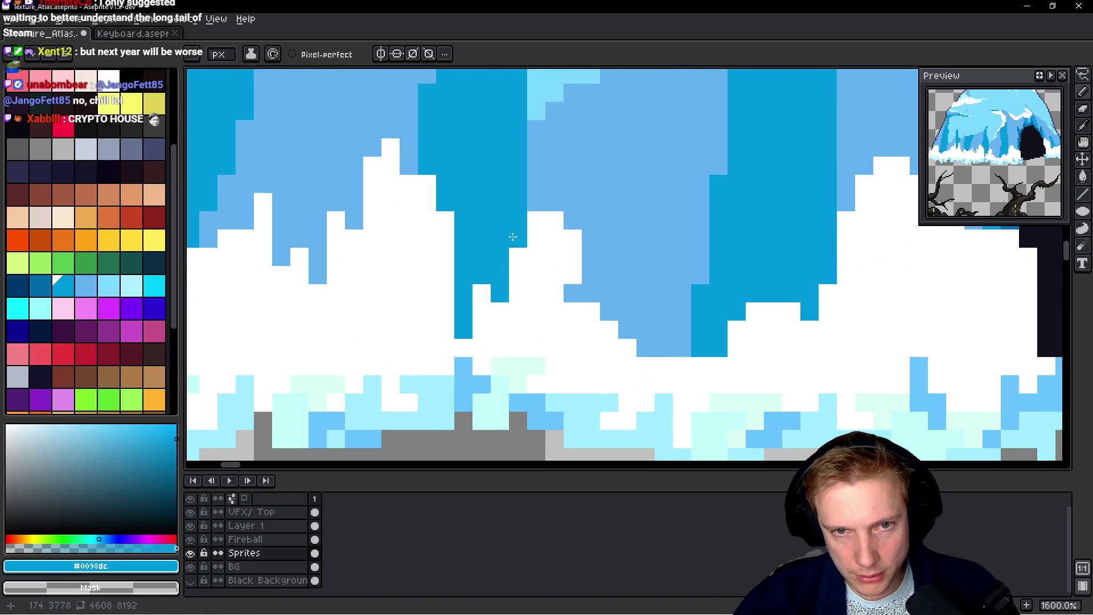
alt+click(586, 202)
drag(553, 219, 572, 259)
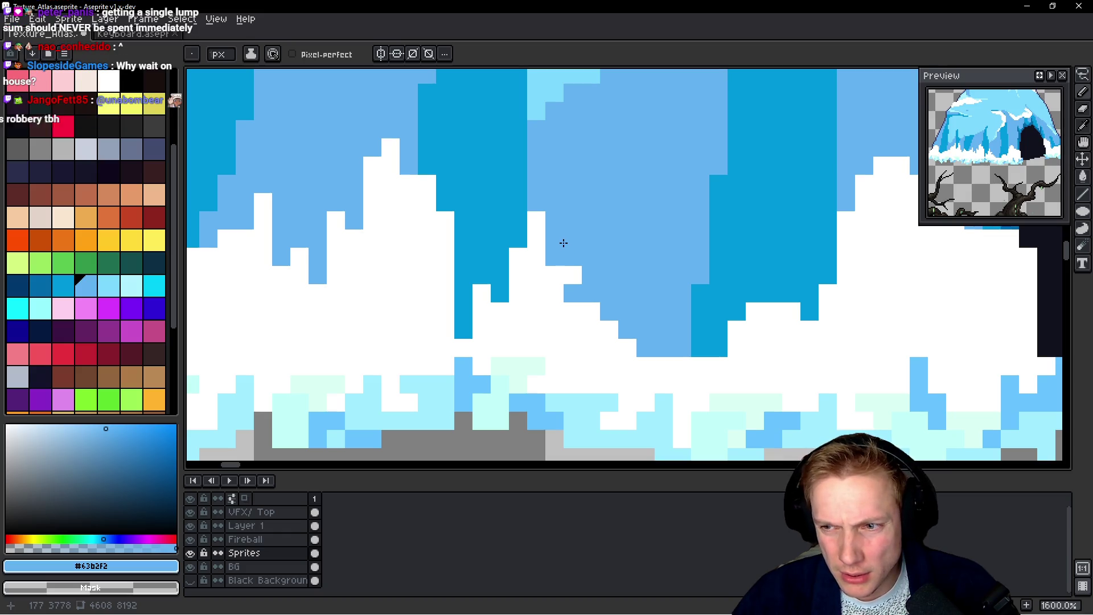
Paint a thin white column and white snow pixels over the ice's bottom edge
scroll(573, 220, down, 2)
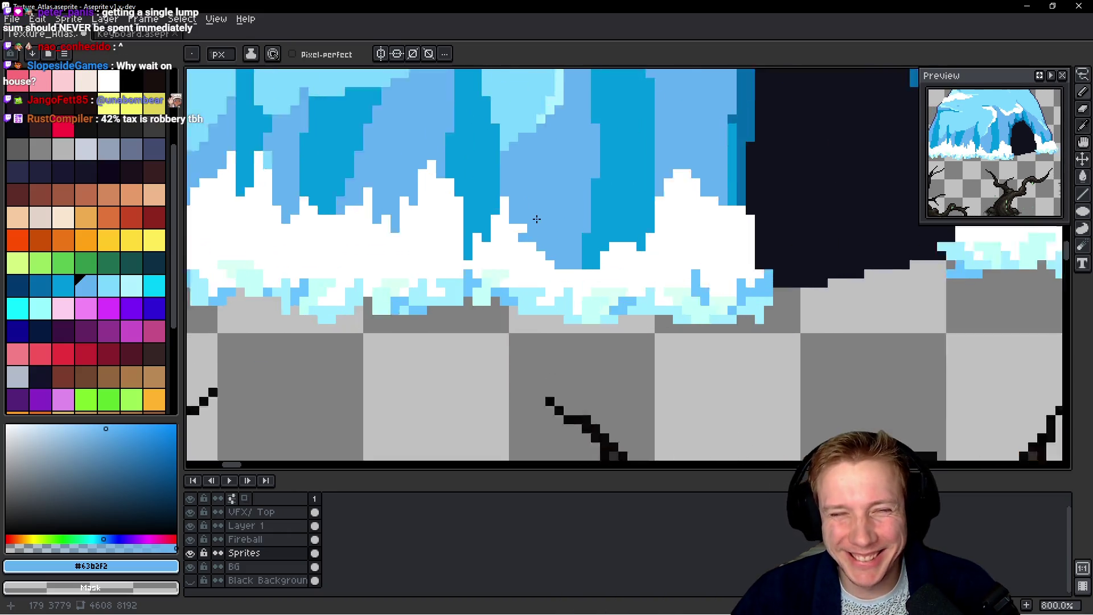
scroll(535, 239, up, 1)
alt+click(516, 268)
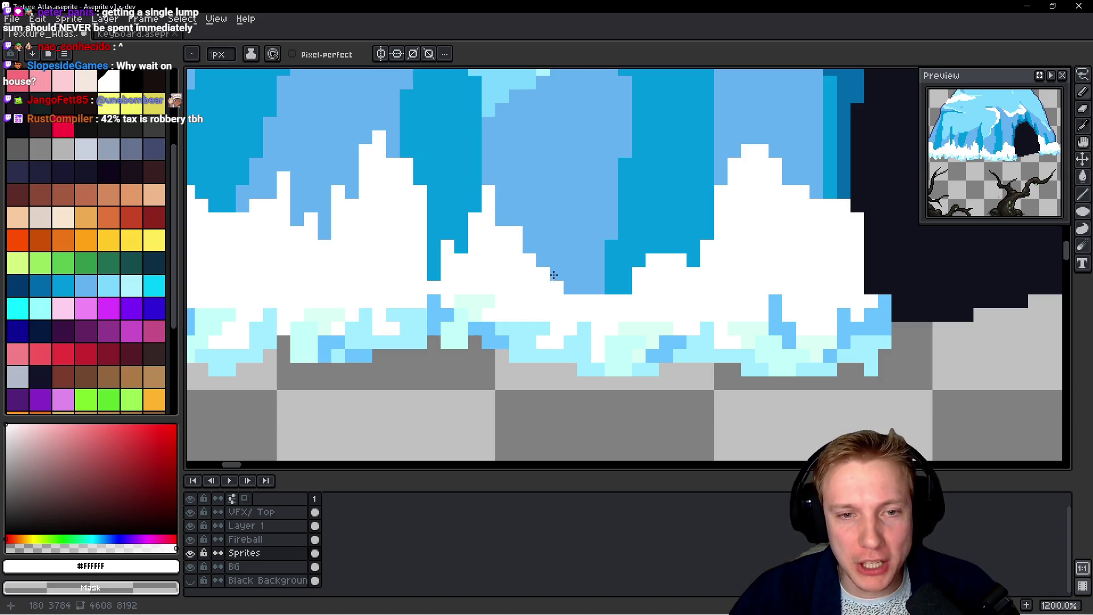
drag(553, 275, 557, 228)
click(585, 288)
click(572, 288)
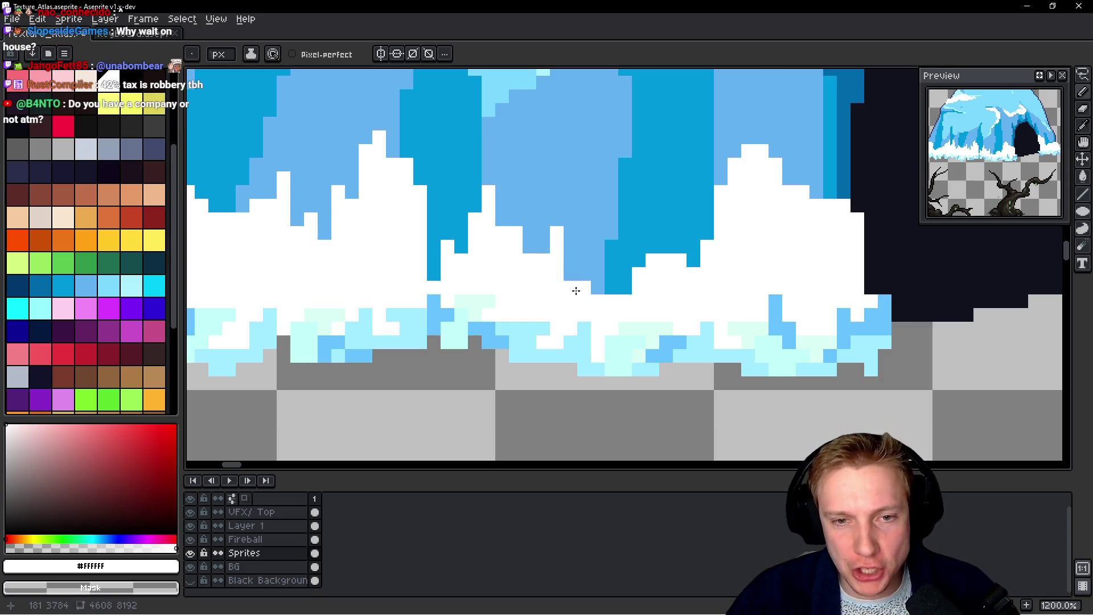
scroll(593, 277, down, 1)
click(650, 257)
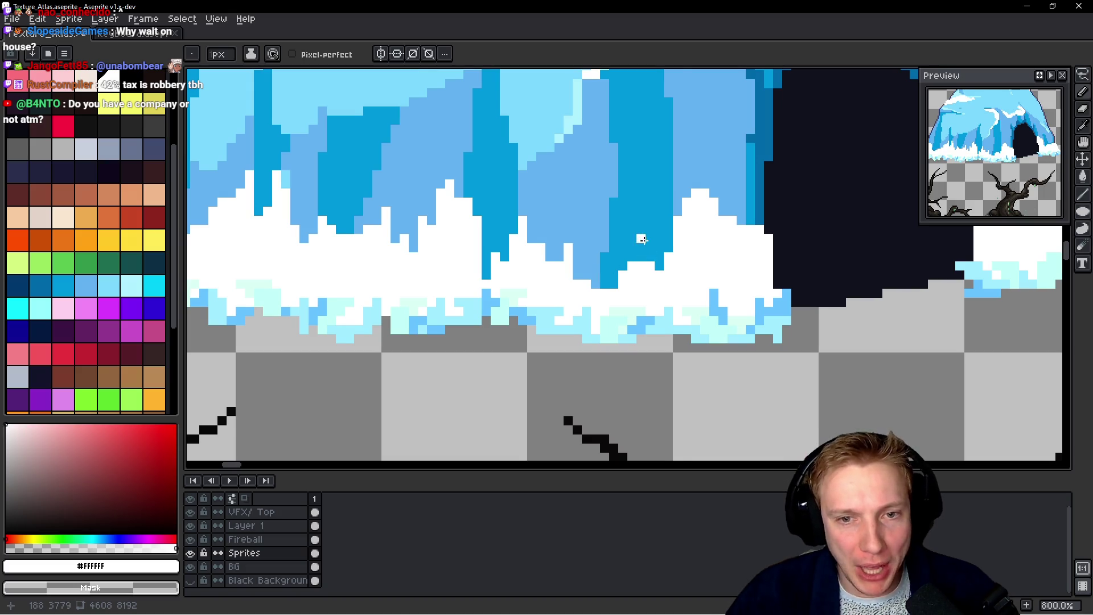
scroll(642, 239, up, 4)
Carve dark blue and light blue ice down into the snow columns
alt+click(603, 220)
mouse_move(615, 285)
mouse_down()
mouse_move(598, 298)
mouse_move(586, 265)
mouse_up()
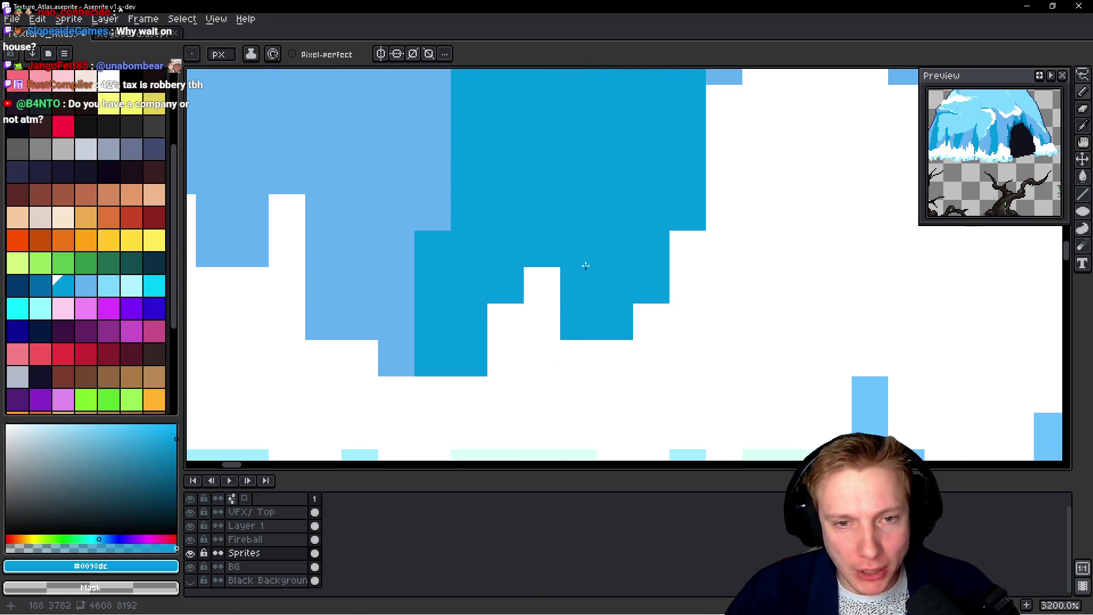
scroll(578, 273, down, 5)
scroll(649, 239, up, 4)
alt+click(631, 120)
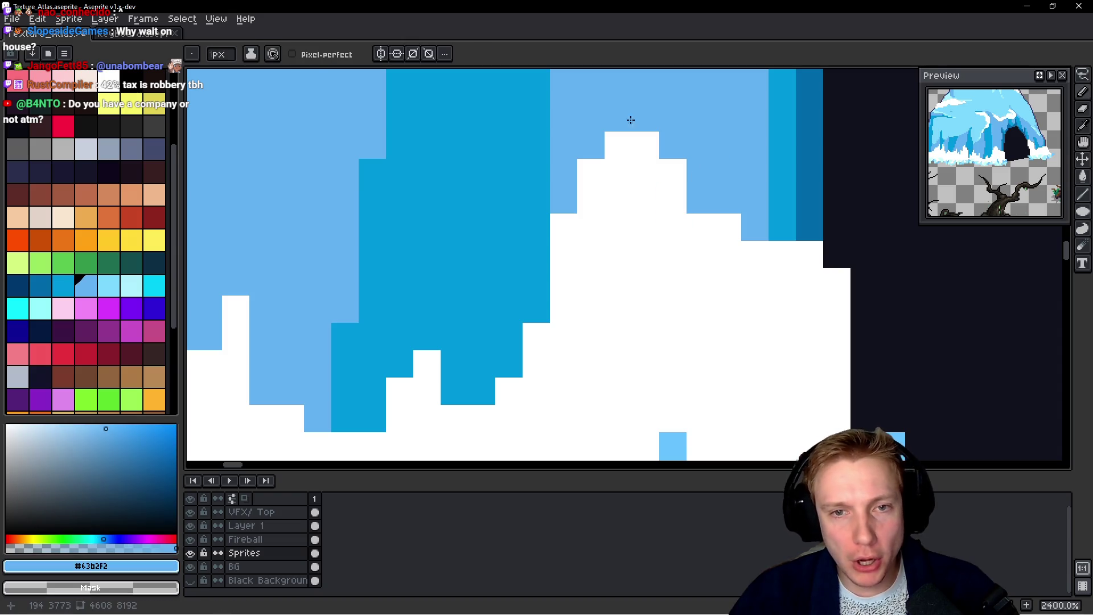
drag(631, 120, 647, 234)
click(669, 172)
mouse_move(728, 227)
mouse_down()
mouse_move(730, 217)
mouse_move(763, 266)
mouse_move(788, 264)
mouse_up()
alt+click(791, 227)
scroll(820, 268, down, 8)
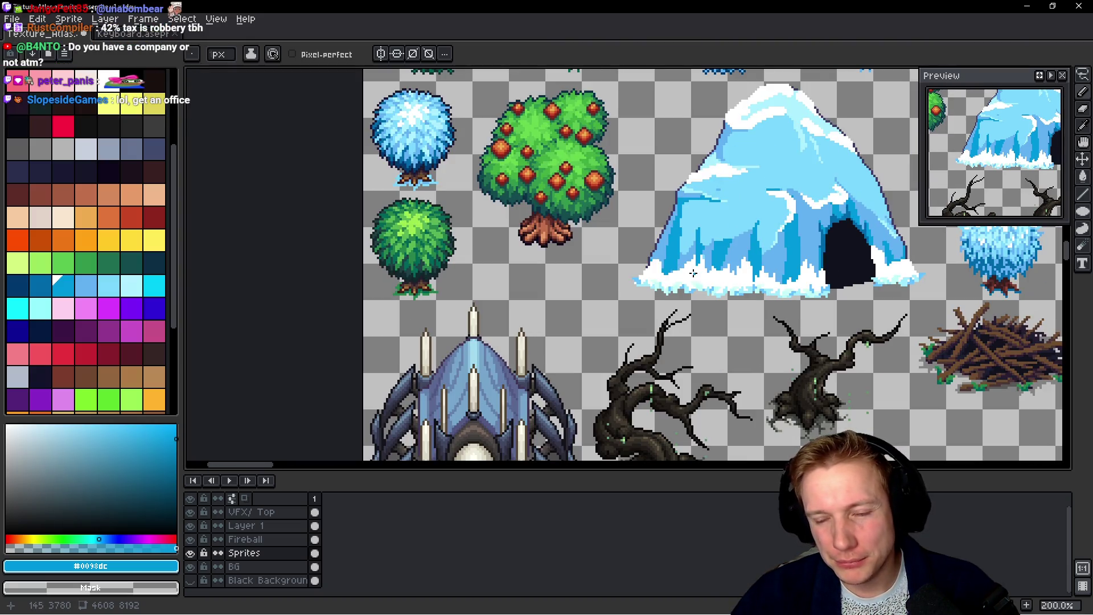
Reshape the snow line with a light blue column and a short white column
scroll(664, 268, up, 5)
alt+click(672, 215)
scroll(637, 269, up, 1)
mouse_move(632, 267)
mouse_down()
mouse_move(633, 299)
mouse_move(637, 269)
mouse_up()
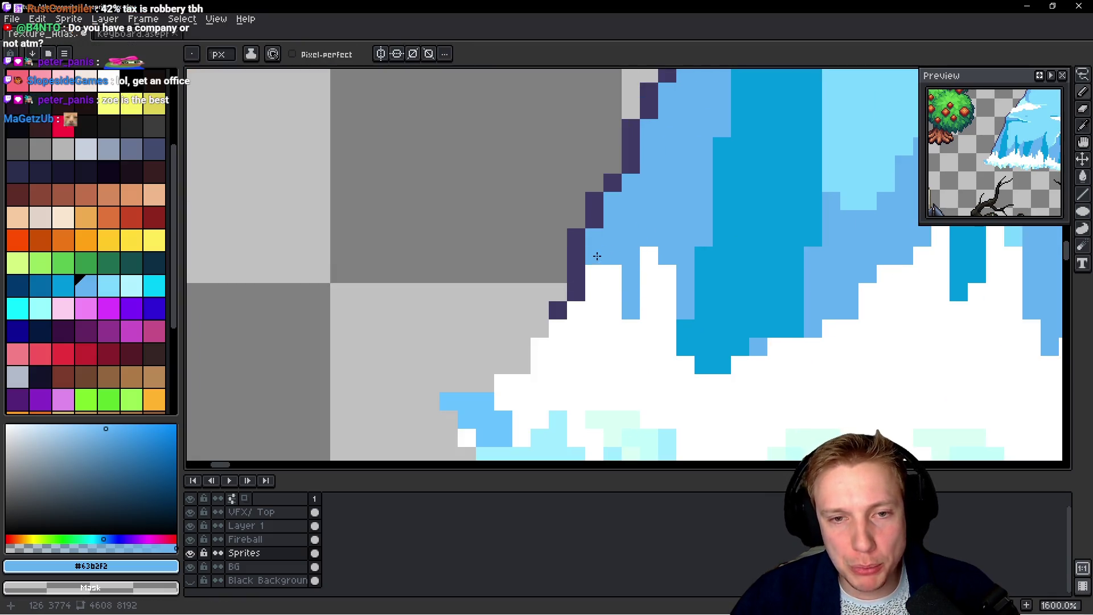
scroll(644, 264, down, 5)
scroll(644, 265, up, 5)
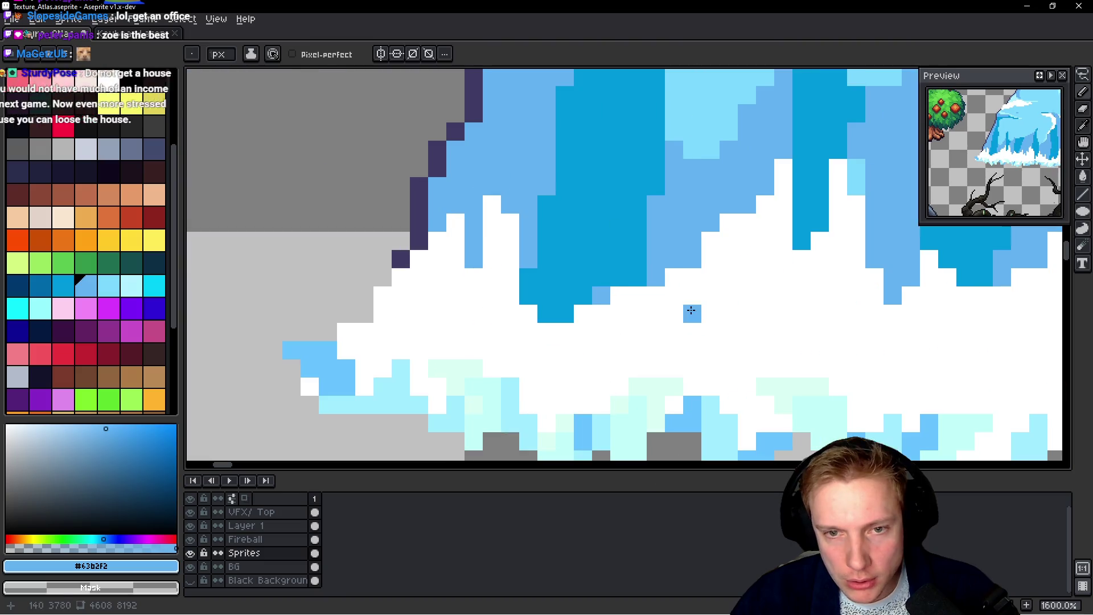
alt+click(691, 312)
mouse_move(693, 199)
mouse_down()
mouse_move(685, 253)
mouse_move(660, 277)
mouse_up()
scroll(678, 273, right, 3)
alt+click(664, 220)
Draw a #0098dc dark blue column beside the cave opening
scroll(671, 245, down, 7)
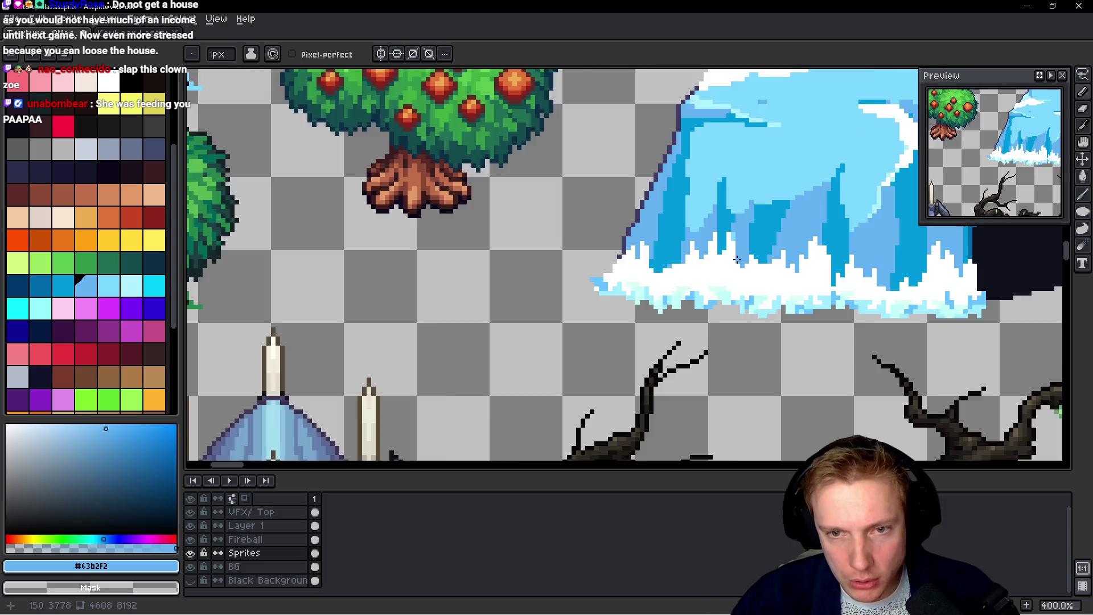
scroll(841, 272, down, 1)
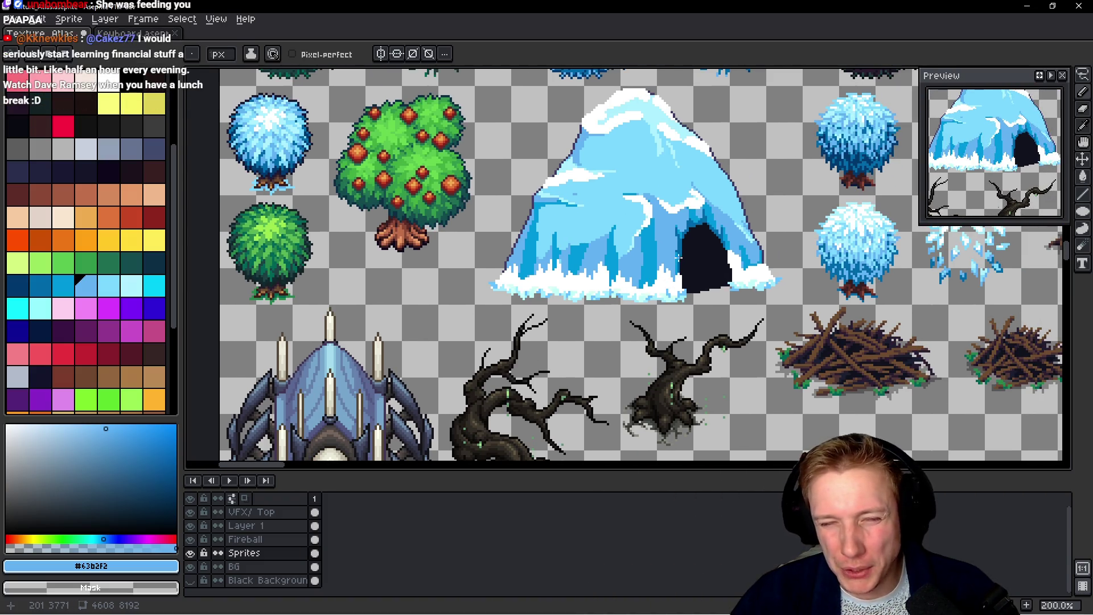
scroll(719, 249, up, 2)
scroll(719, 249, up, 7)
scroll(753, 272, down, 1)
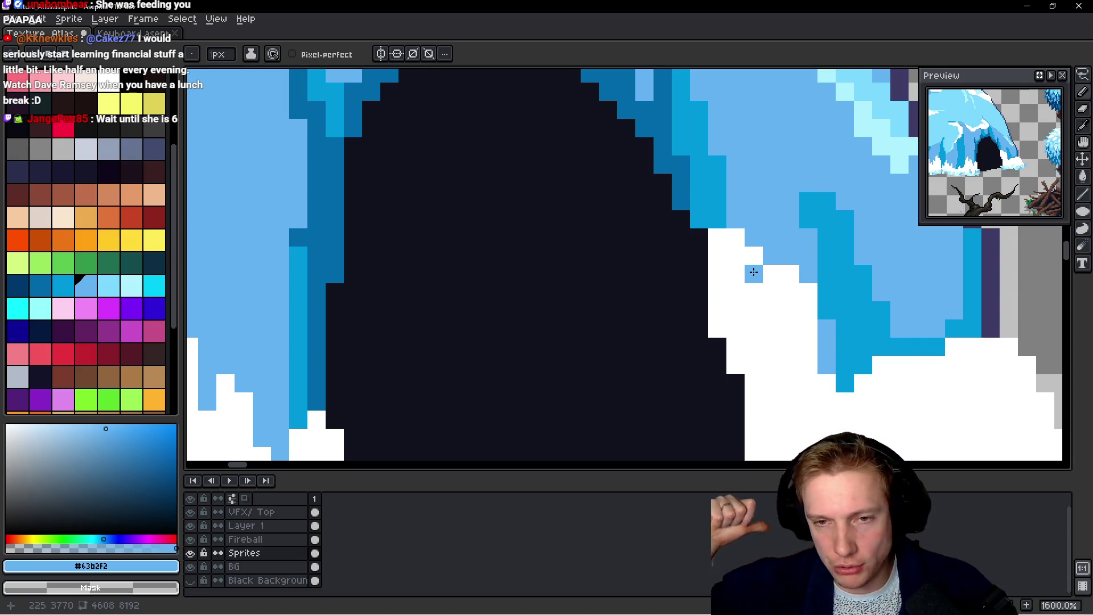
key(i)
click(705, 204)
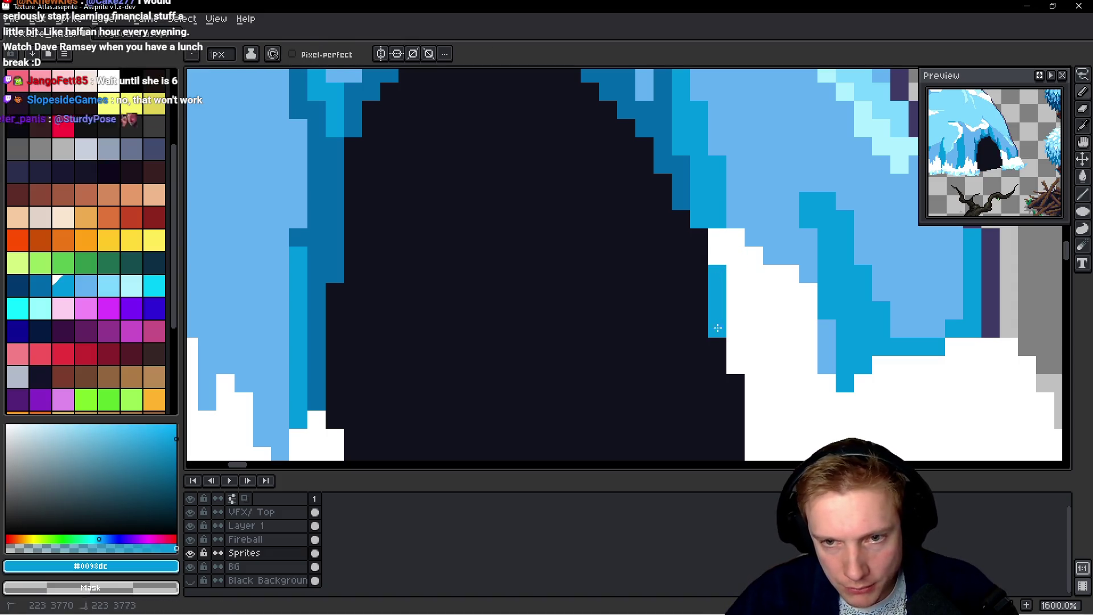
scroll(712, 309, down, 2)
mouse_move(712, 309)
mouse_down()
mouse_move(716, 325)
mouse_move(722, 272)
mouse_up()
click(714, 372)
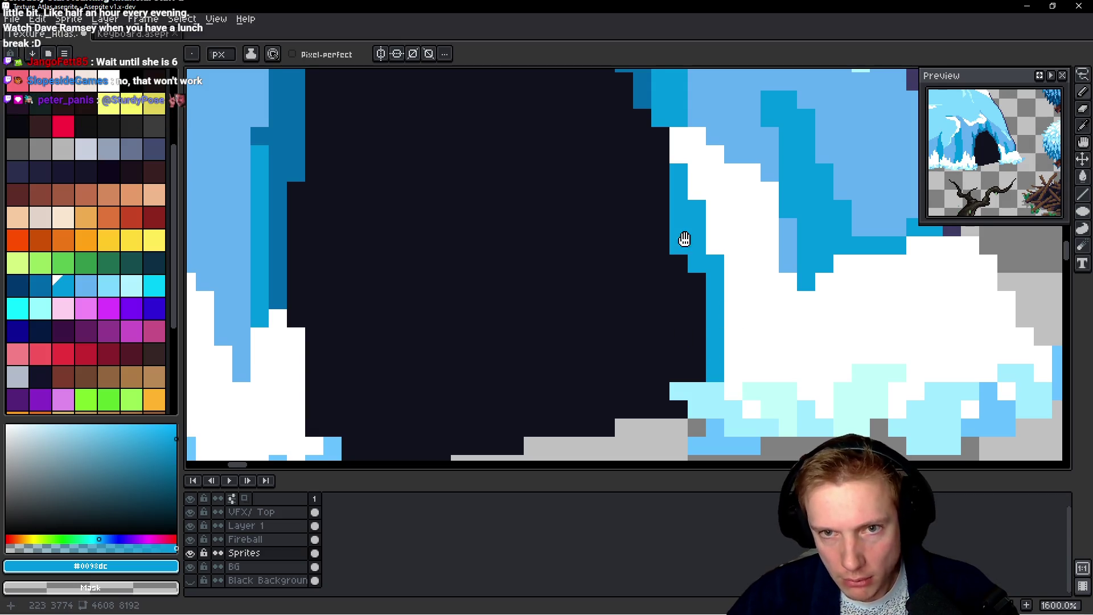
Extend #63b2f2 light blue ice into the nearby snow edge
scroll(683, 228, up, 2)
alt+click(634, 141)
alt+click(629, 145)
alt+click(644, 139)
mouse_move(625, 180)
mouse_down()
mouse_move(644, 239)
mouse_move(660, 200)
mouse_move(703, 261)
mouse_move(666, 195)
mouse_move(713, 230)
mouse_move(715, 319)
mouse_up()
scroll(747, 285, down, 5)
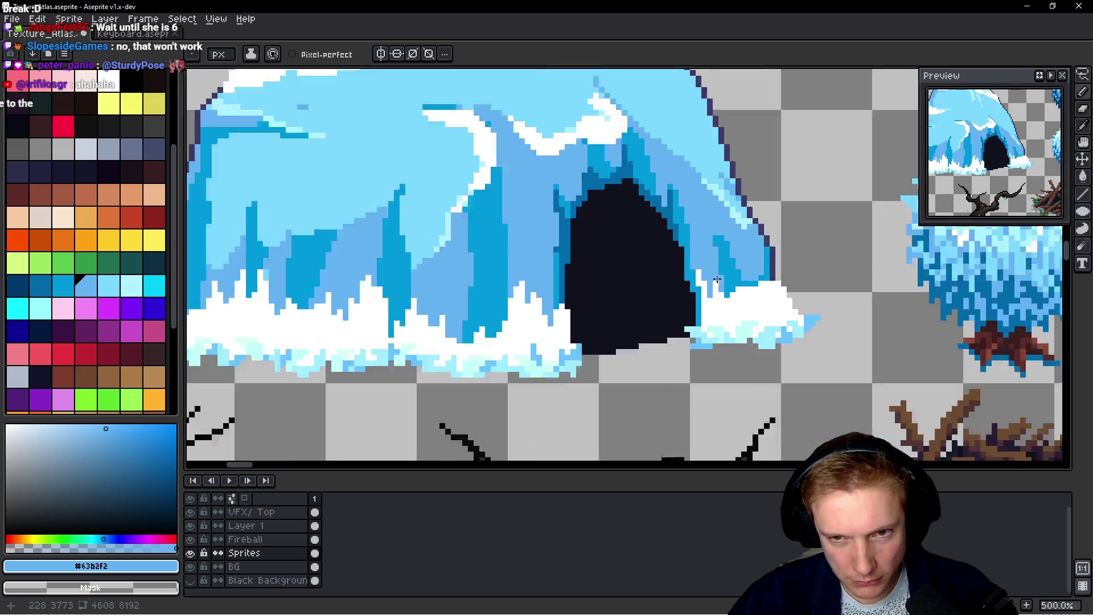
Paint a long #0098dc dark blue drip down into the snow right of the cave
scroll(746, 285, down, 2)
scroll(747, 285, up, 2)
scroll(746, 284, up, 7)
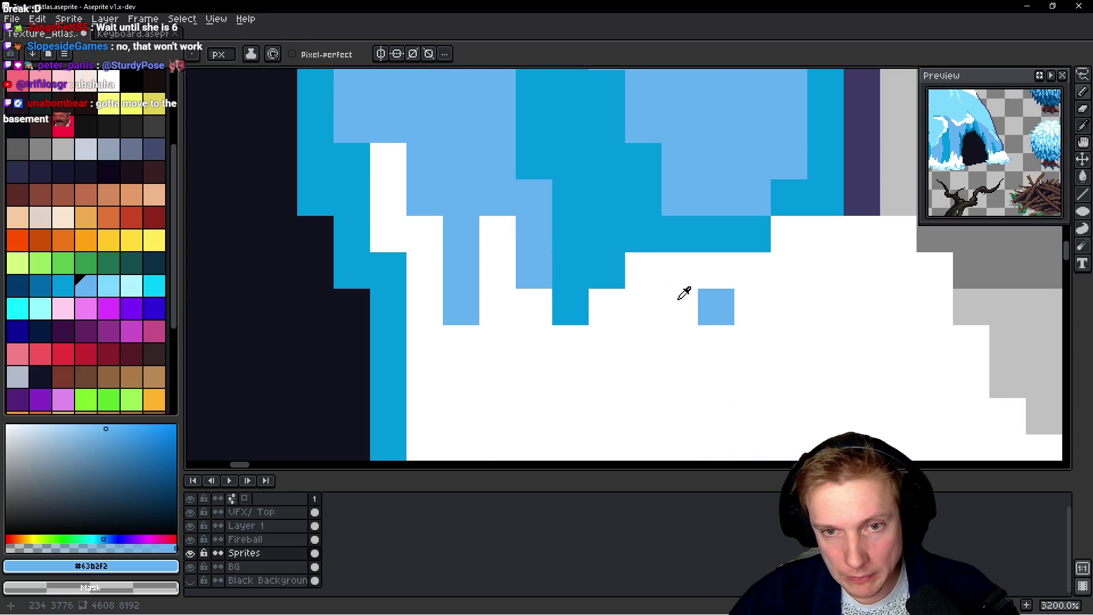
alt+click(689, 239)
drag(680, 342, 707, 255)
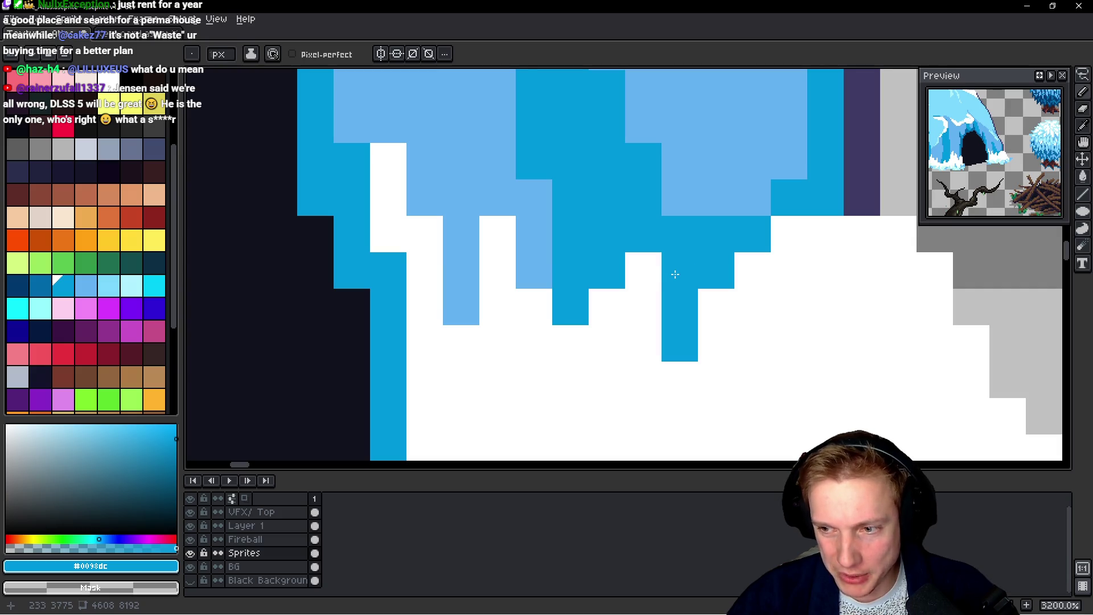
drag(675, 274, 623, 275)
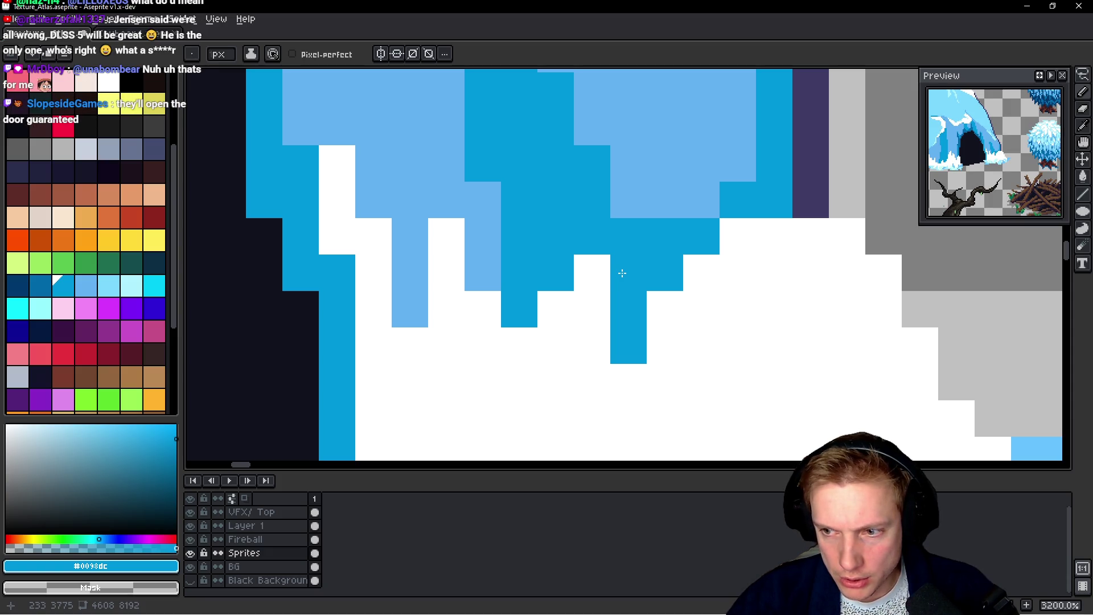
mouse_move(624, 299)
mouse_down()
mouse_move(598, 288)
mouse_move(591, 300)
mouse_up()
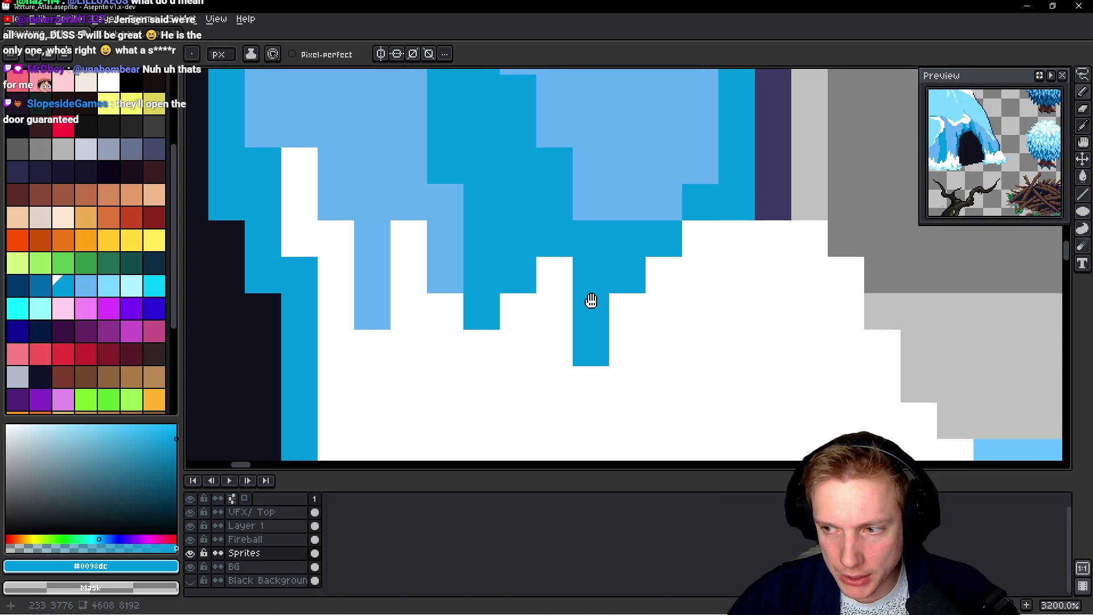
scroll(586, 300, down, 3)
scroll(621, 268, up, 3)
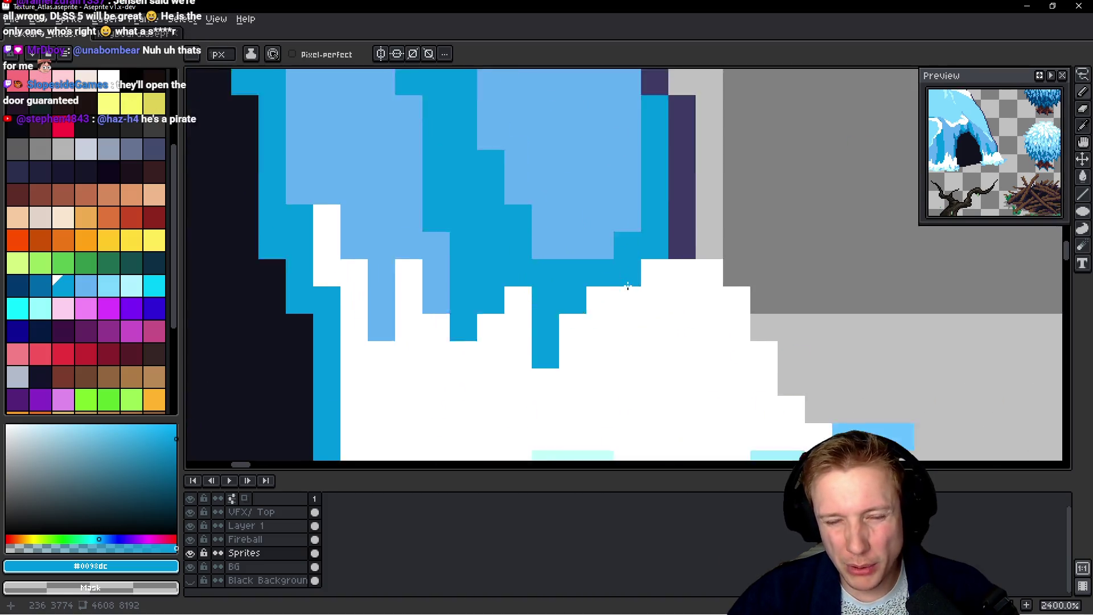
key(alt)
alt+click(629, 264)
alt+click(664, 227)
drag(664, 227, 699, 348)
drag(677, 281, 677, 330)
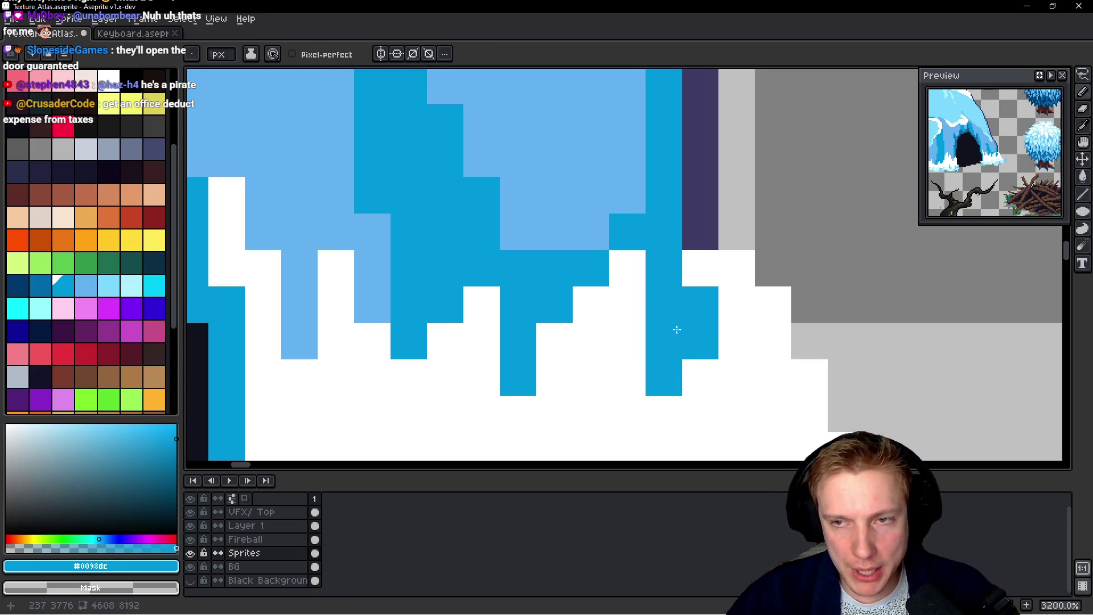
Erase stray white pixels and add #3e3b65 outline pixels along the cave edge
alt+click(756, 281)
click(734, 268)
key(alt)
alt+click(716, 211)
click(735, 267)
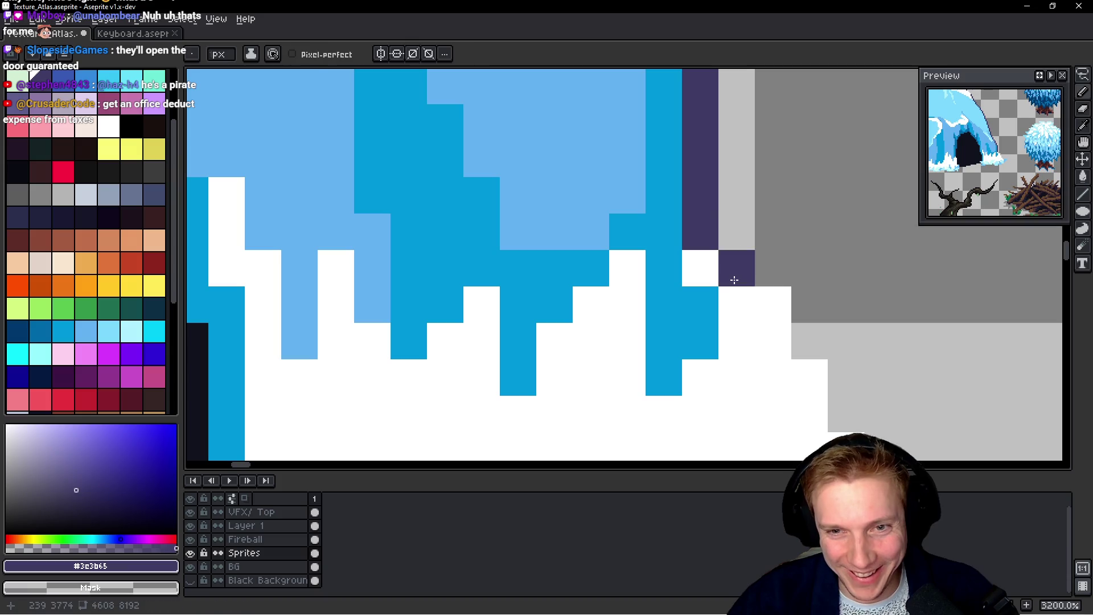
scroll(777, 277, down, 11)
scroll(777, 277, up, 8)
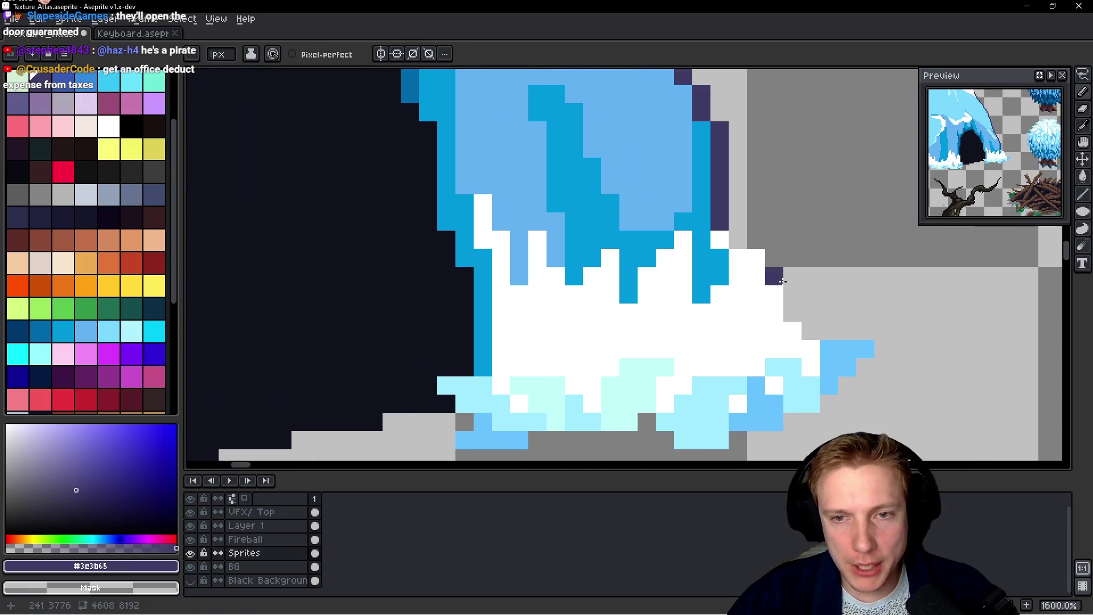
drag(775, 317, 793, 349)
alt+click(720, 214)
click(730, 244)
click(719, 239)
alt+click(720, 256)
alt+click(721, 220)
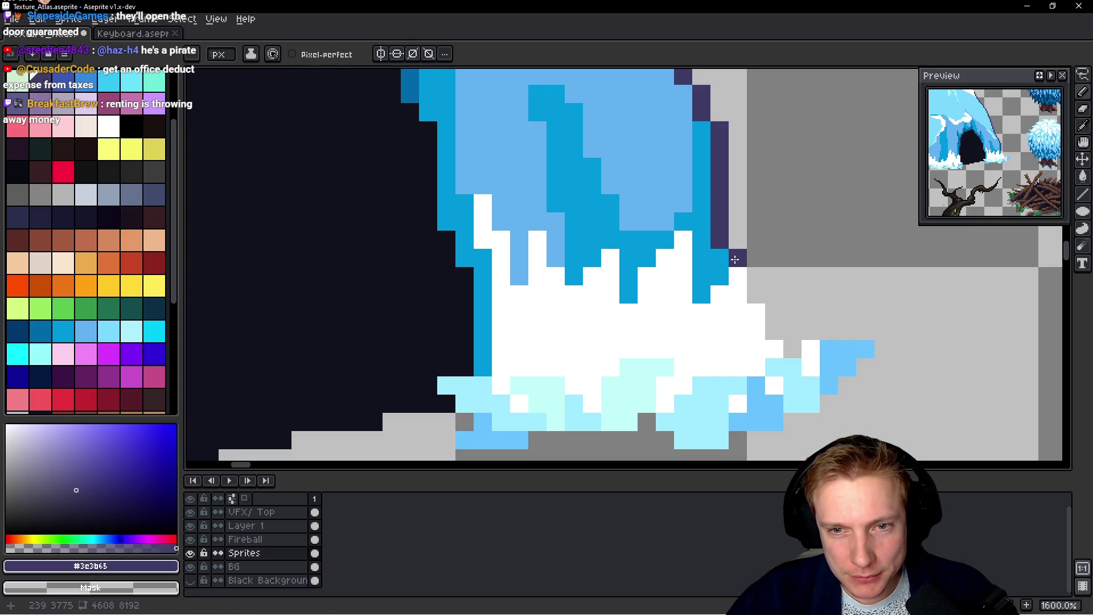
Paint #0098dc blue over the remaining white pixels in the snow
scroll(757, 276, down, 7)
scroll(772, 279, up, 5)
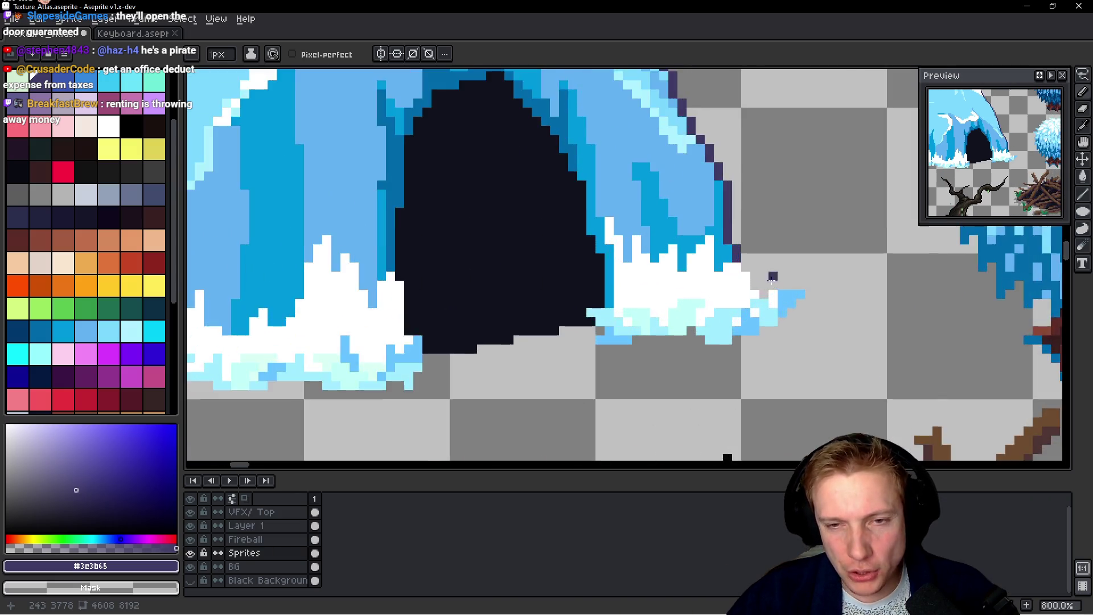
scroll(772, 279, up, 3)
alt+click(691, 218)
mouse_move(677, 245)
mouse_down()
mouse_move(666, 216)
mouse_move(658, 266)
mouse_up()
click(688, 271)
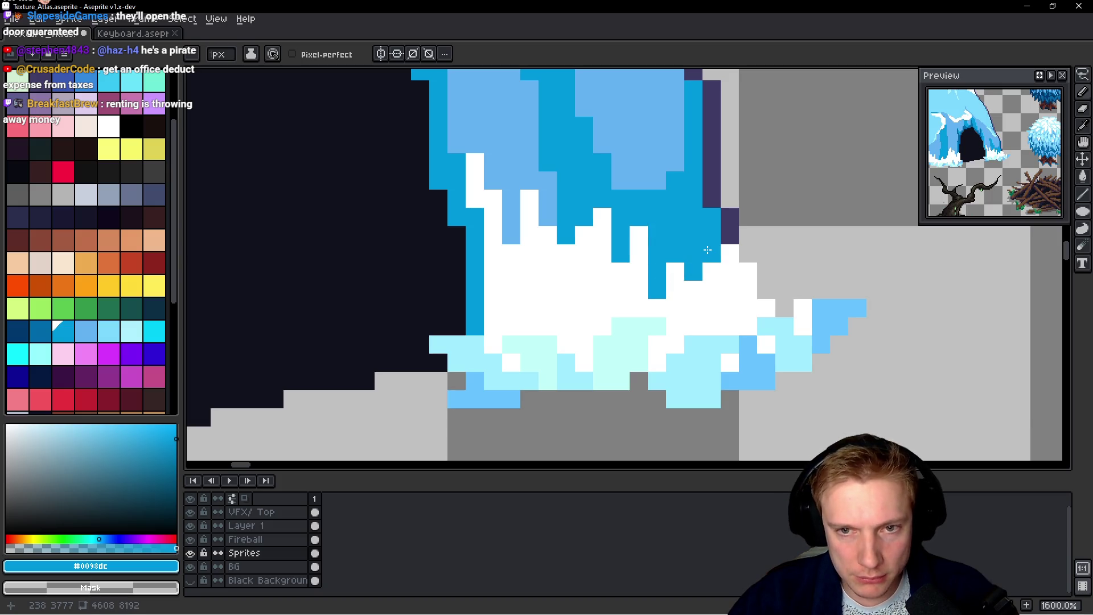
scroll(707, 249, down, 6)
scroll(735, 218, up, 5)
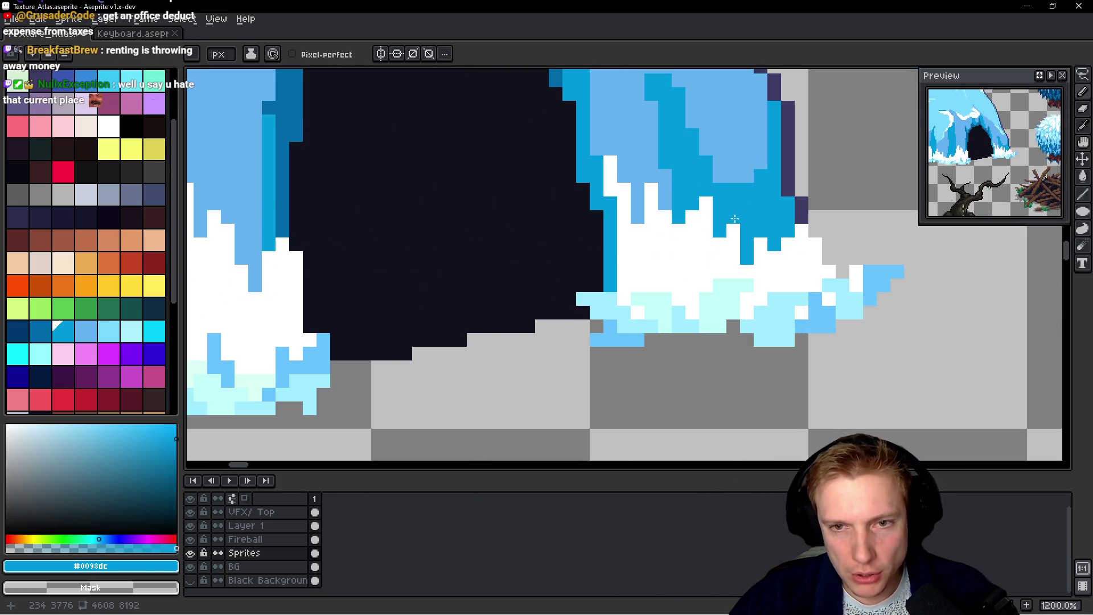
click(692, 218)
drag(706, 218, 706, 232)
click(706, 203)
Restore a white snow pixel between the blue drips
key(alt)
key(alt)
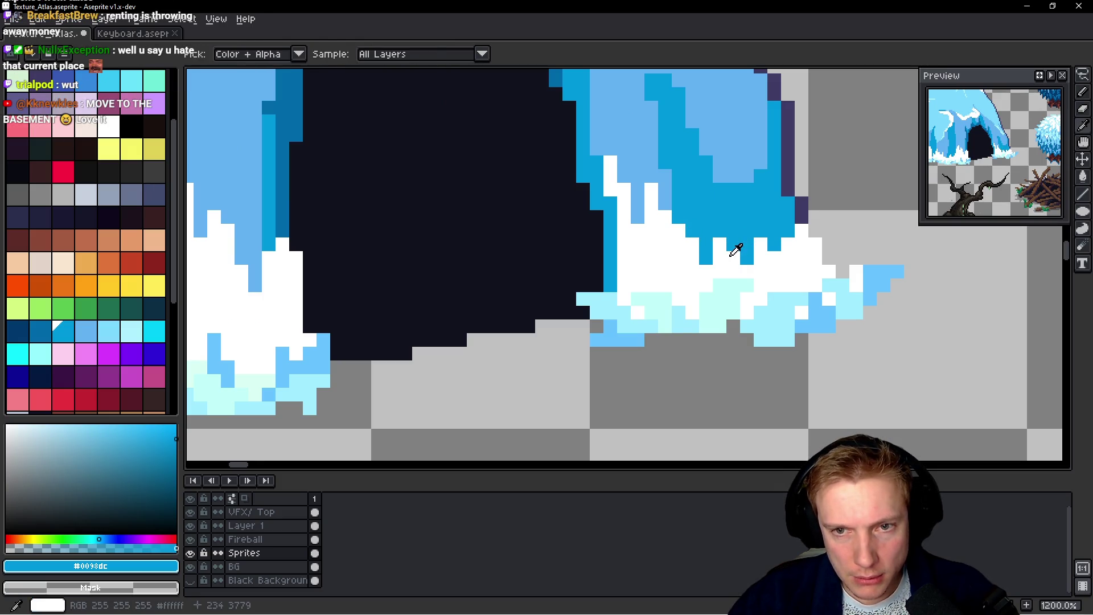
alt+click(735, 249)
click(775, 232)
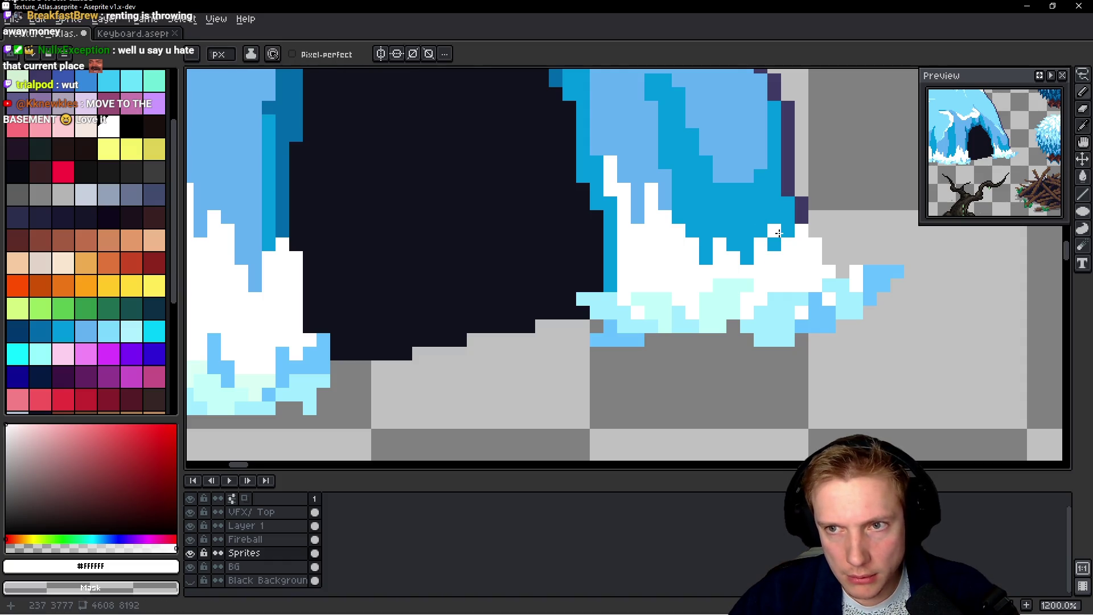
scroll(778, 233, down, 8)
scroll(685, 242, up, 3)
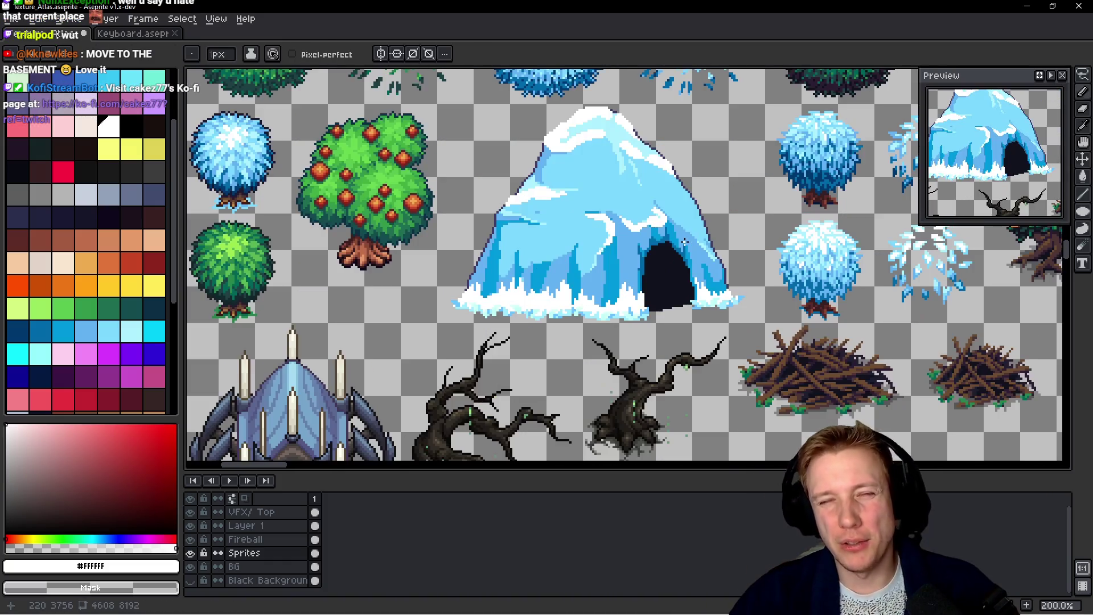
Save Texture_Atlas.aseprite, re-export the sprite sheet, and switch to the level editor
key(ctrl+s)
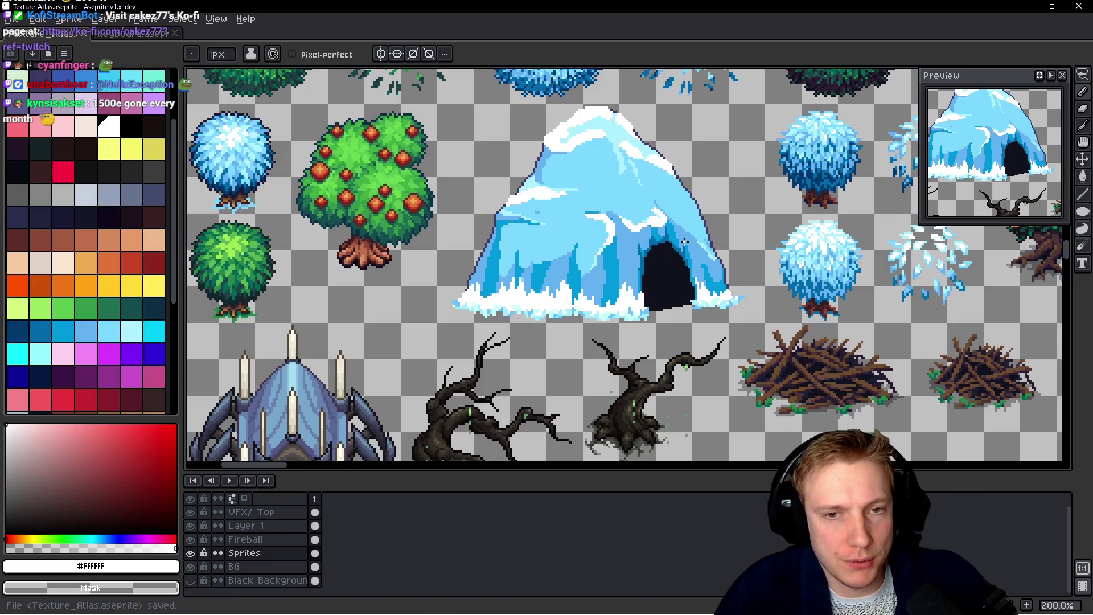
key(ctrl+e)
click(631, 439)
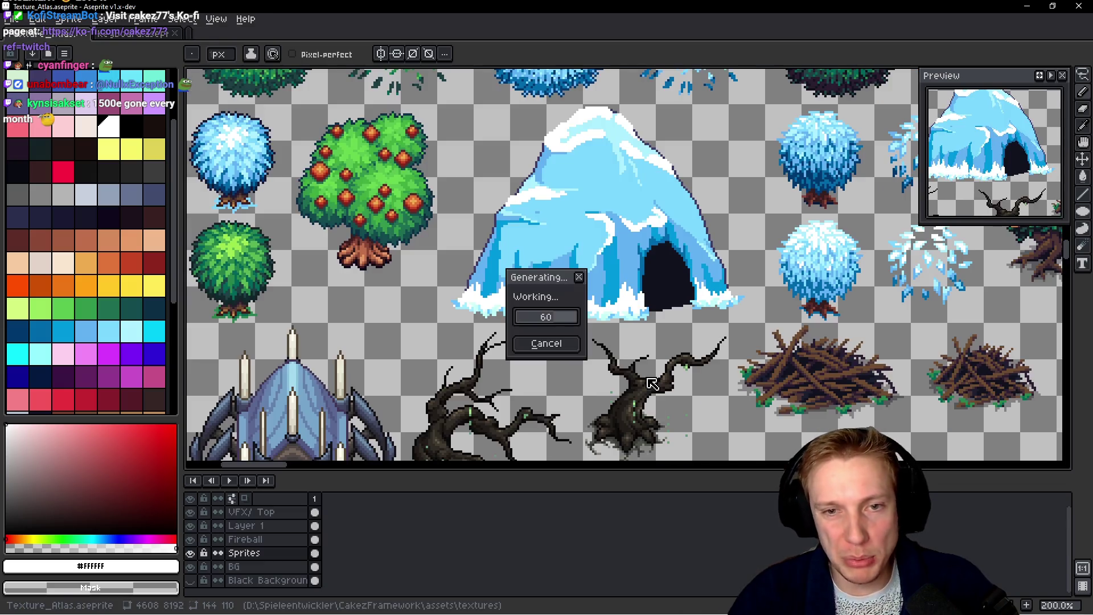
key(alt+Tab)
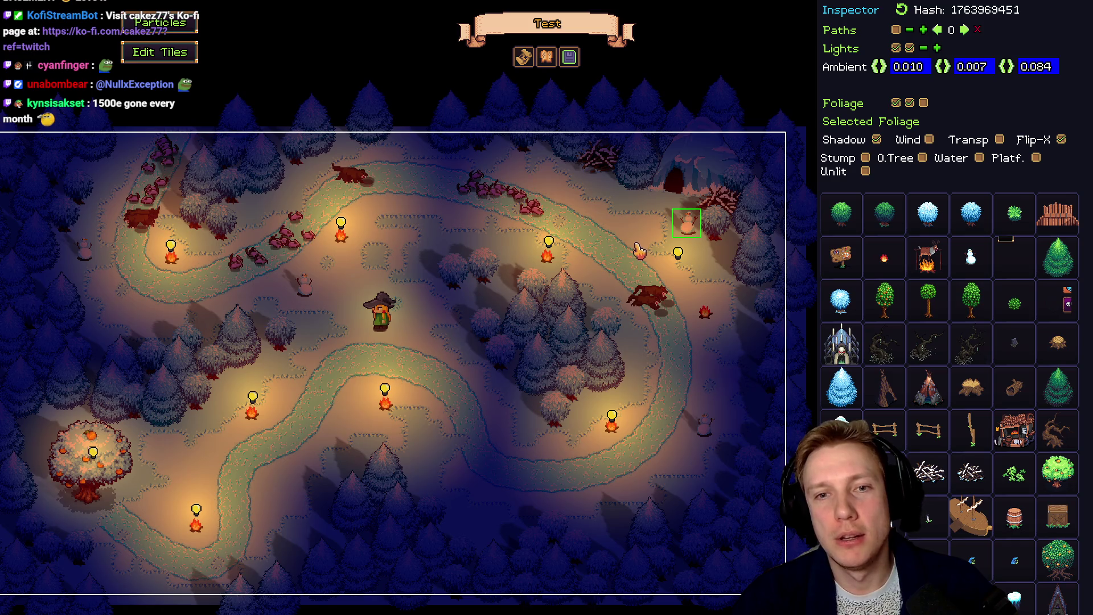
Launch the forest level in play mode with F5
key(F5)
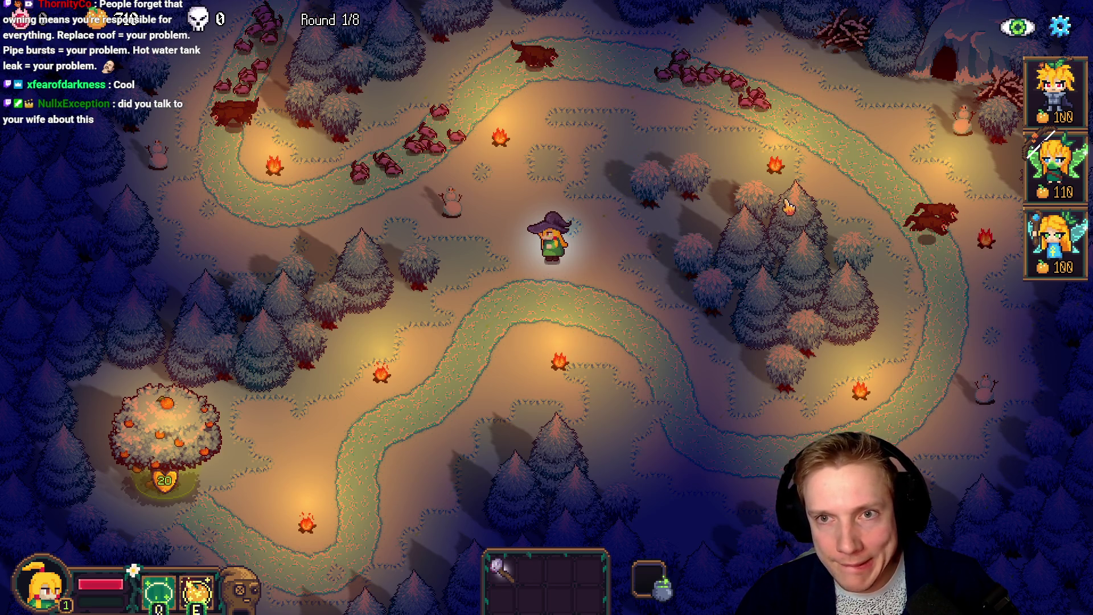
Add a new branch pile without wind, set transparent, next to the cave
key(F1)
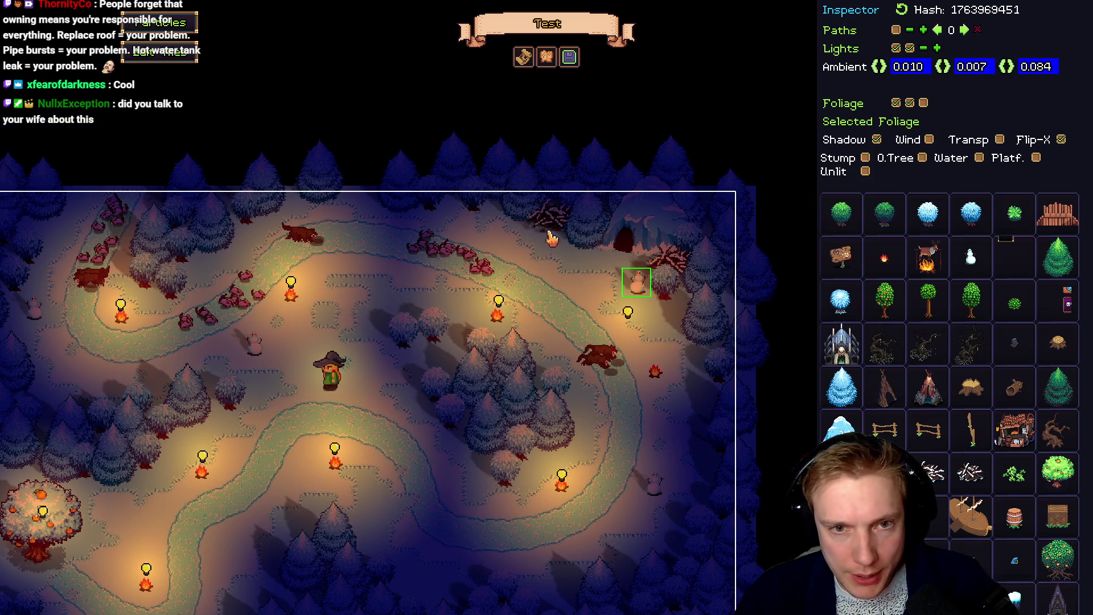
click(548, 231)
mouse_move(928, 472)
mouse_down()
mouse_move(968, 475)
mouse_move(544, 299)
mouse_move(567, 308)
mouse_up()
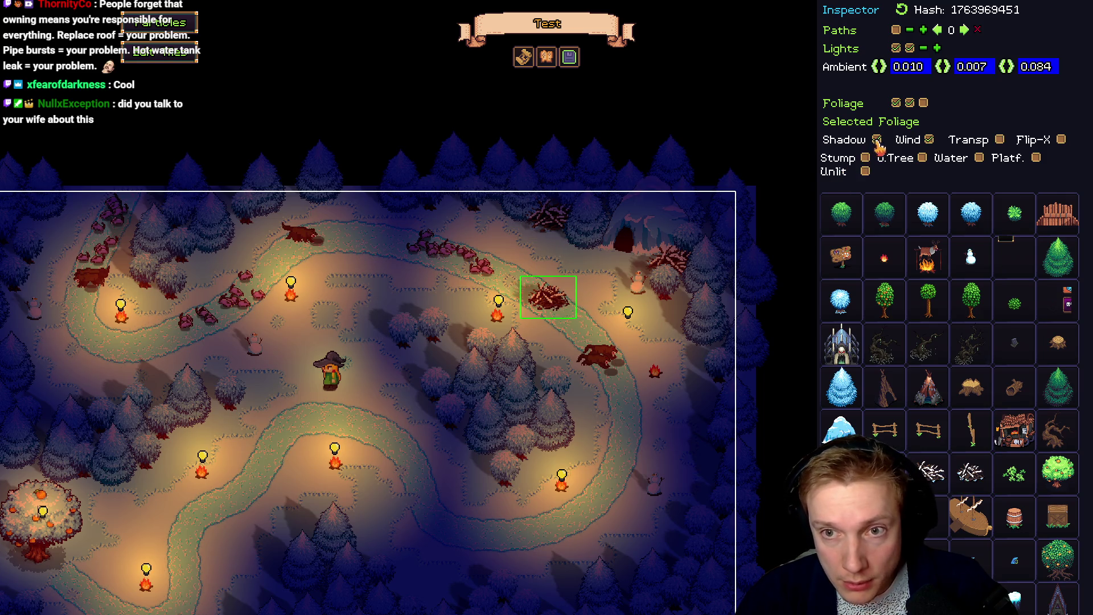
click(931, 142)
click(1001, 142)
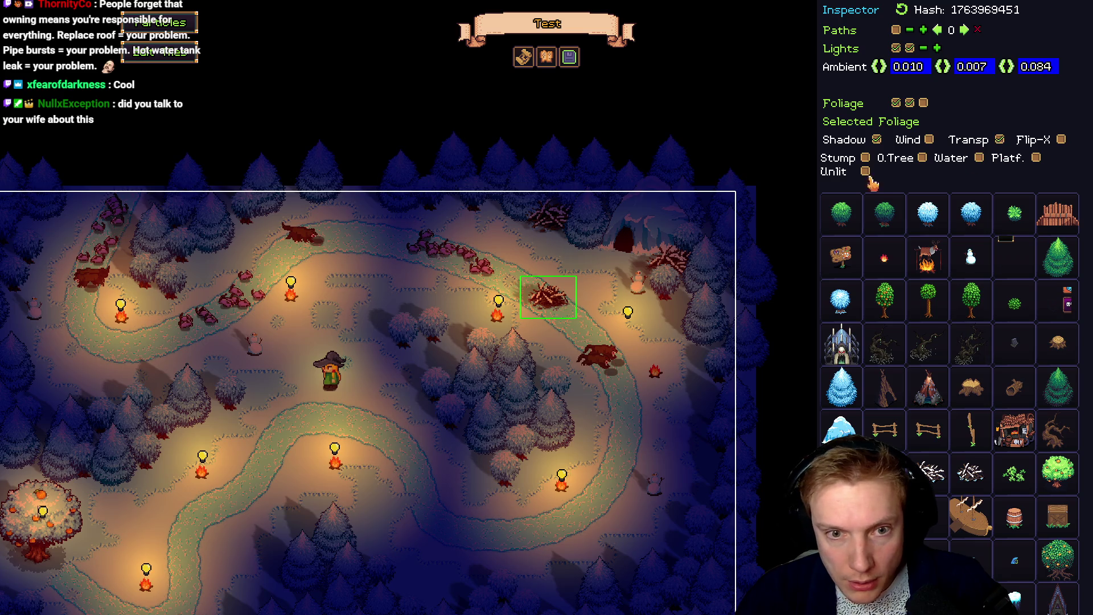
mouse_move(560, 307)
mouse_down()
mouse_move(663, 296)
mouse_move(698, 310)
mouse_up()
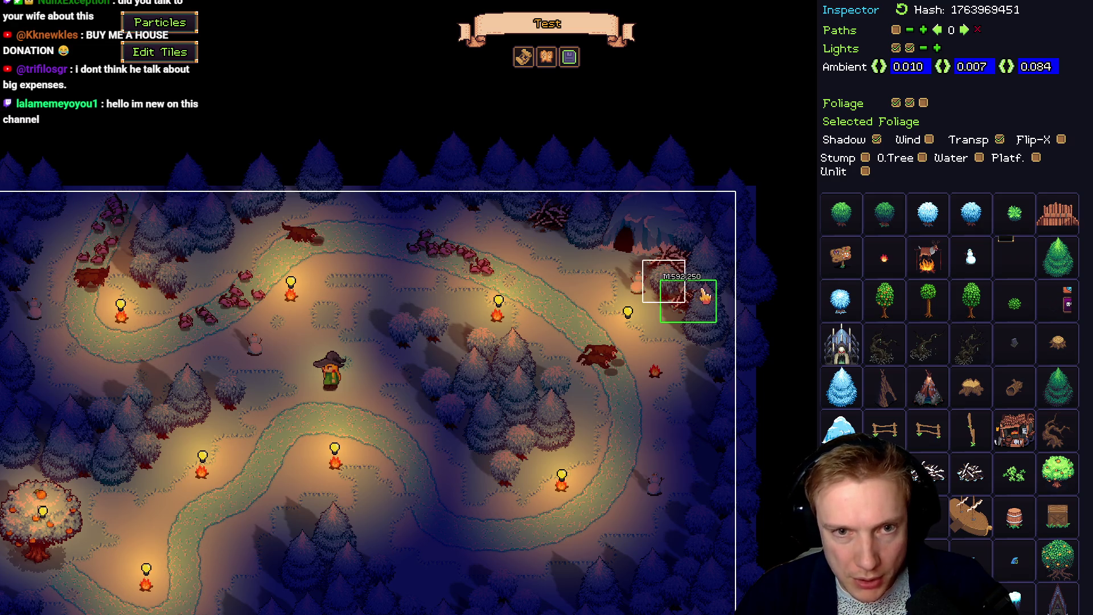
Shift the top-edge and cave branch piles left, then test-play the level
mouse_move(499, 214)
mouse_down()
mouse_move(452, 213)
mouse_move(489, 210)
mouse_up()
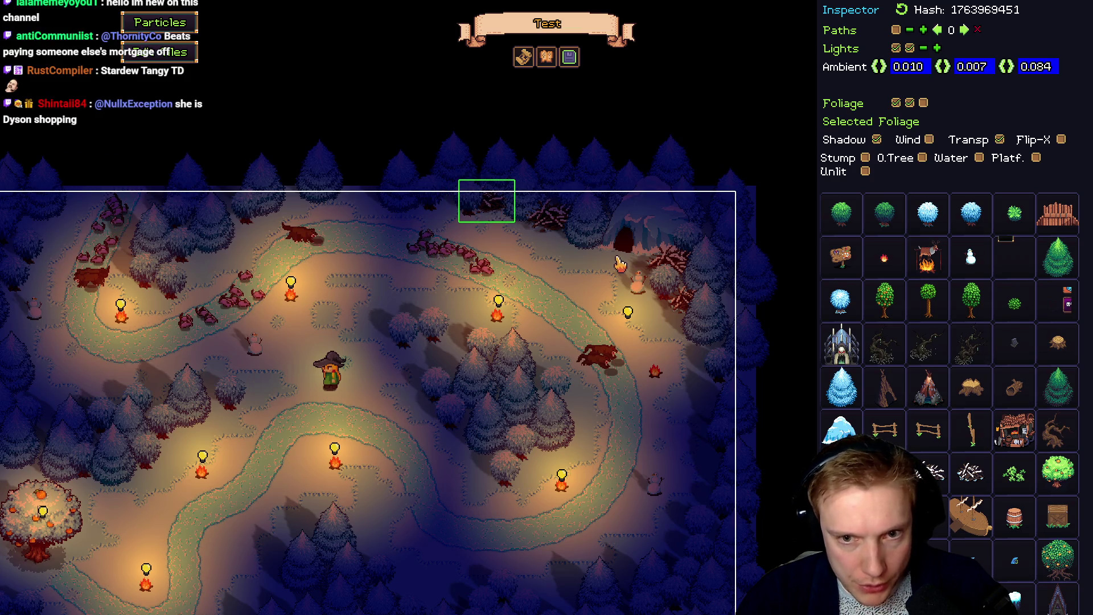
mouse_move(670, 260)
mouse_down()
mouse_move(637, 259)
mouse_move(675, 273)
mouse_move(656, 259)
mouse_up()
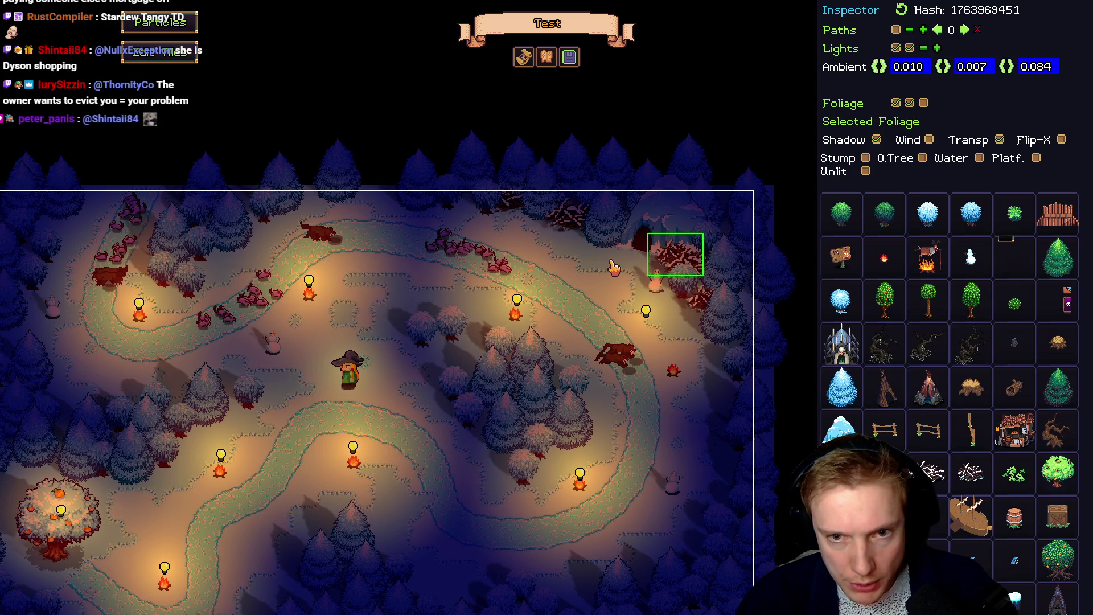
key(F5)
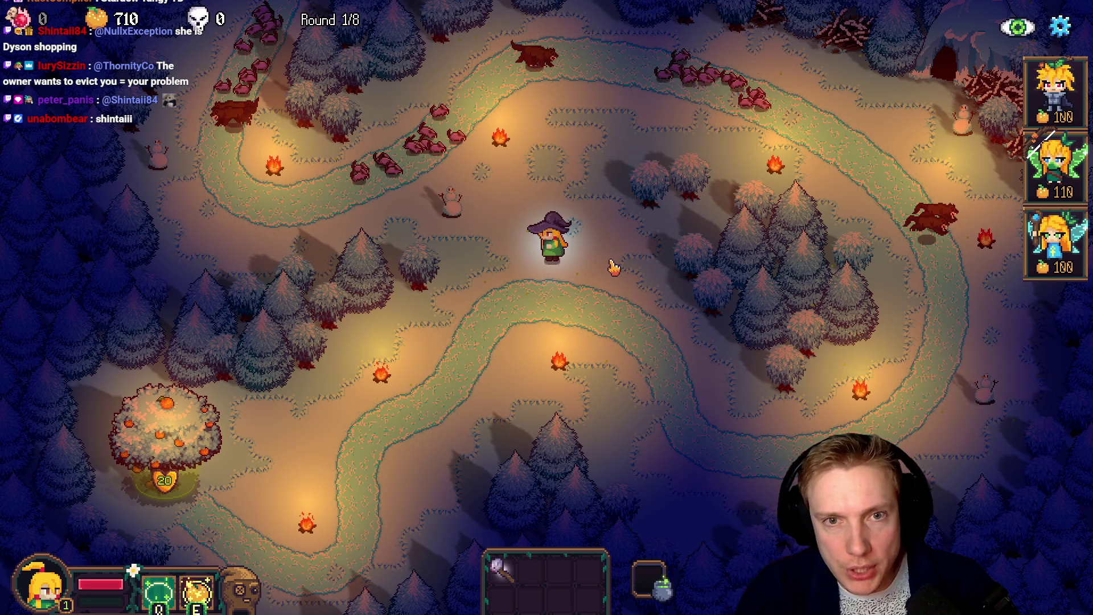
key(F5)
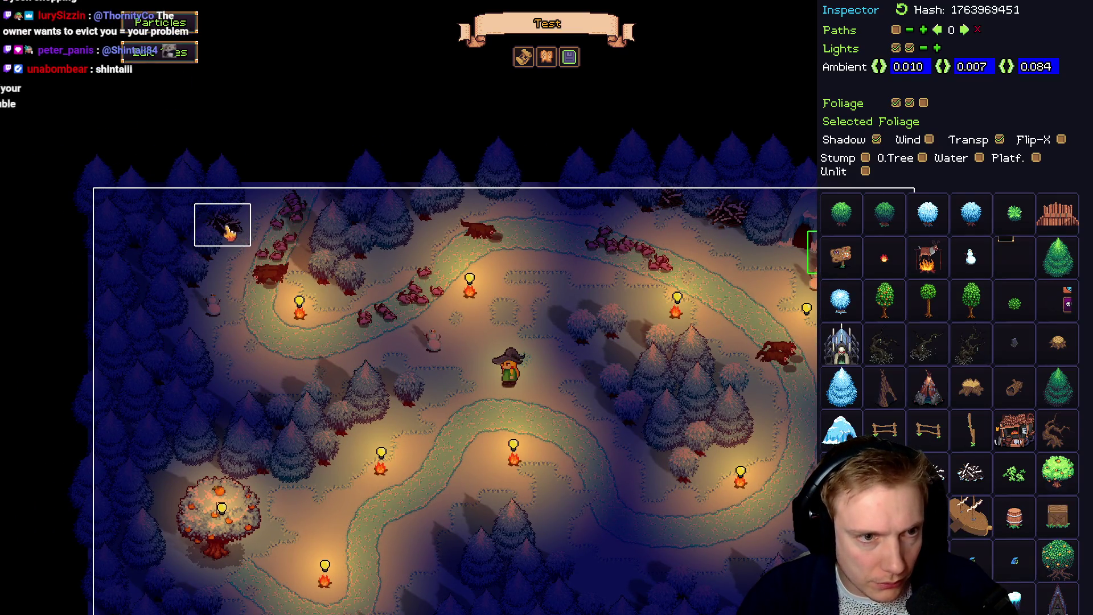
click(228, 230)
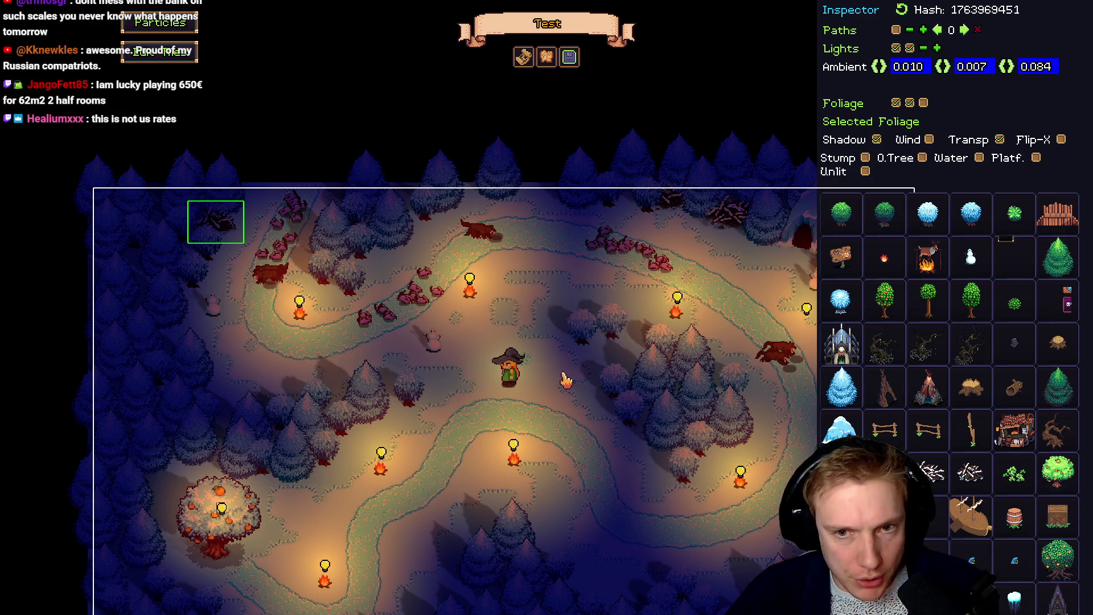
key(Right)
key(Down)
key(Left)
key(Up)
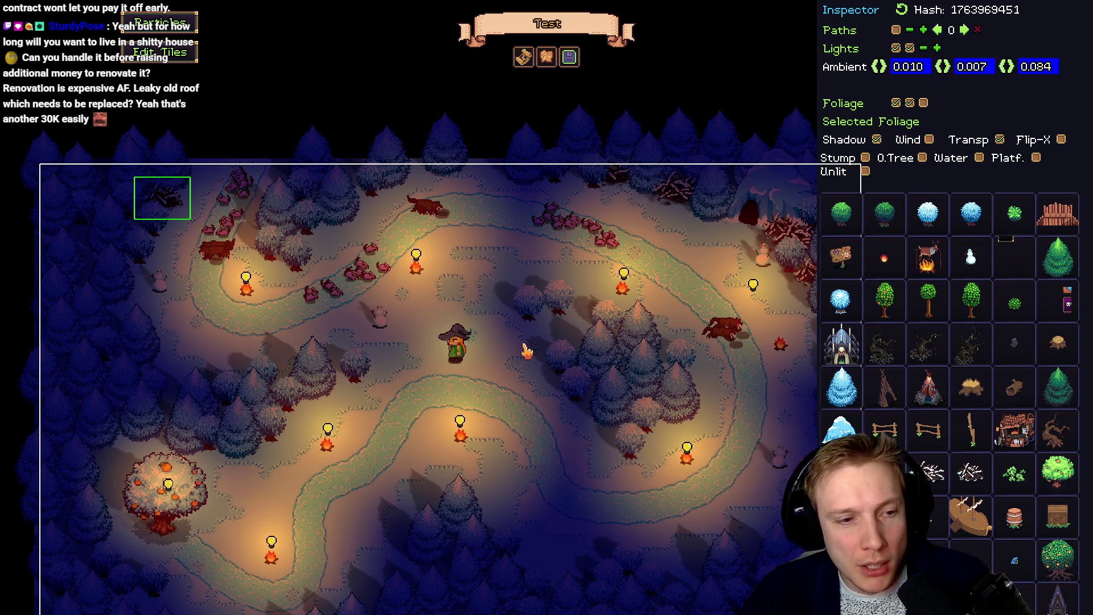
Pan the view across the forest level to bring the whole map into view
drag(359, 421, 430, 325)
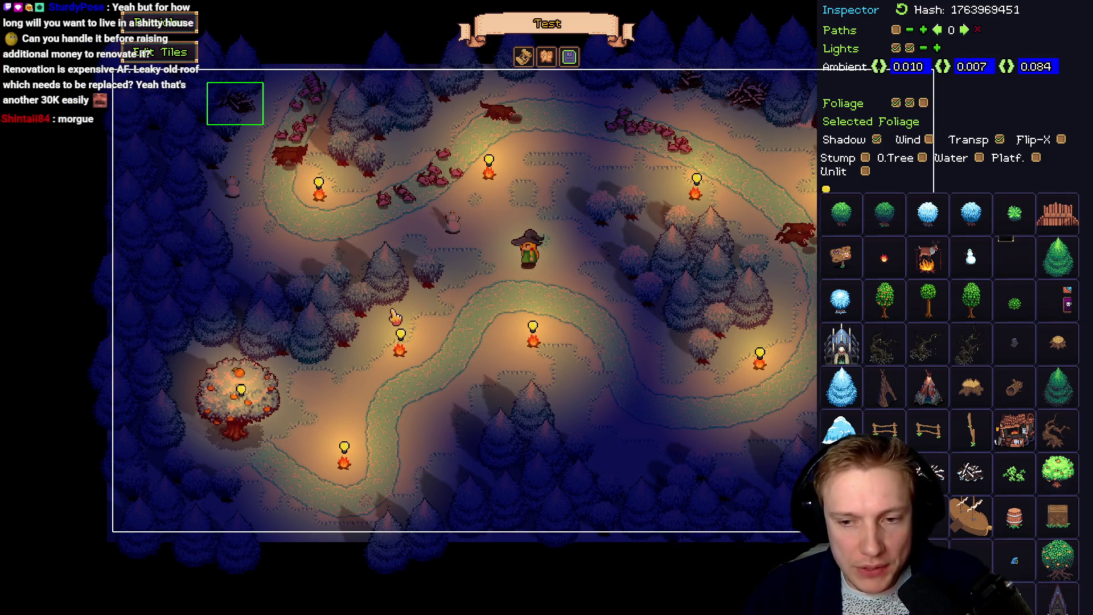
key(a)
key(s)
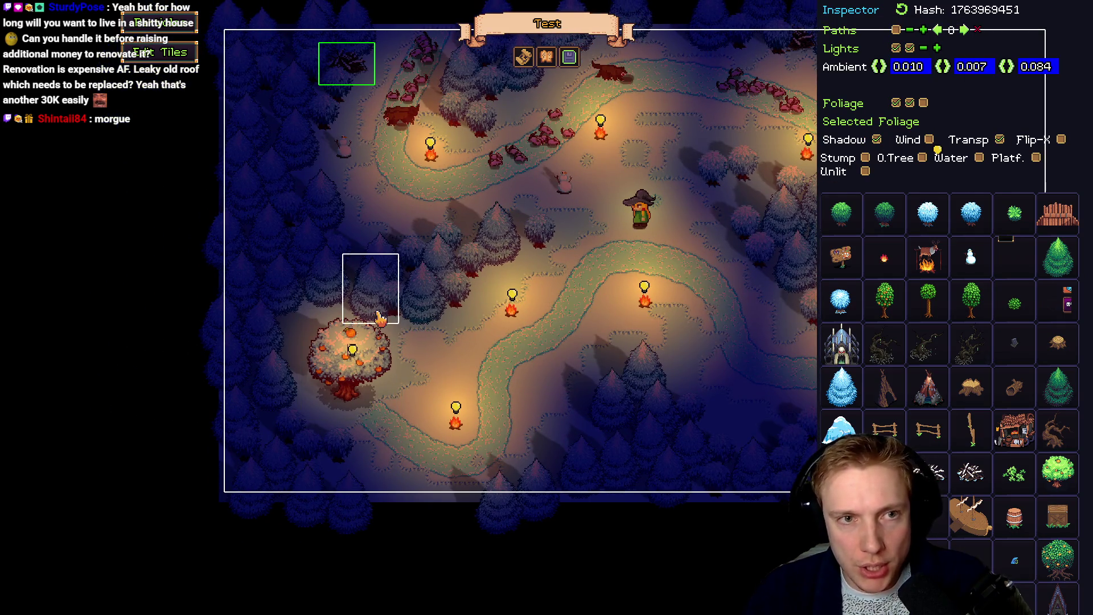
key(w)
key(a)
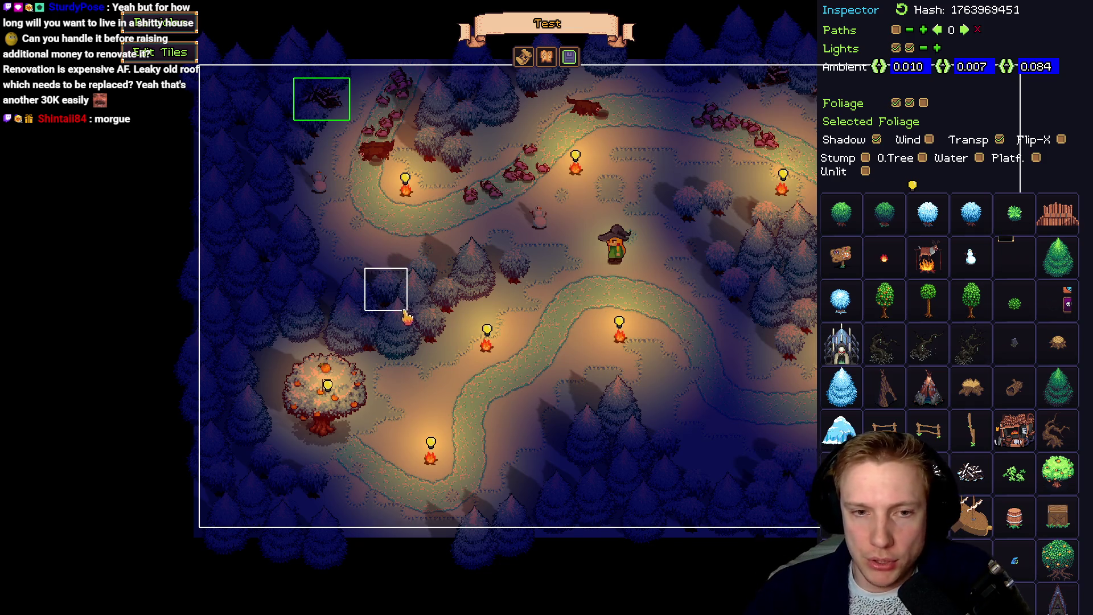
drag(441, 377, 504, 367)
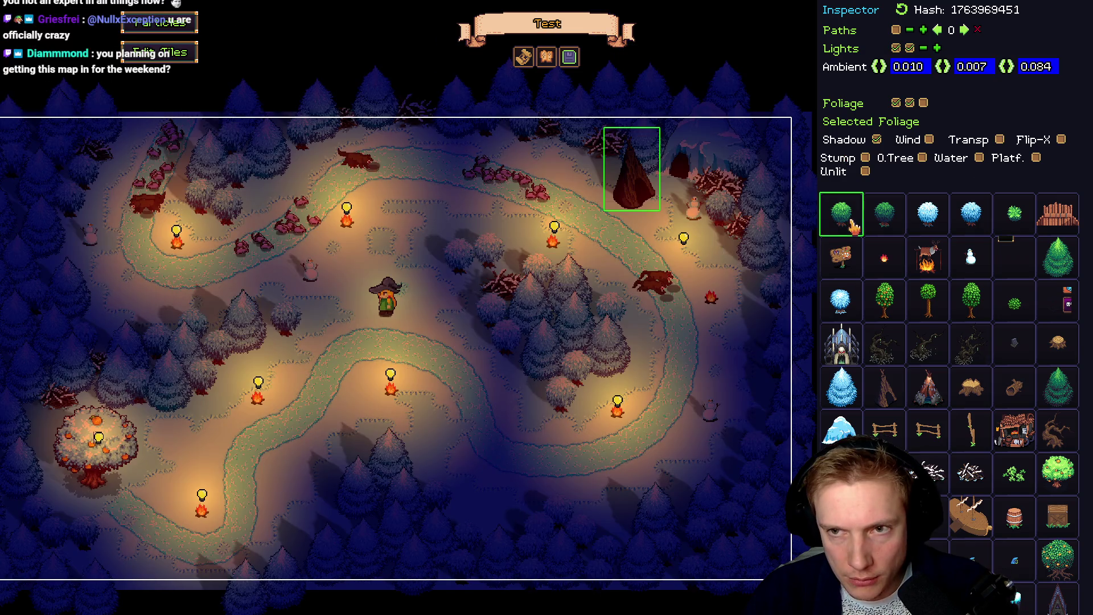
Make the tent mirrored and transparent, and place it right beside the cave
click(1000, 140)
click(1061, 139)
drag(662, 192, 757, 204)
click(720, 207)
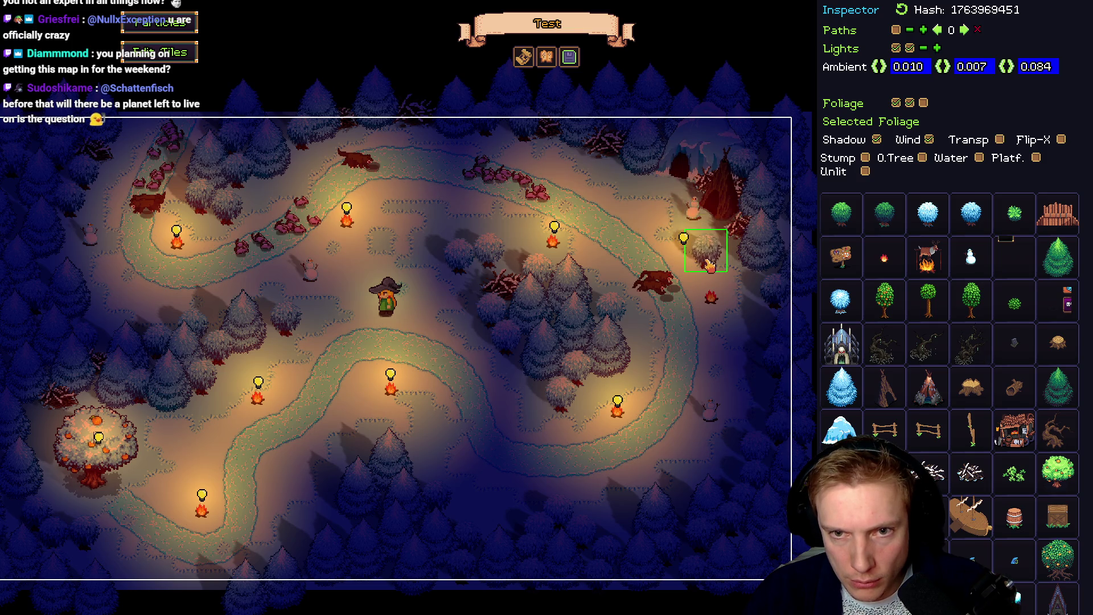
click(723, 219)
drag(723, 219, 612, 177)
Move the campfire up and add a shadowless deer-roasting fire beside the tent
mouse_move(712, 299)
mouse_down()
mouse_move(692, 254)
mouse_move(701, 237)
mouse_up()
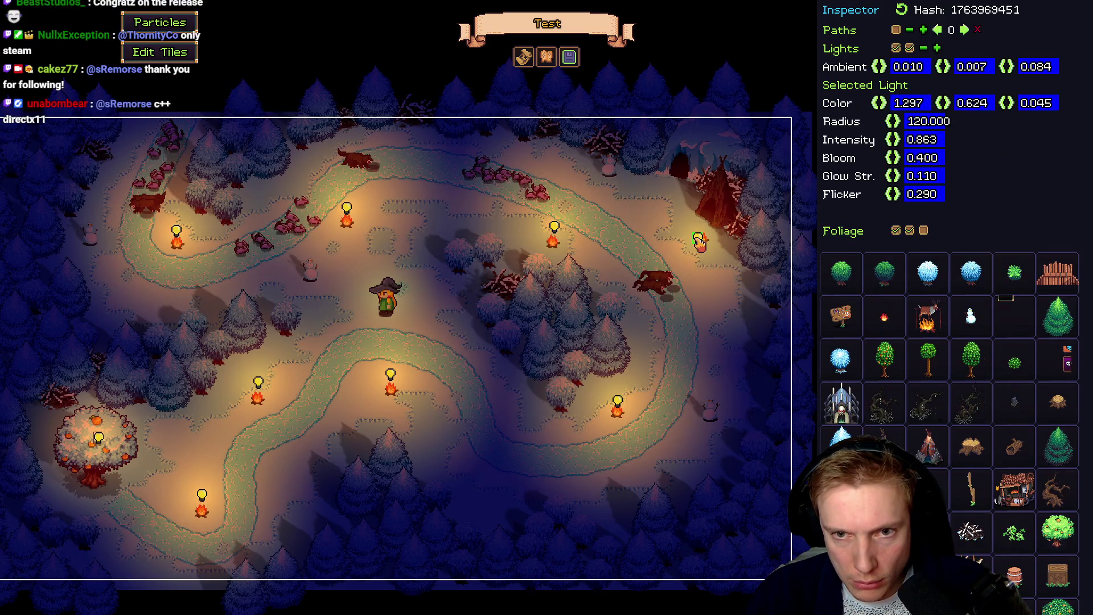
mouse_move(929, 317)
mouse_down()
mouse_move(692, 254)
mouse_move(691, 263)
mouse_move(694, 254)
mouse_up()
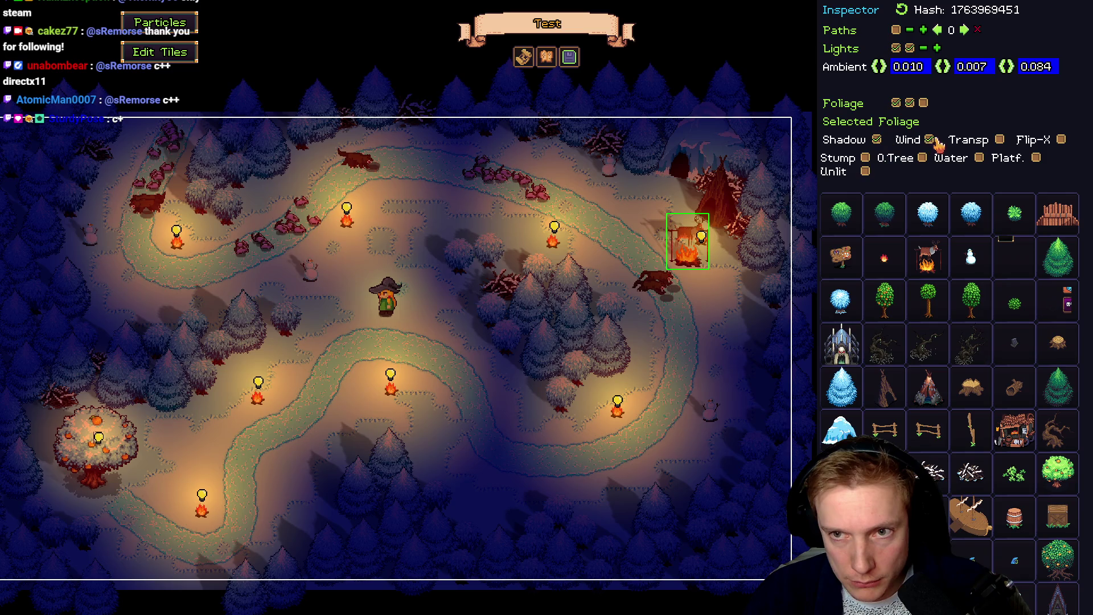
click(878, 141)
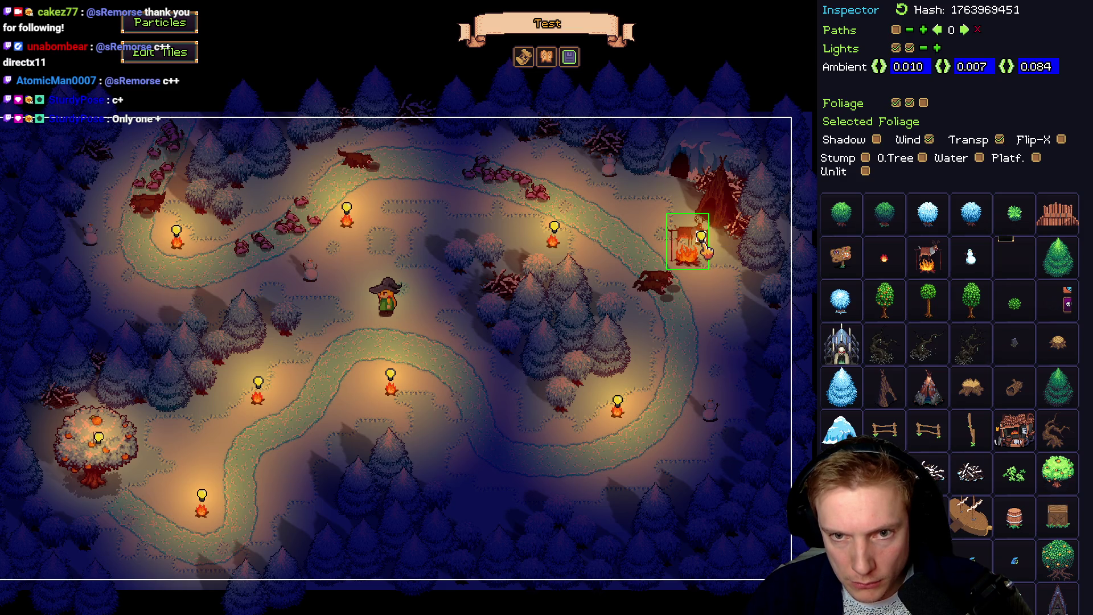
click(679, 241)
click(709, 245)
mouse_move(714, 247)
mouse_down()
mouse_move(680, 246)
mouse_move(655, 218)
mouse_move(692, 228)
mouse_up()
Center a light on the roasting fire, set its radius to 40, and launch test play
click(655, 217)
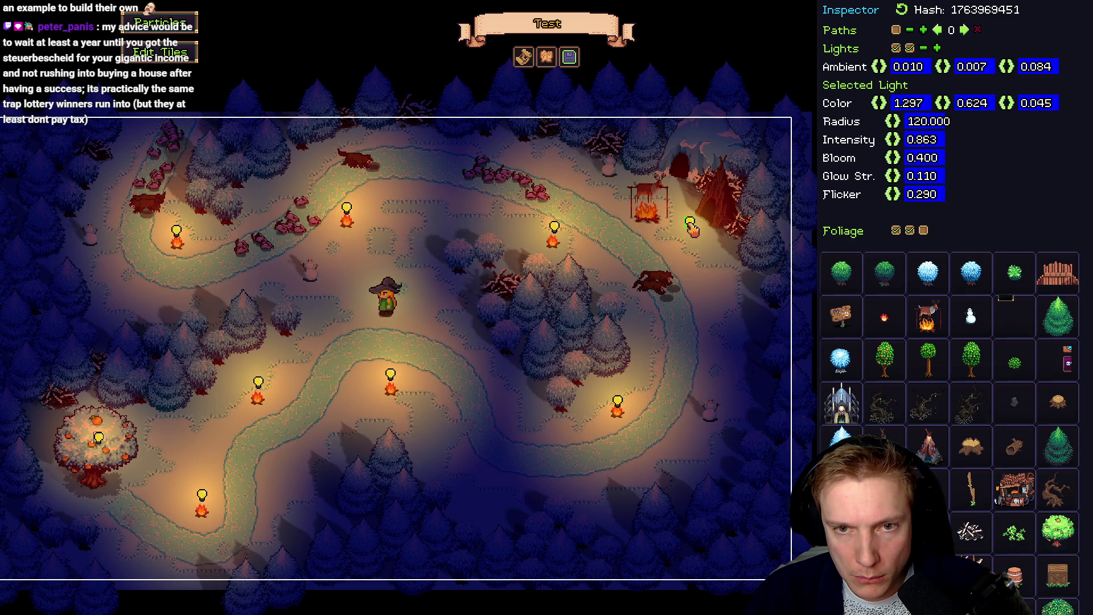
click(655, 207)
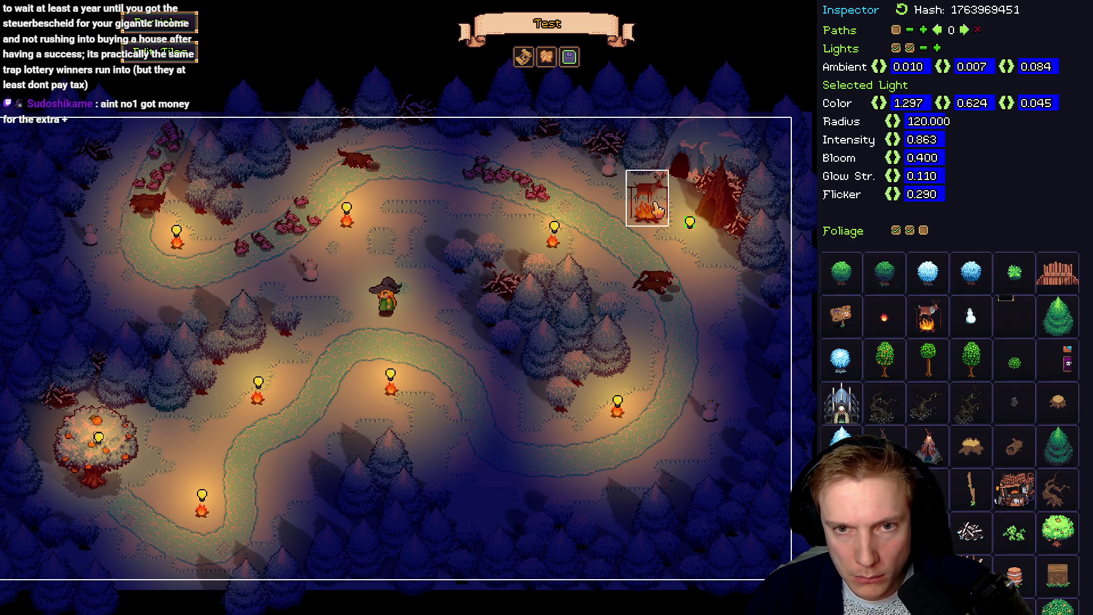
click(664, 211)
drag(663, 217, 650, 213)
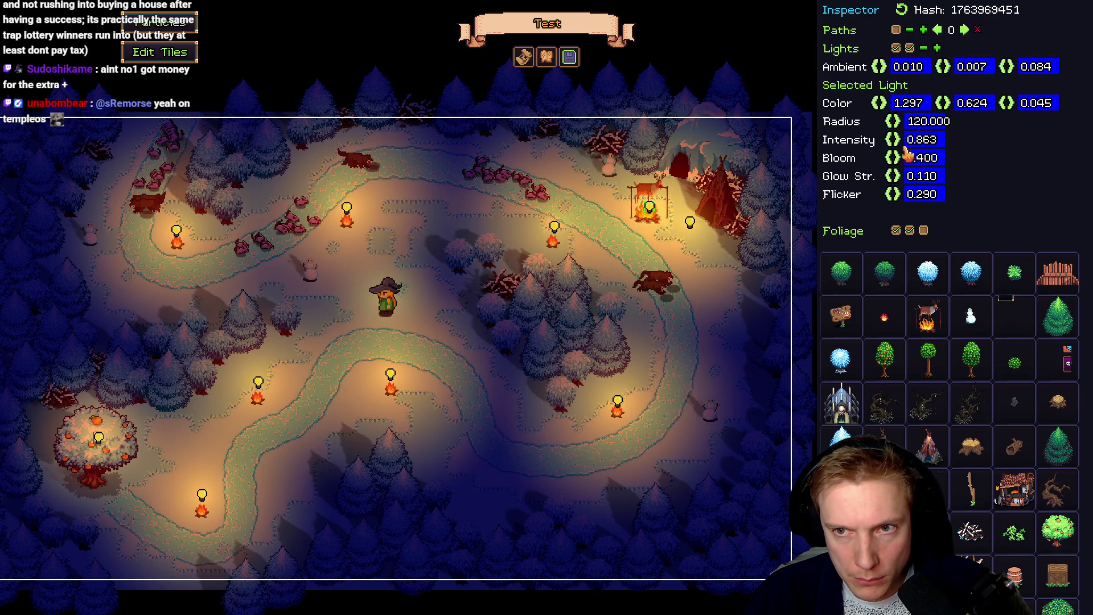
click(929, 122)
text(40)
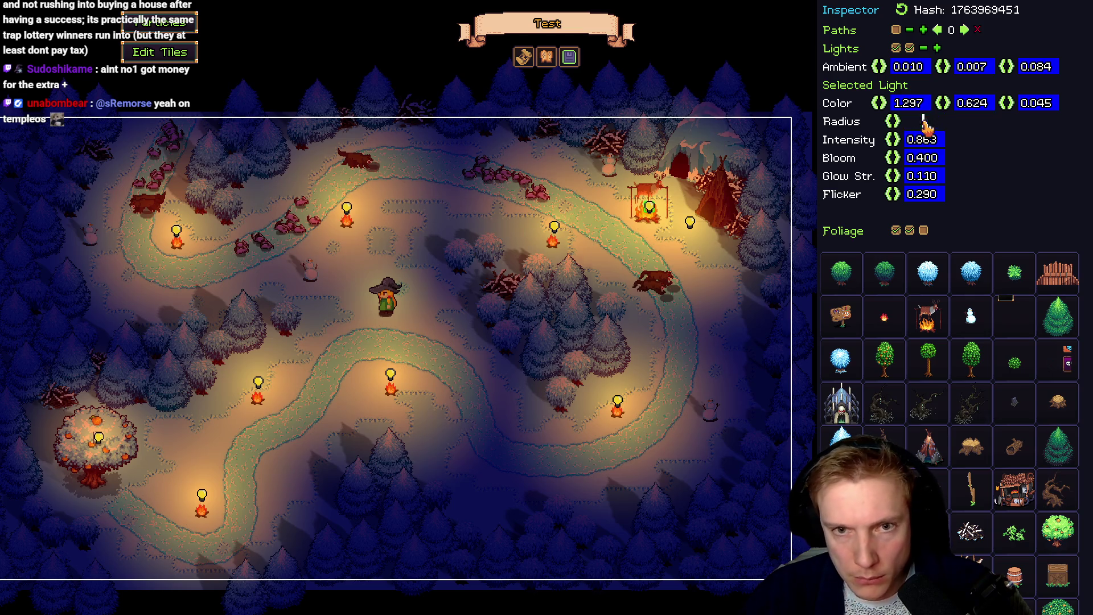
key(Return)
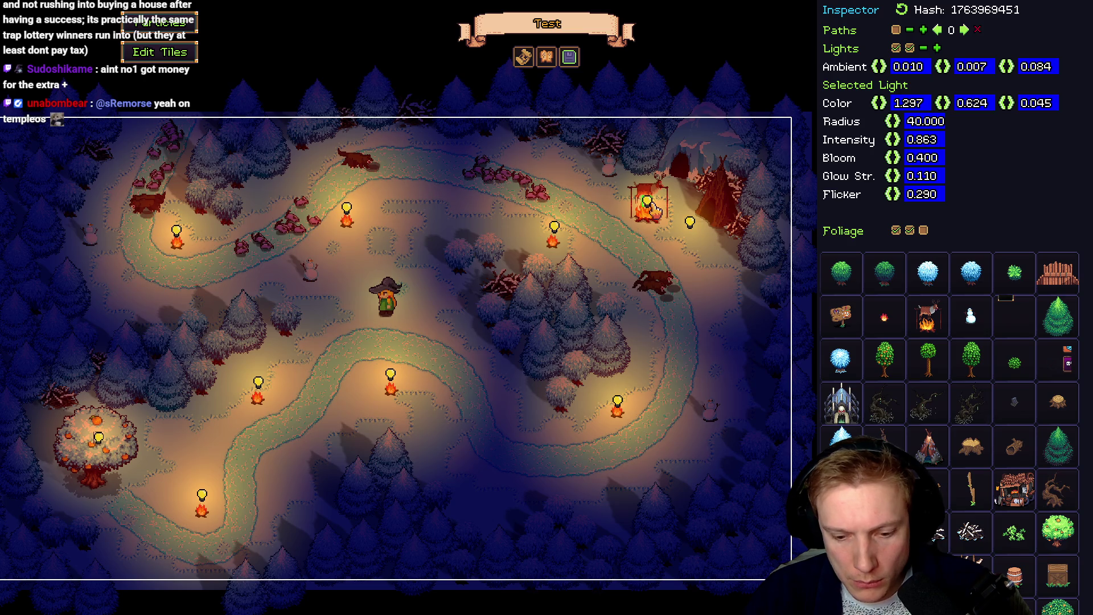
key(F5)
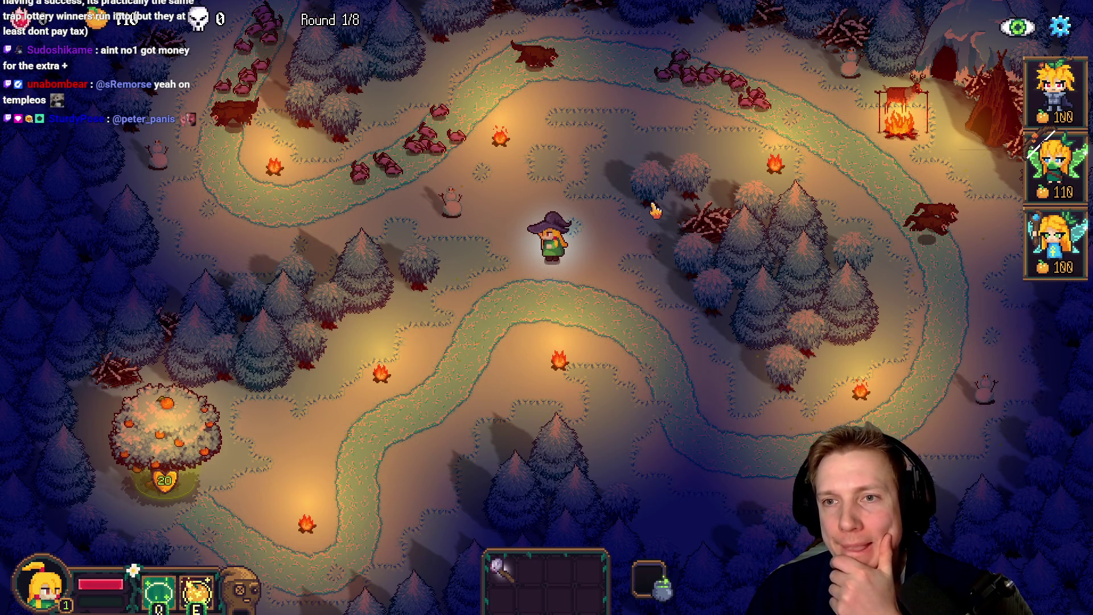
Leave test play, inspect the tree and red tent, then relaunch test play
key(F5)
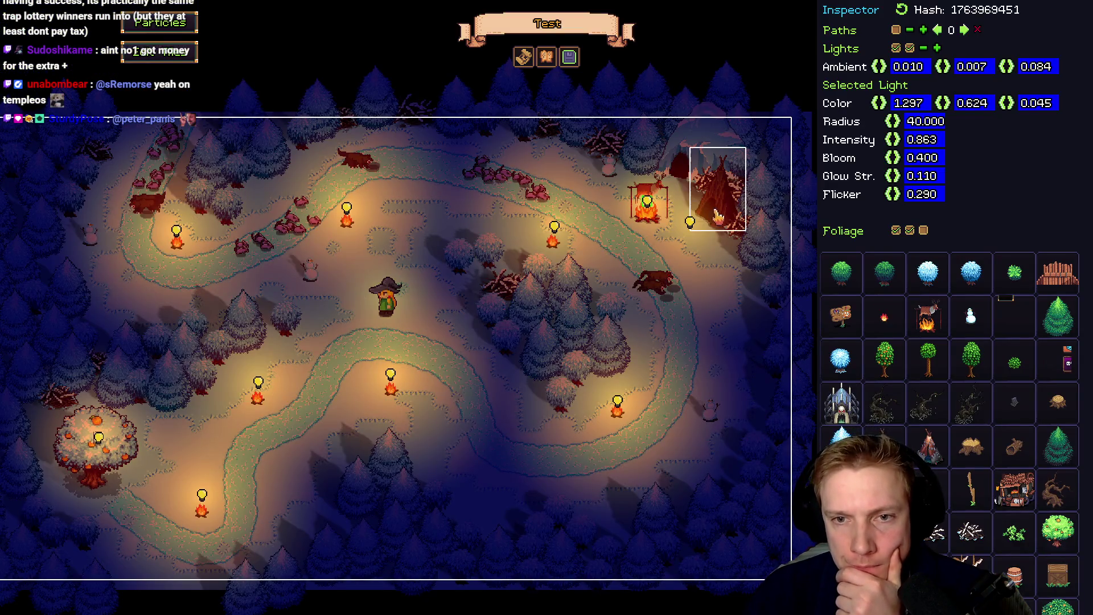
click(743, 214)
click(732, 216)
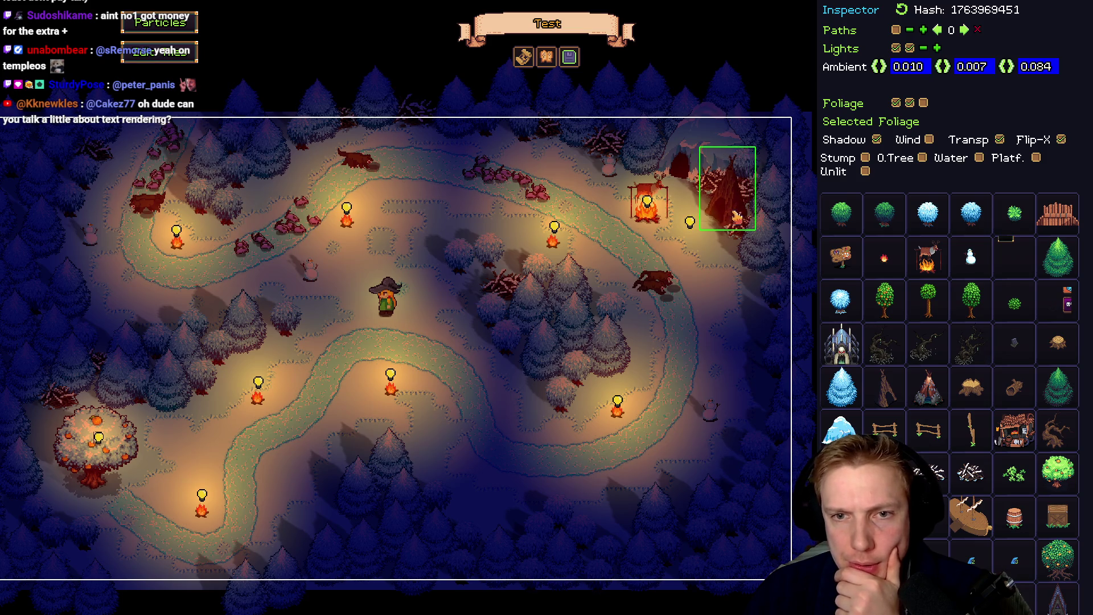
key(F5)
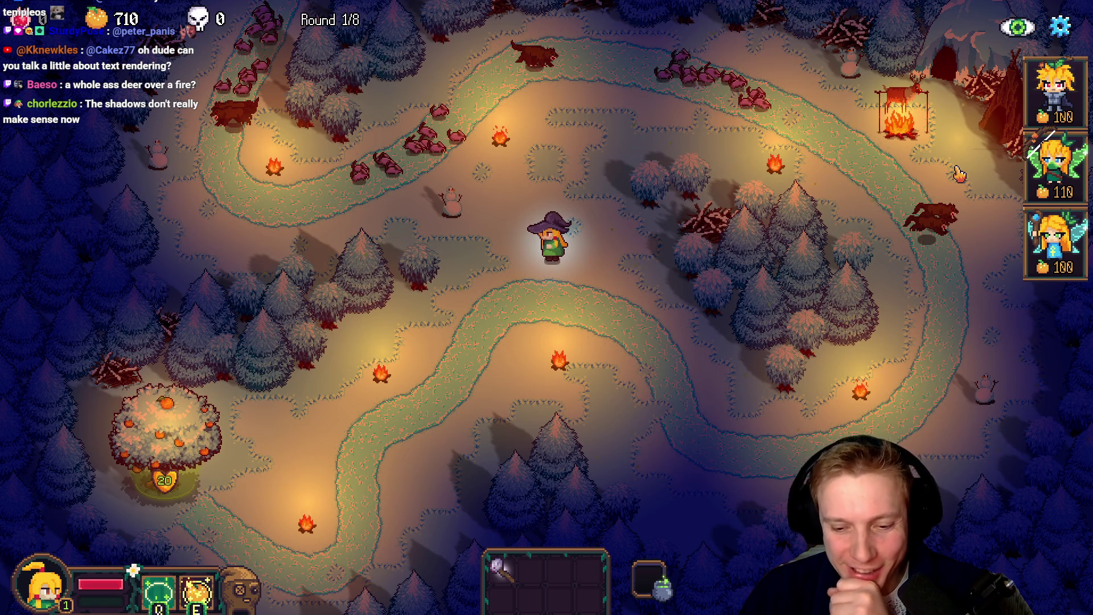
Toggle the editor over the running game and back, then switch to Aseprite's texture atlas
key(F1)
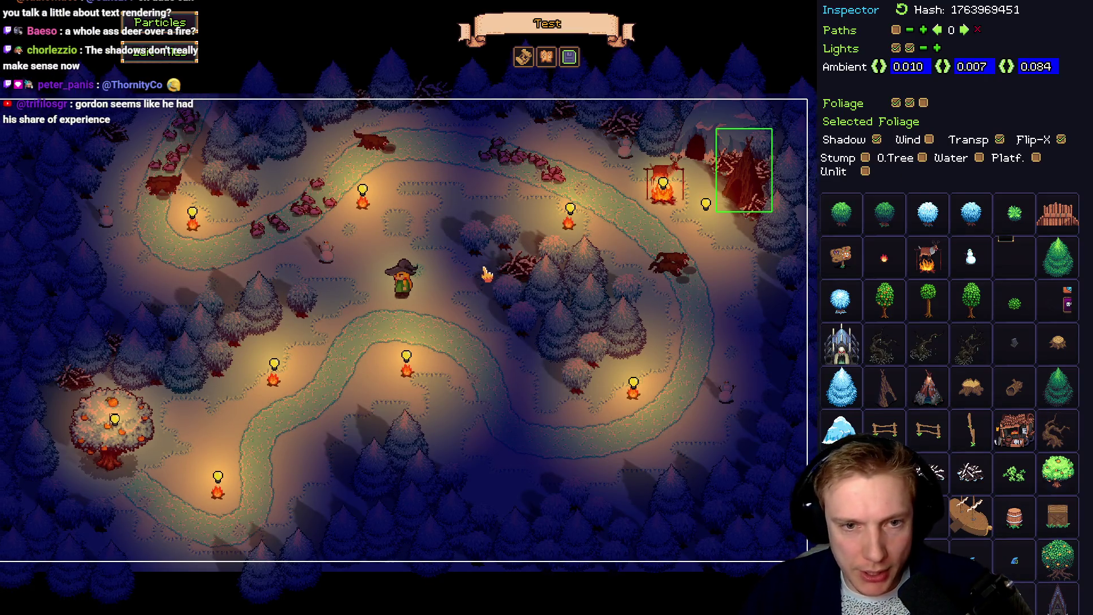
key(F1)
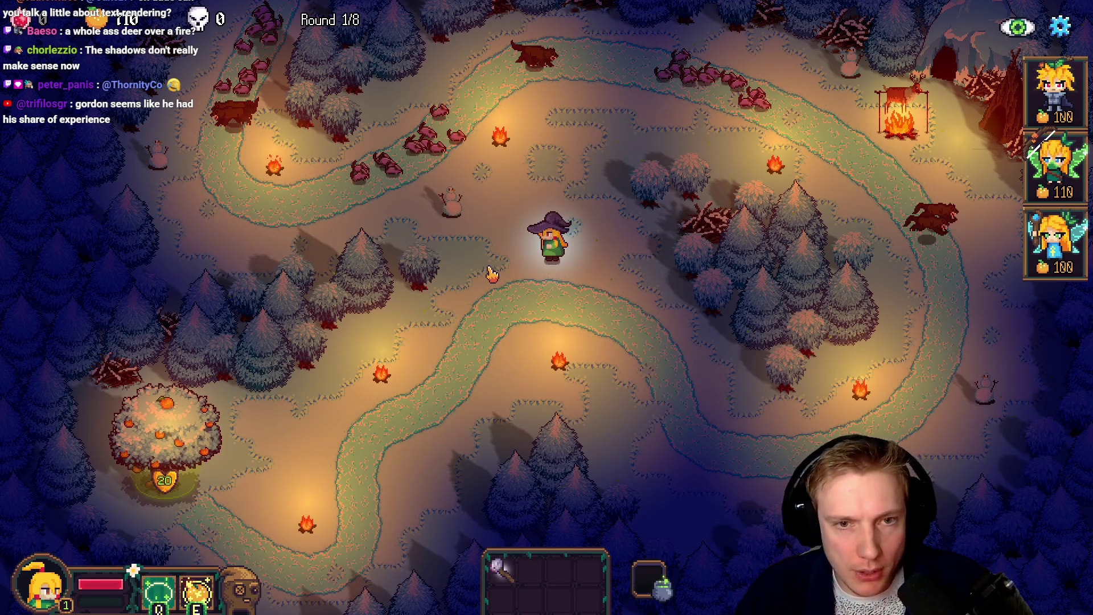
key(alt+Tab)
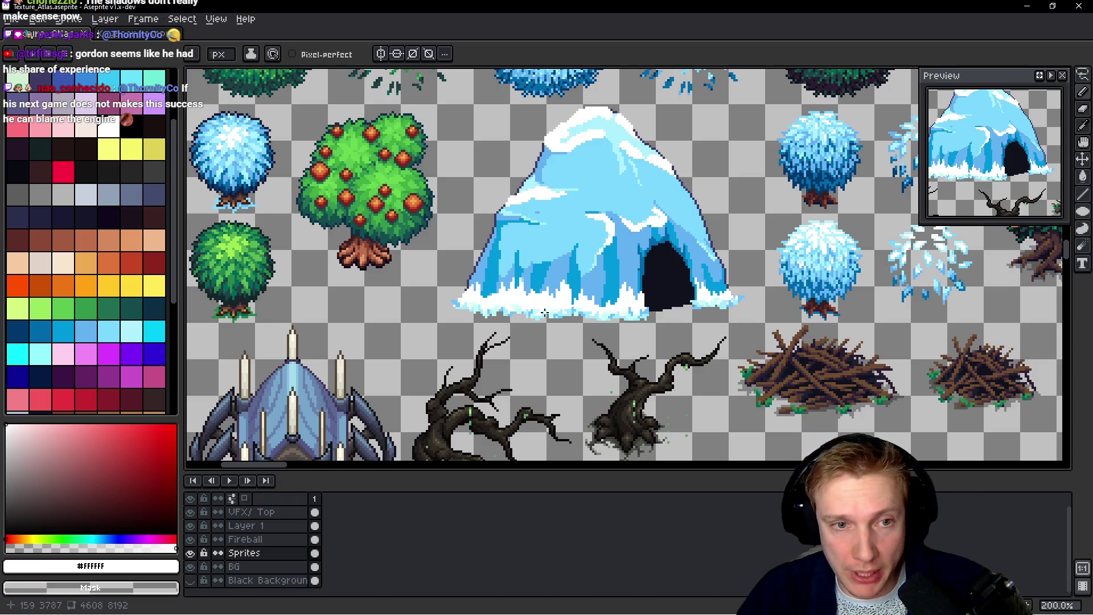
Zoom and pan across the atlas to bring the church spire sprite into view
scroll(562, 261, down, 3)
scroll(562, 260, up, 1)
drag(562, 260, 552, 218)
scroll(541, 239, up, 2)
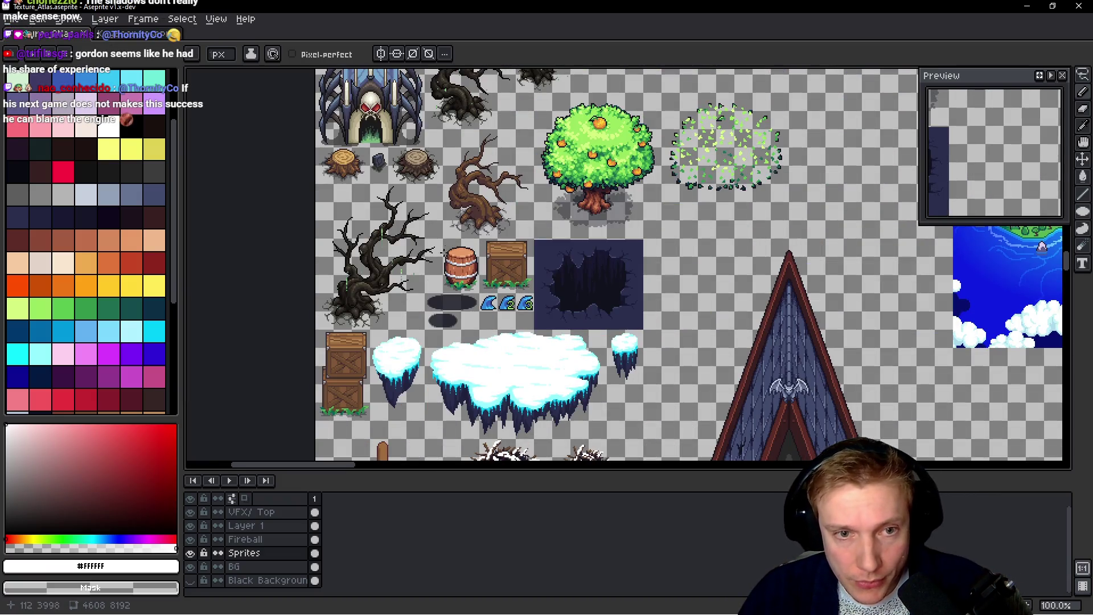
scroll(531, 253, down, 2)
mouse_move(531, 253)
mouse_down()
mouse_move(541, 255)
mouse_move(519, 389)
mouse_move(481, 529)
mouse_up()
drag(593, 373, 651, 10)
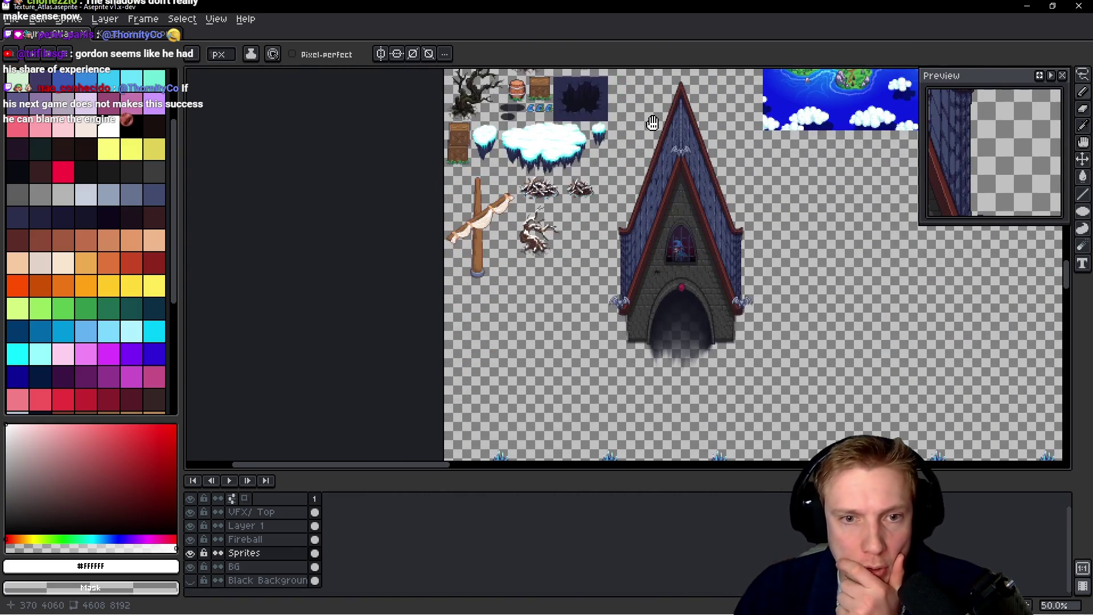
mouse_move(616, 184)
mouse_down()
mouse_move(608, 254)
mouse_move(663, 322)
mouse_move(656, 447)
mouse_move(436, 299)
mouse_move(474, 450)
mouse_move(467, 245)
mouse_move(480, 438)
mouse_move(476, 365)
mouse_up()
Close up on the tent sprite, pick the eyedropper, and return to the running game
scroll(697, 326, up, 4)
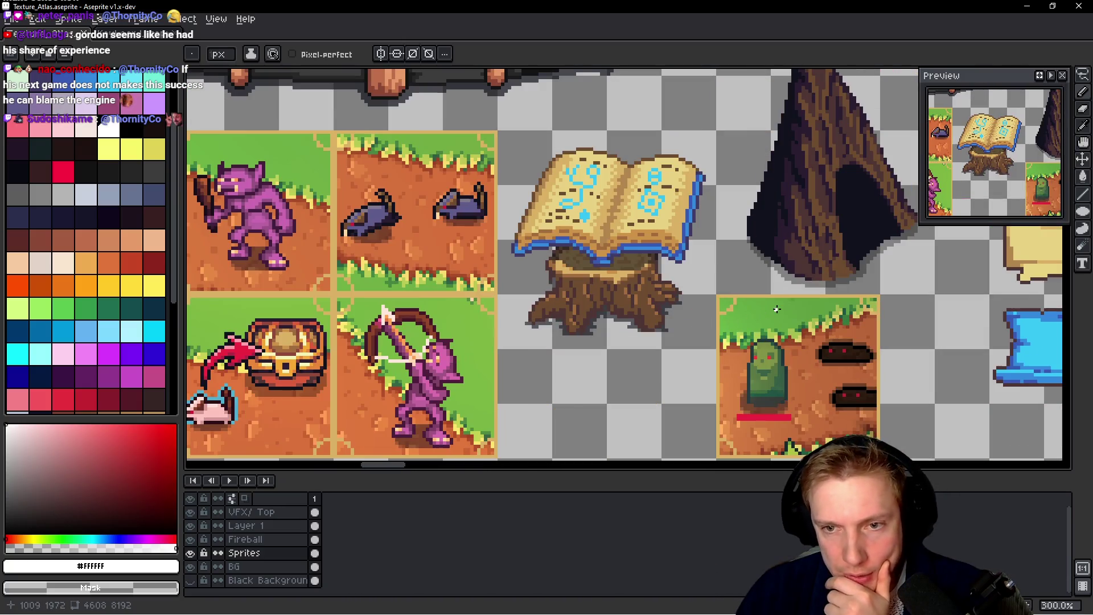
mouse_move(788, 446)
mouse_down()
mouse_move(781, 300)
mouse_move(715, 220)
mouse_move(677, 368)
mouse_move(702, 258)
mouse_up()
scroll(703, 258, down, 2)
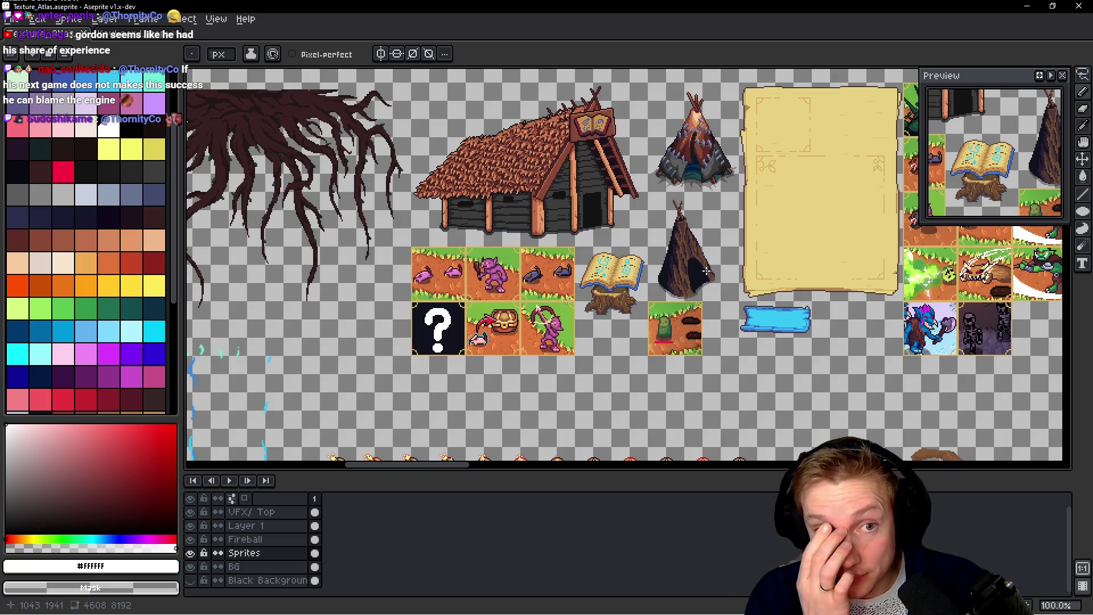
key(i)
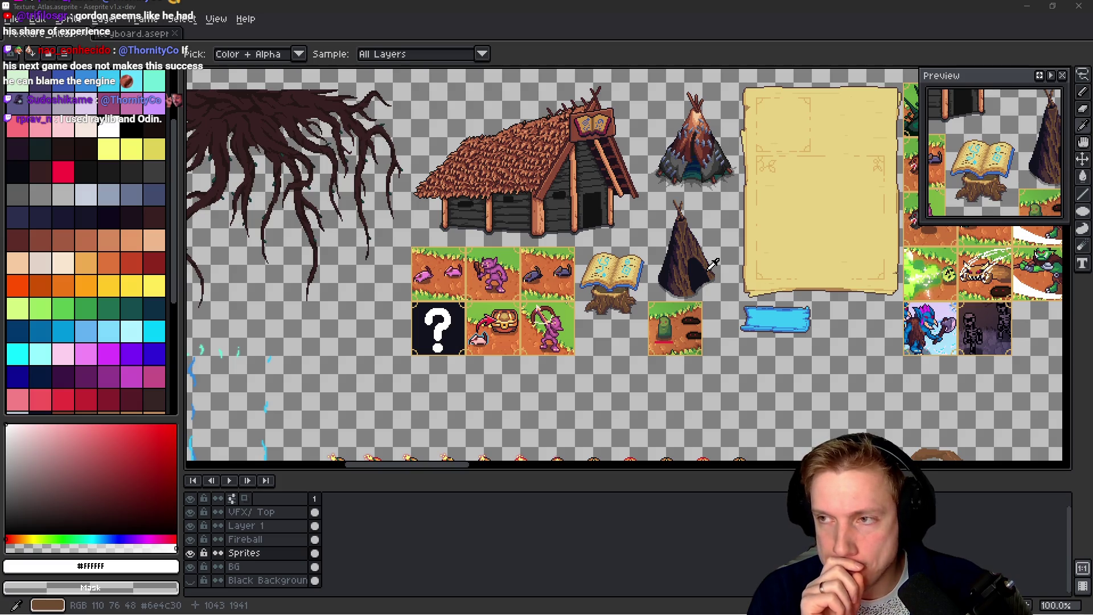
key(alt+Tab)
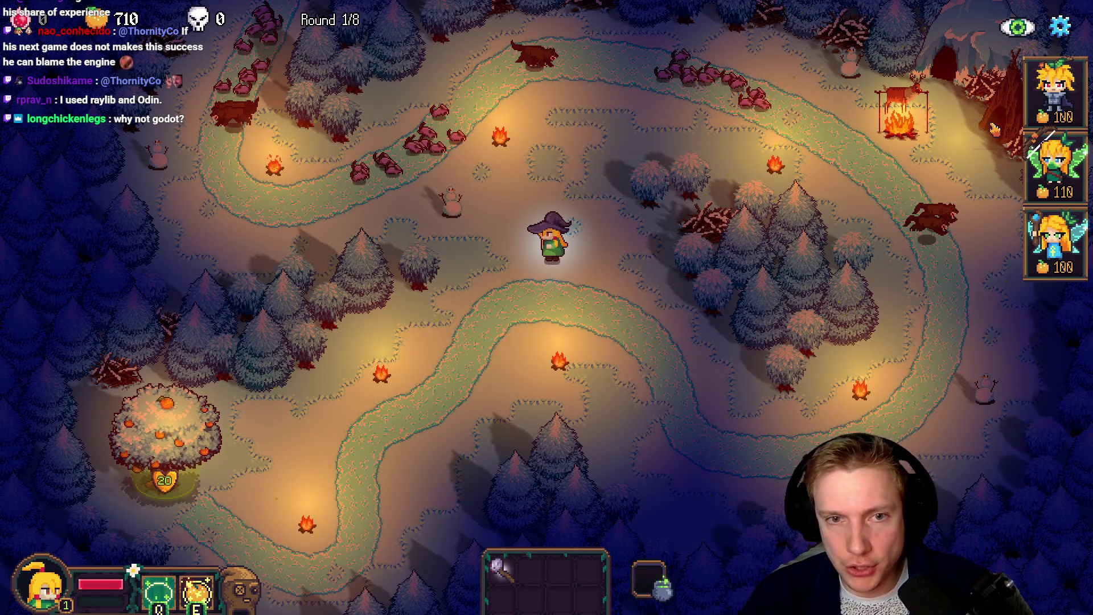
Duplicate the teepee, place it slightly down by the central path, and resume play
key(F1)
key(ctrl+d)
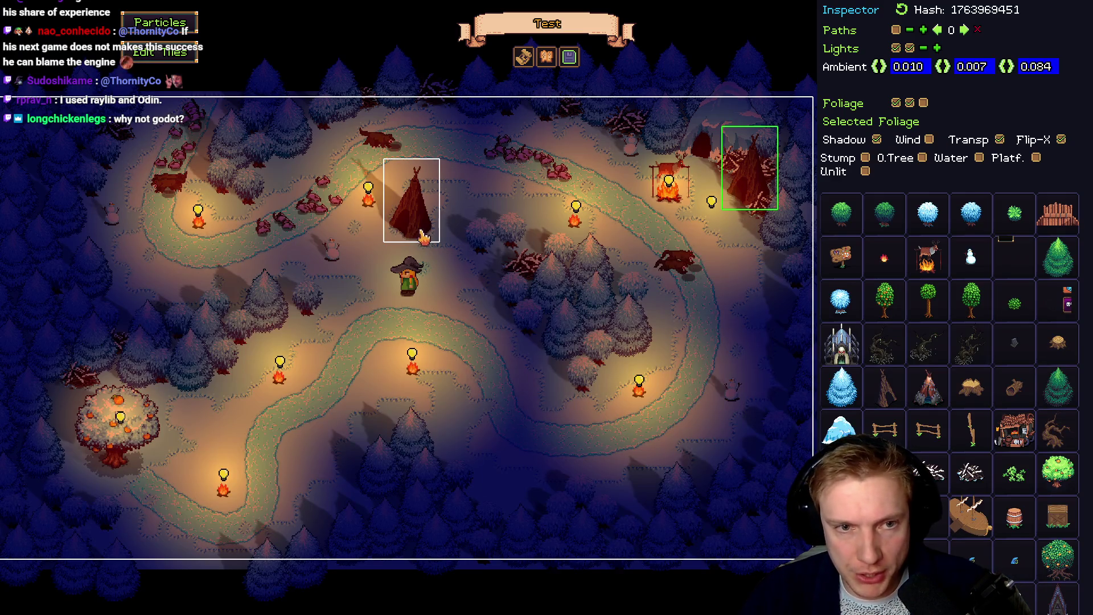
click(382, 256)
drag(382, 256, 383, 263)
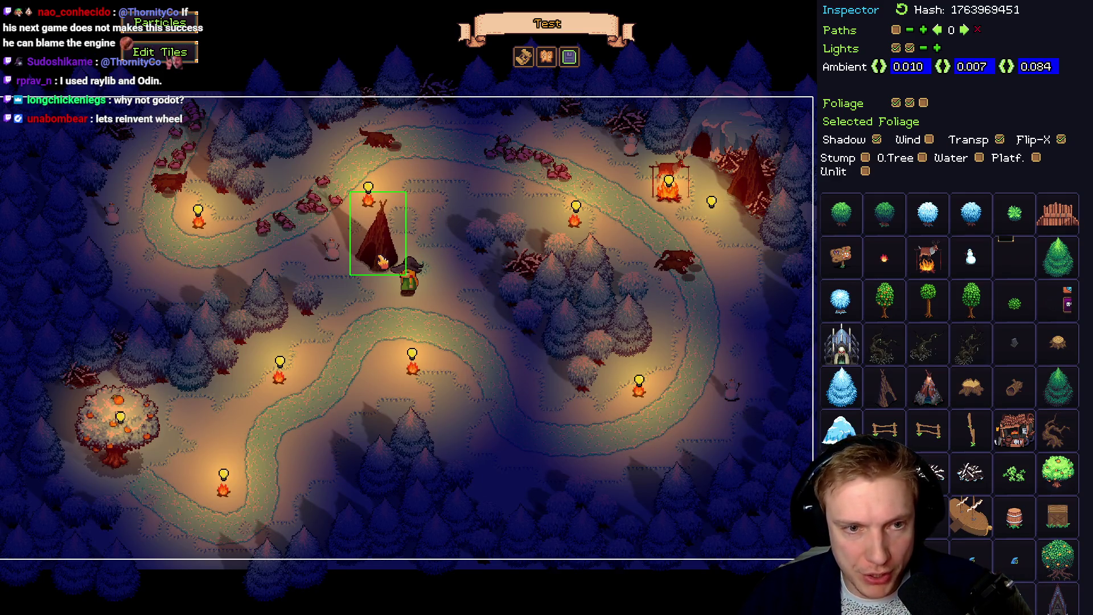
key(F1)
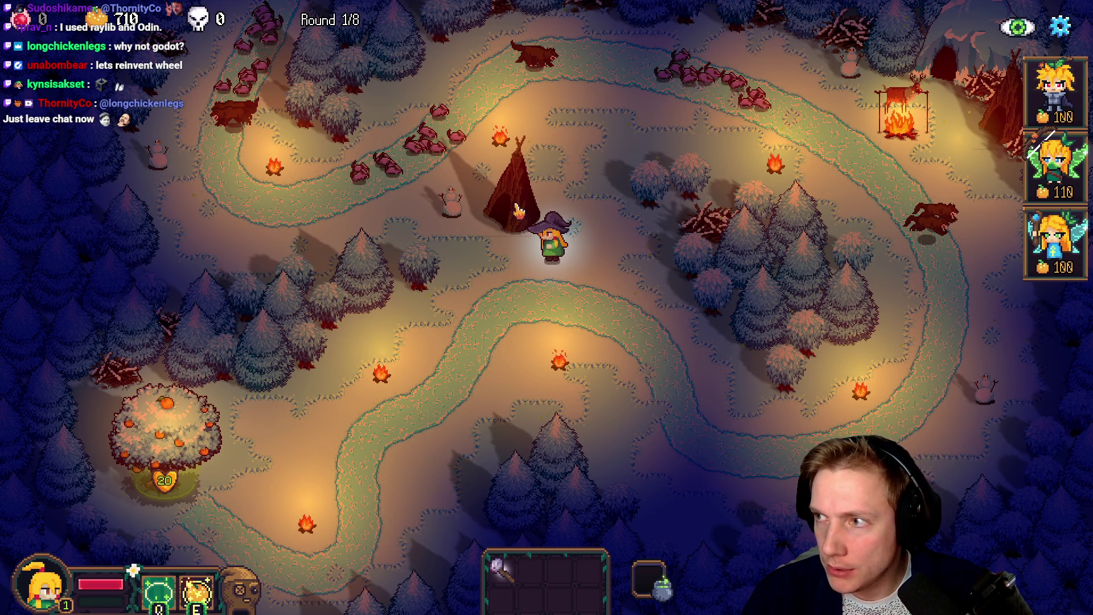
Snap VS Code to the right half of the screen beside the game
key(alt+Tab)
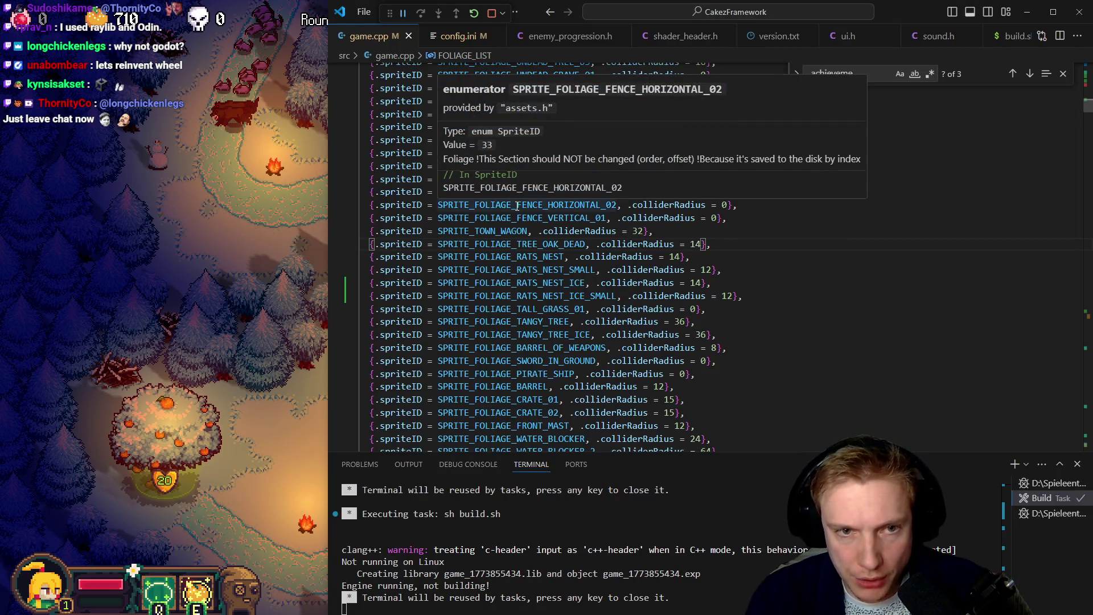
key(alt+Tab)
key(alt+Tab)
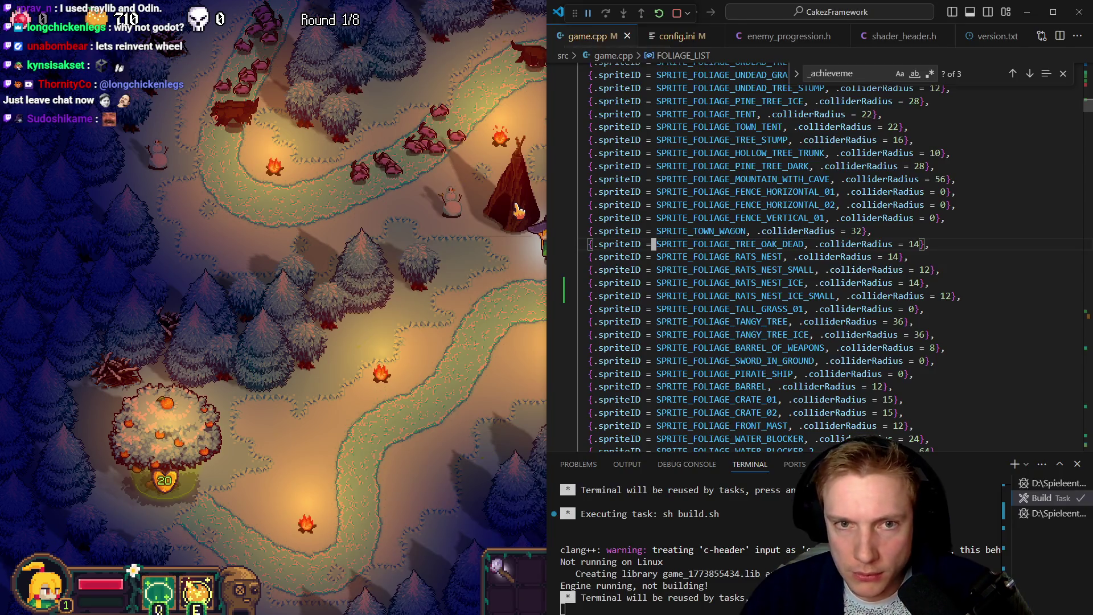
click(460, 268)
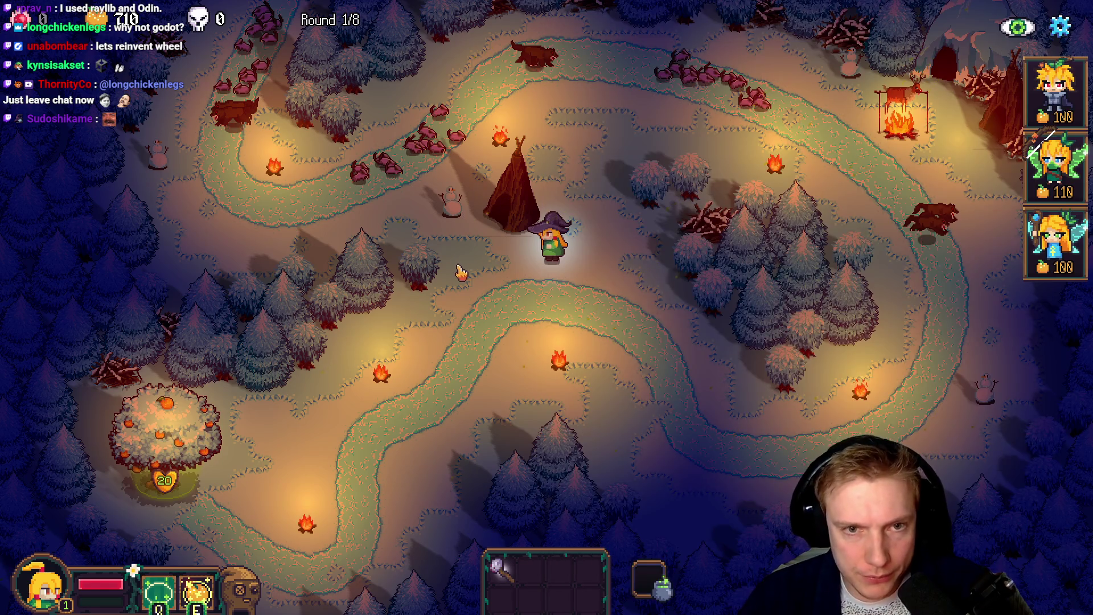
Move the new tent down-left beside the middle path and return to play
key(F1)
mouse_move(360, 263)
mouse_down()
mouse_move(284, 342)
mouse_move(307, 340)
mouse_up()
key(F1)
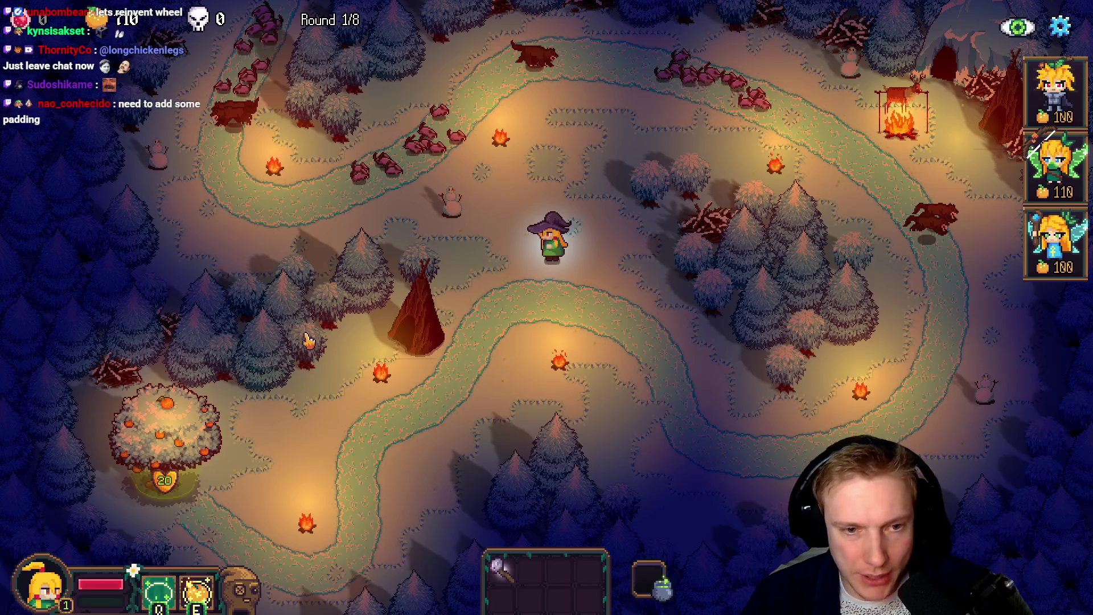
key(alt+Tab)
key(ctrl+p)
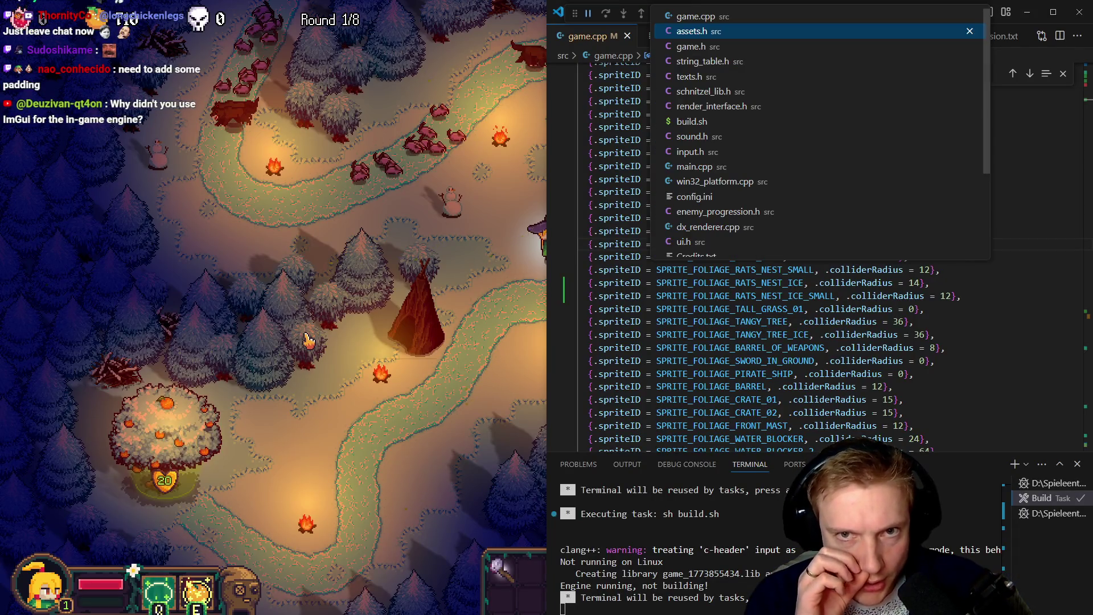
Open gpu.hlsl and unfold the RENDERING_OPTION_BLURR block
text(gpu)
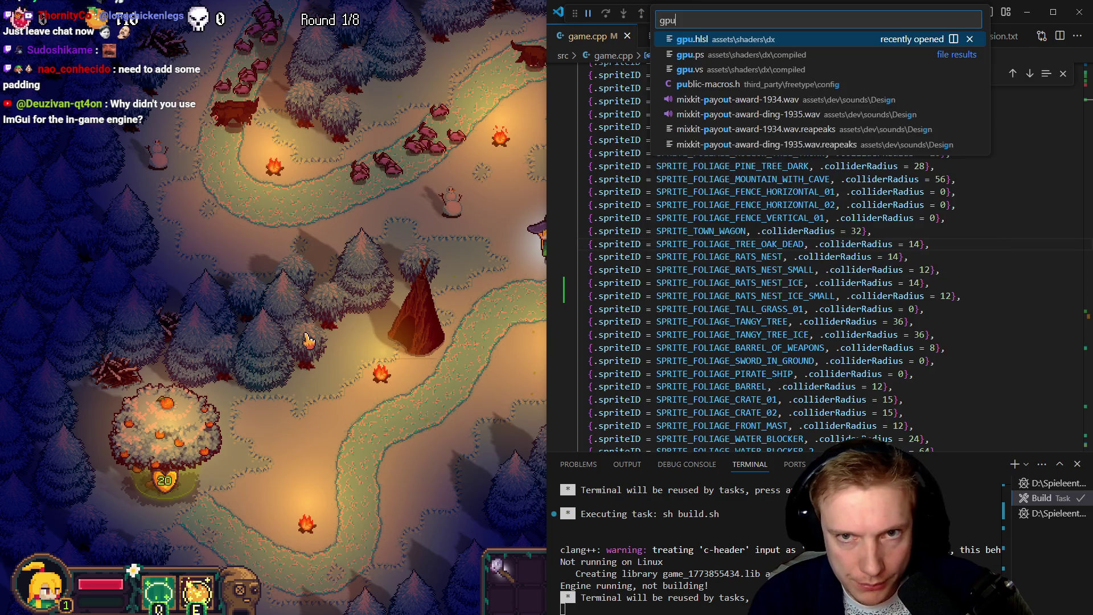
key(Return)
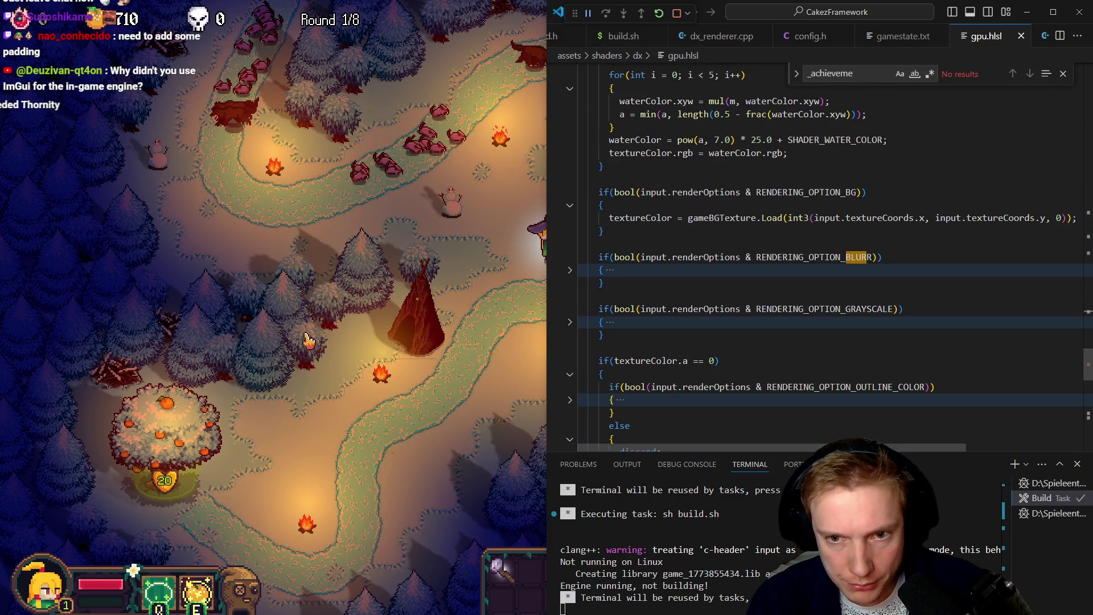
key(ctrl+shift+bracketright)
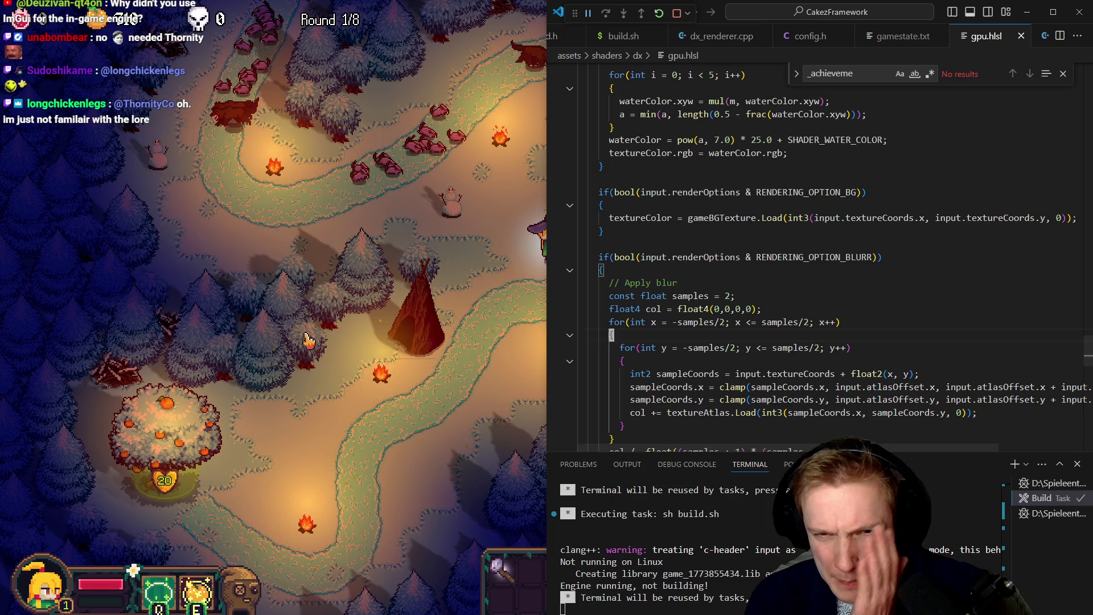
key(Down)
key(Down)
key(Down)
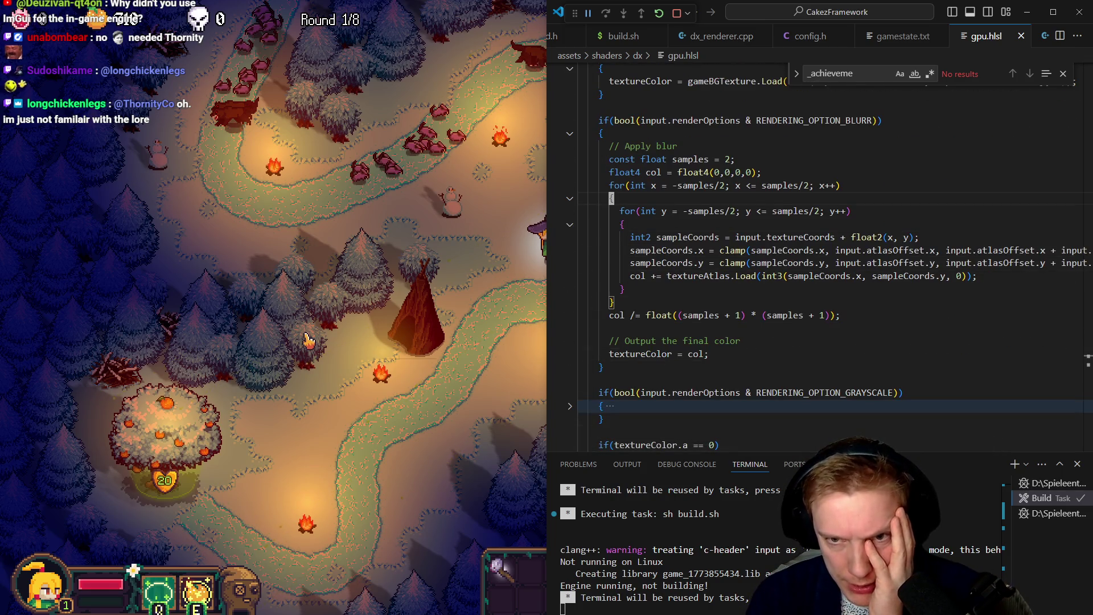
Append ' - 1' to the spriteSize.x and spriteSize.y clamp bounds in the blur loop
click(849, 250)
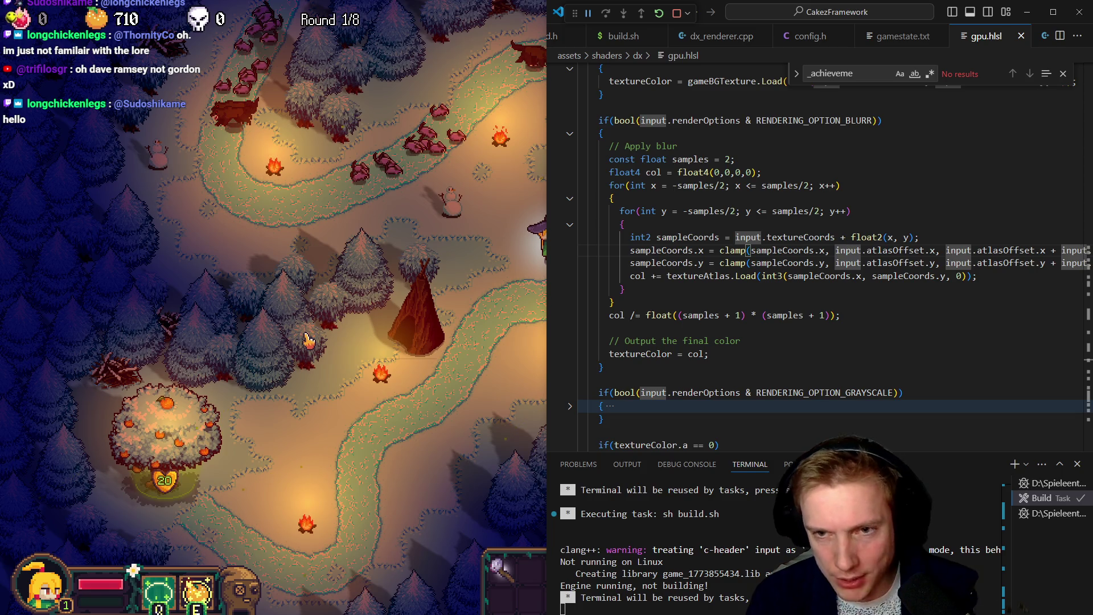
key(End)
key(Left)
key(Left)
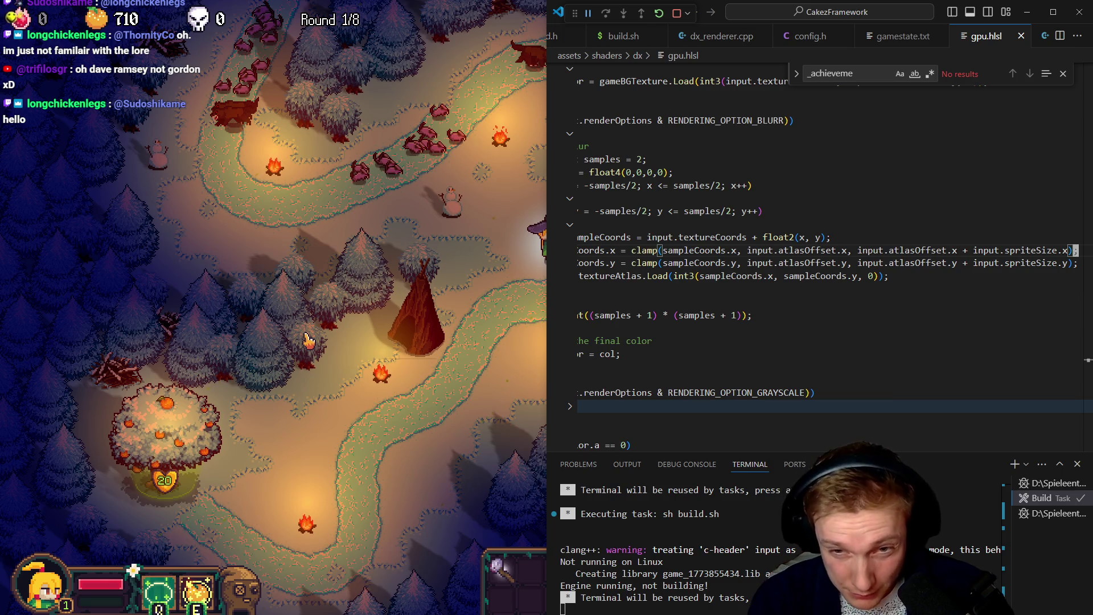
key(Right)
text(- 1)
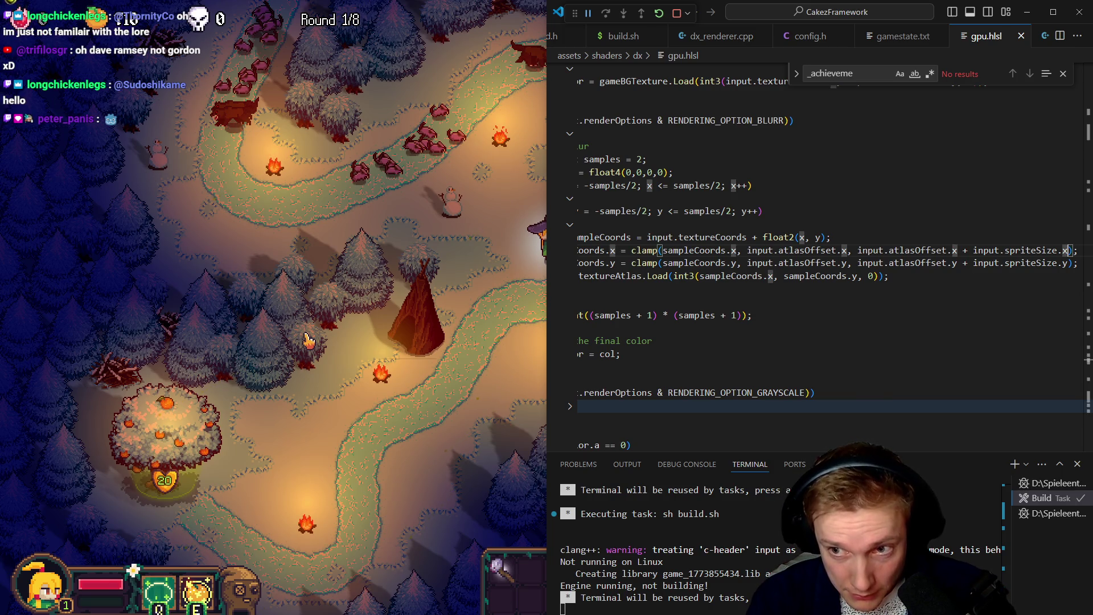
key(Down)
key(Left)
key(Left)
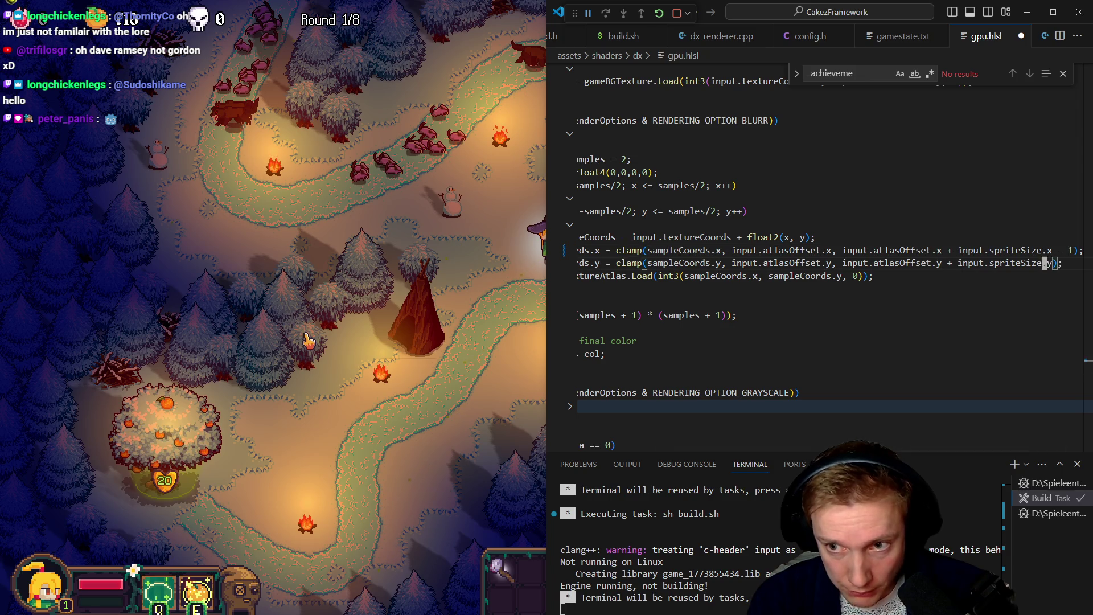
text(- 1)
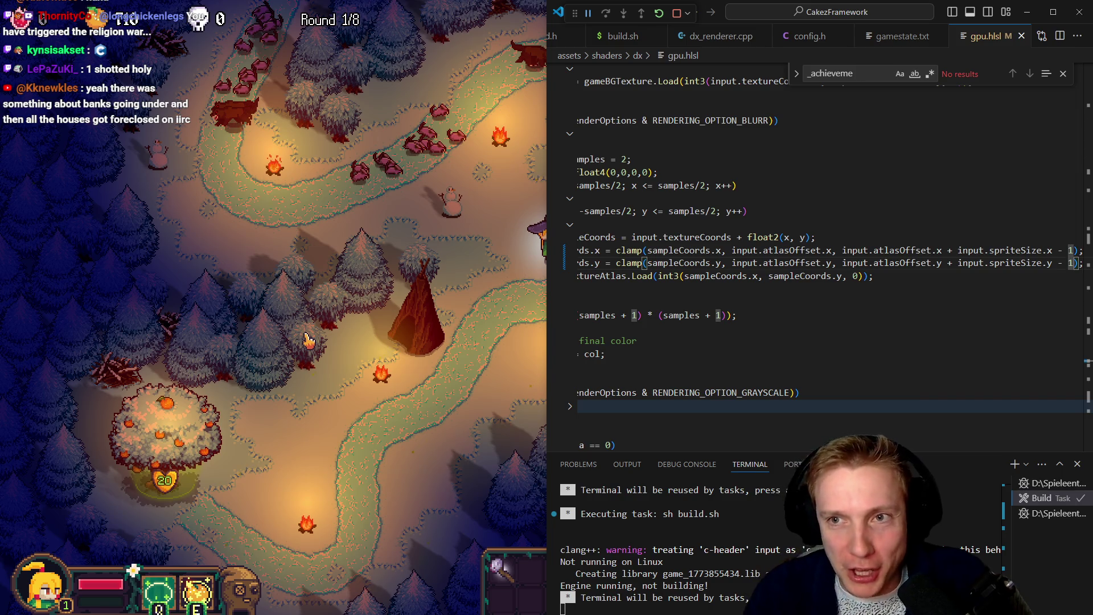
Close gpu.hlsl and bring the game back to the front
click(1022, 36)
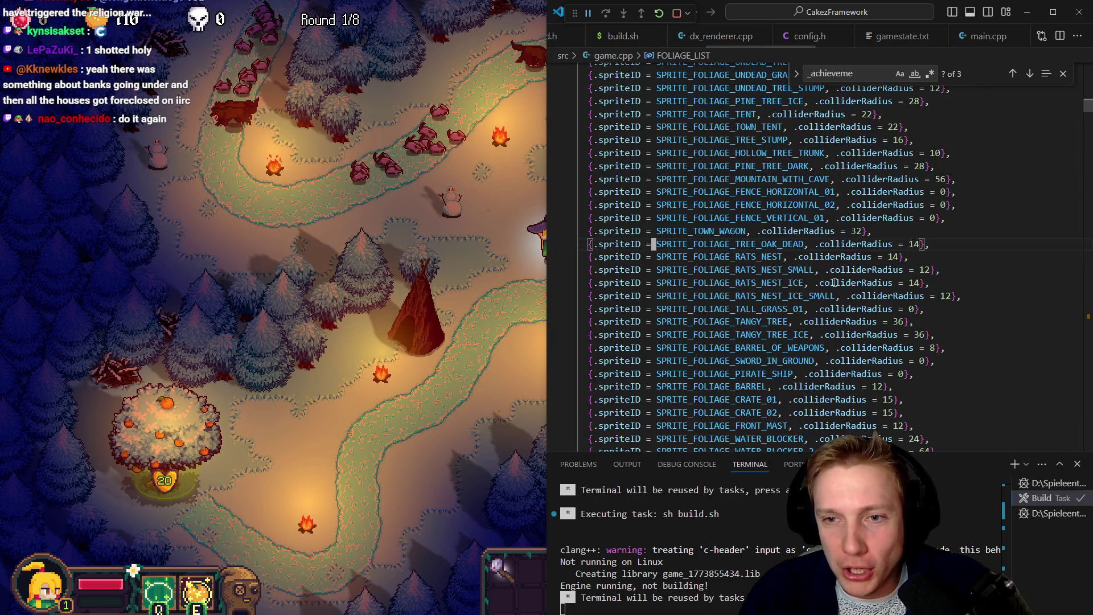
click(869, 244)
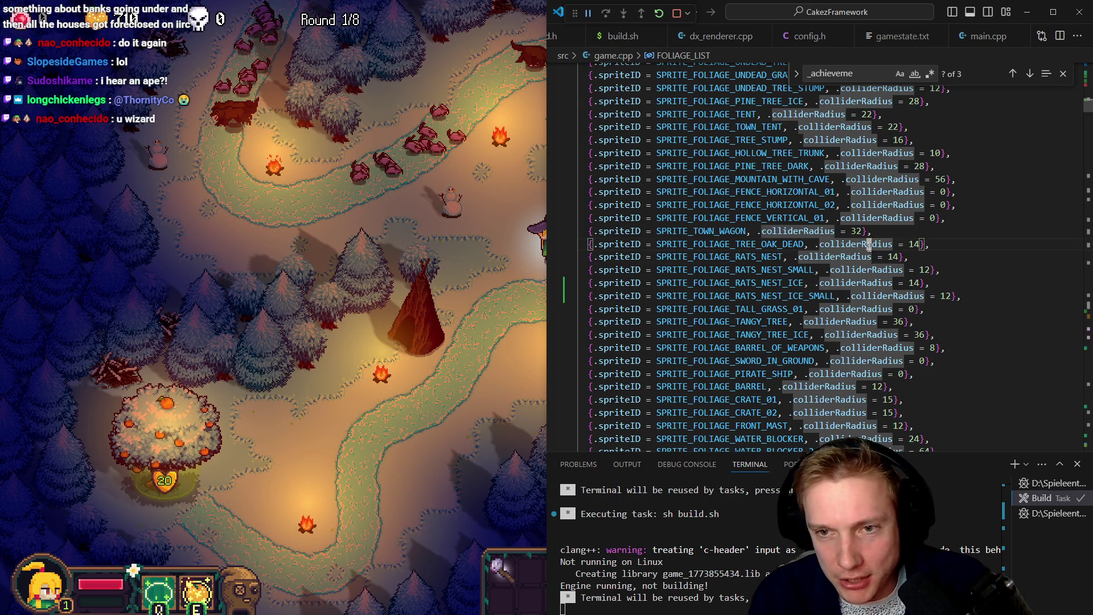
click(523, 346)
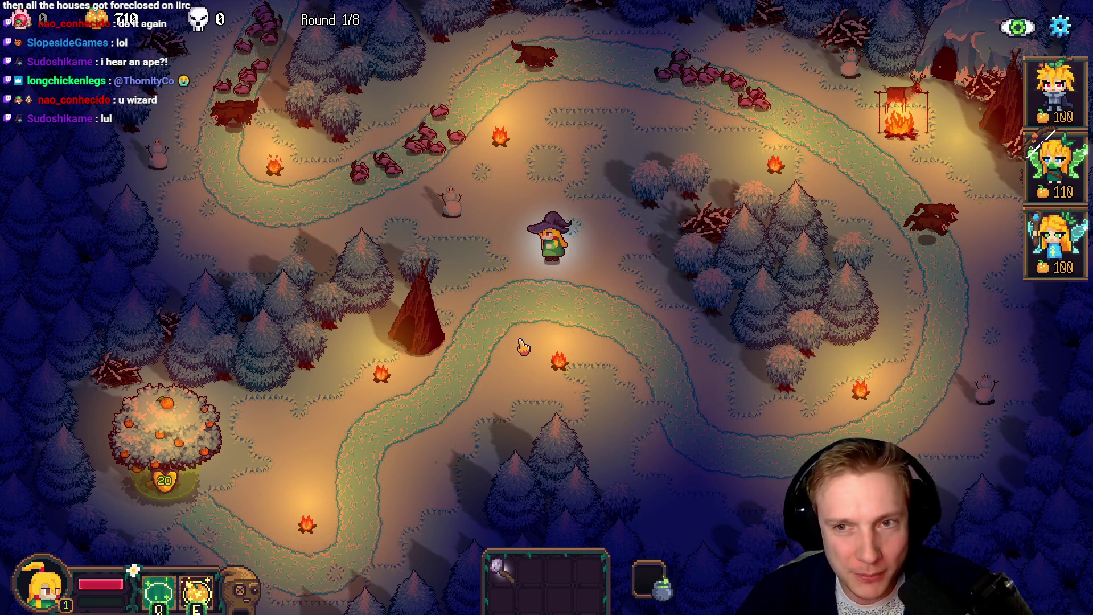
Move the tent to the map's upper-left edge, transparency off and mirrored
key(F1)
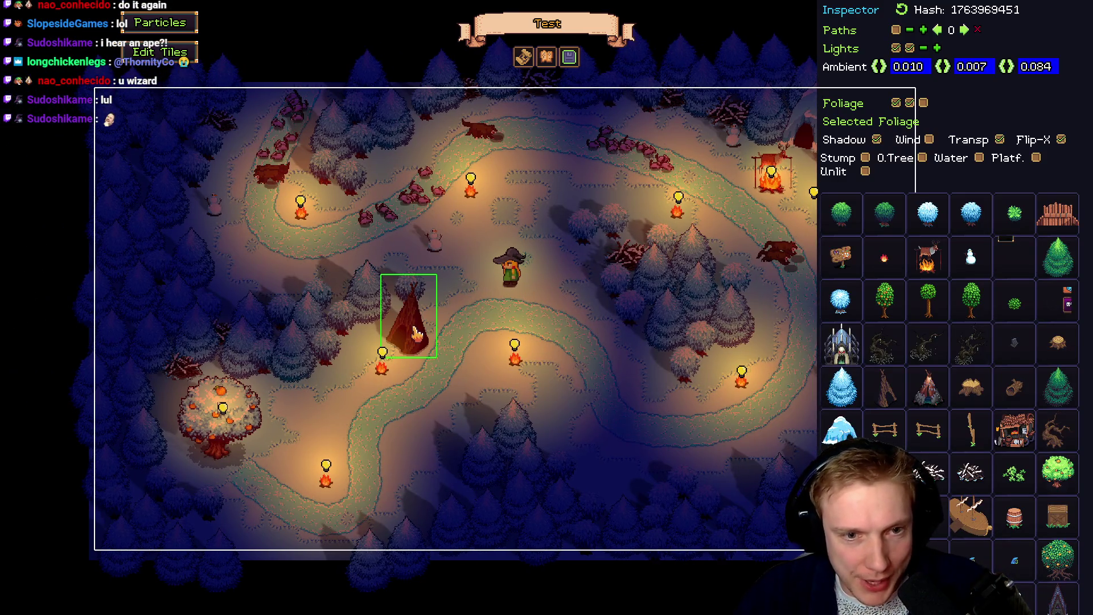
drag(416, 333, 253, 220)
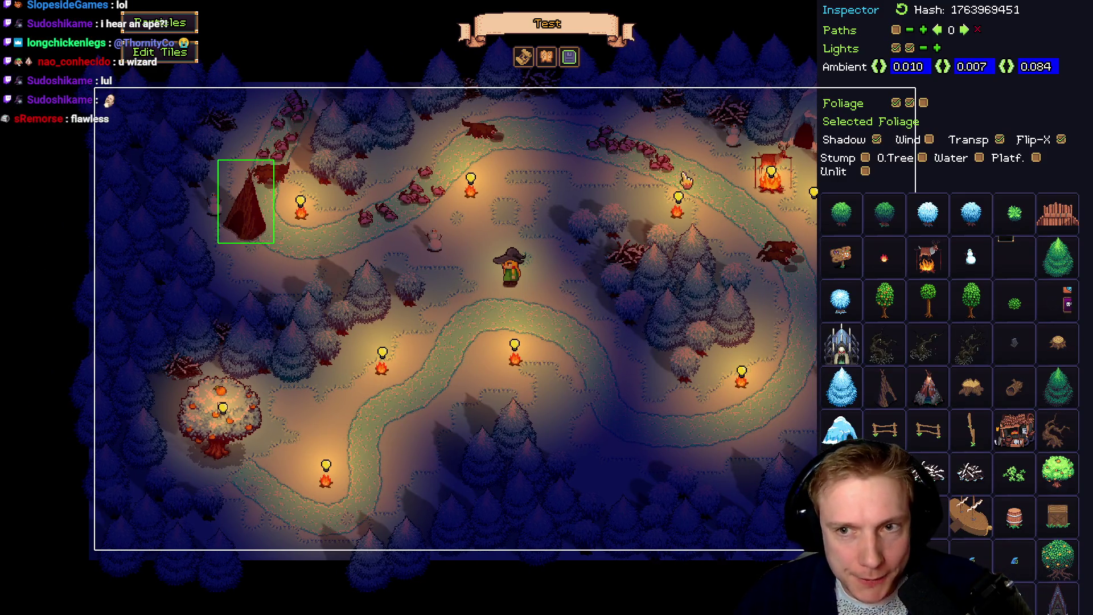
click(1001, 141)
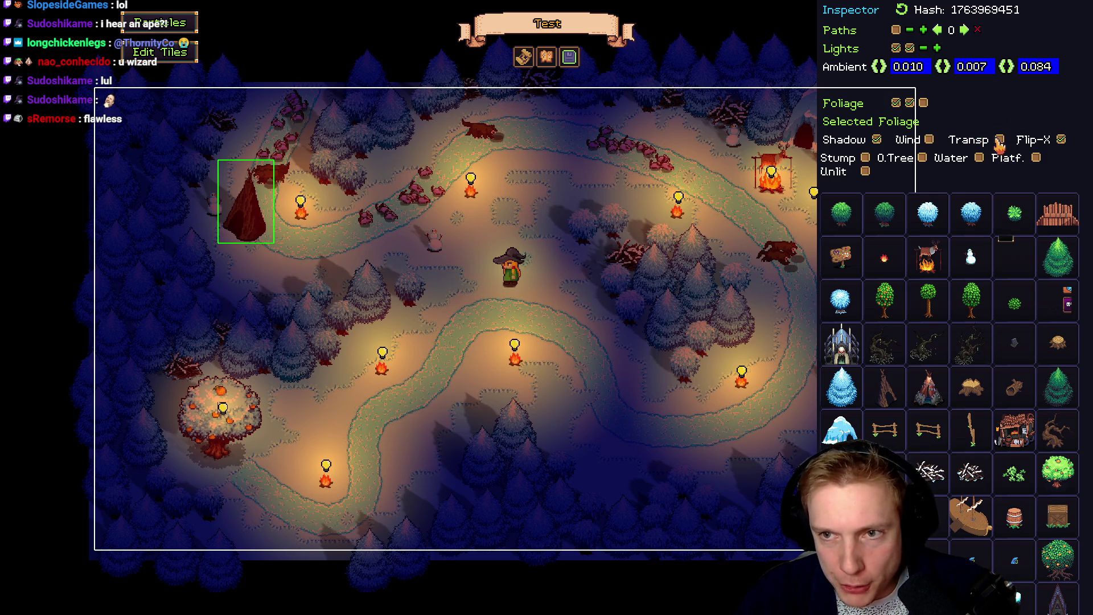
click(1062, 140)
mouse_move(222, 228)
mouse_down()
mouse_move(200, 193)
mouse_move(205, 232)
mouse_move(226, 238)
mouse_move(234, 284)
mouse_move(234, 275)
mouse_move(270, 263)
mouse_up()
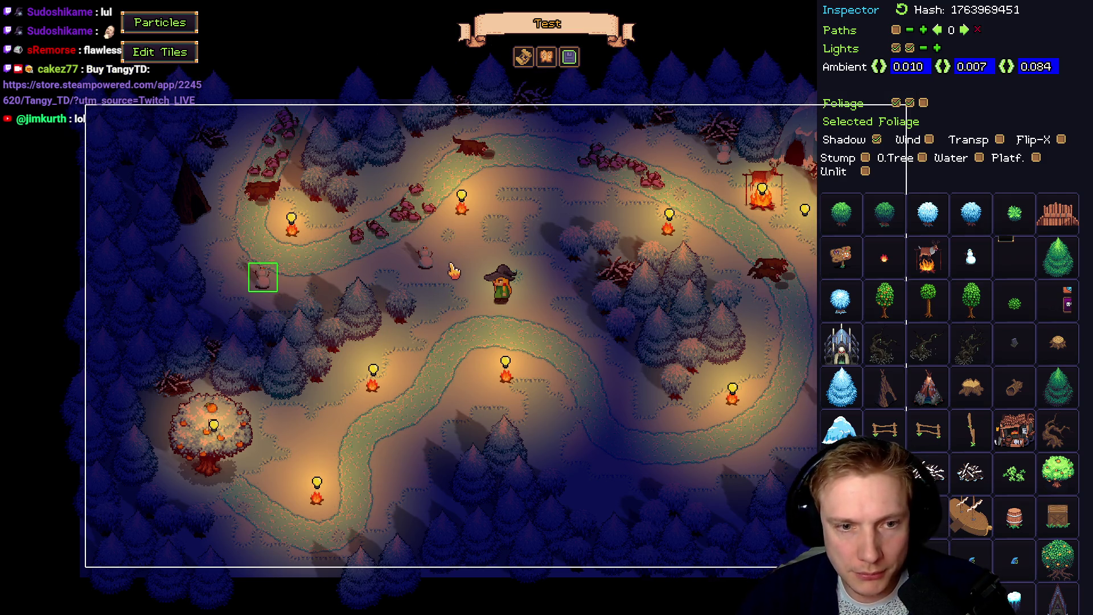
Save the level as Test, confirming the overwrite, then switch to the Demo TODO List notes
key(d)
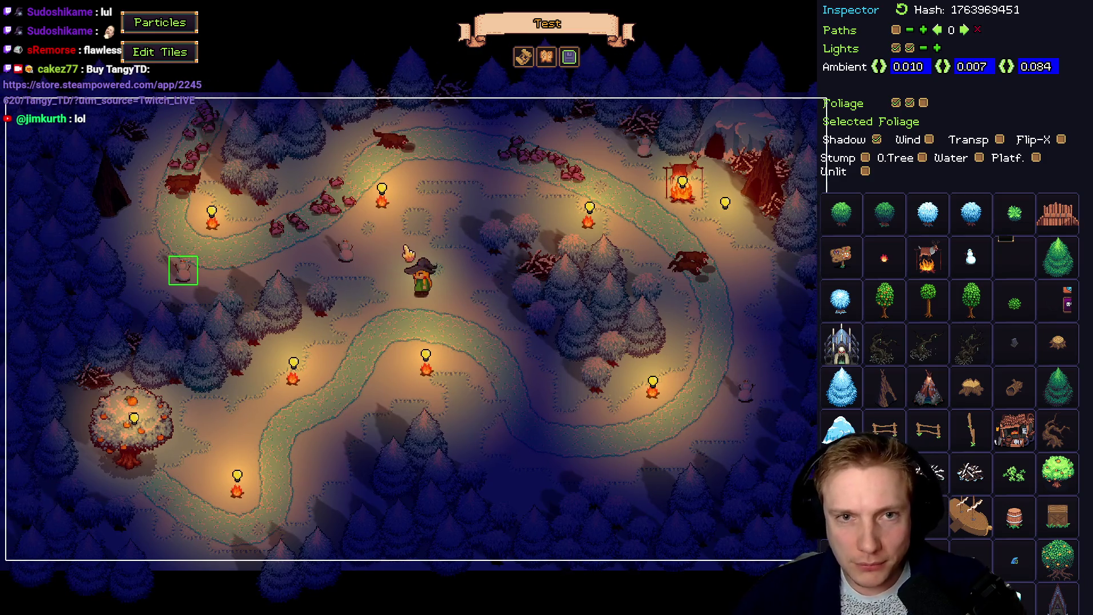
click(570, 56)
click(632, 433)
click(618, 353)
click(681, 138)
key(a)
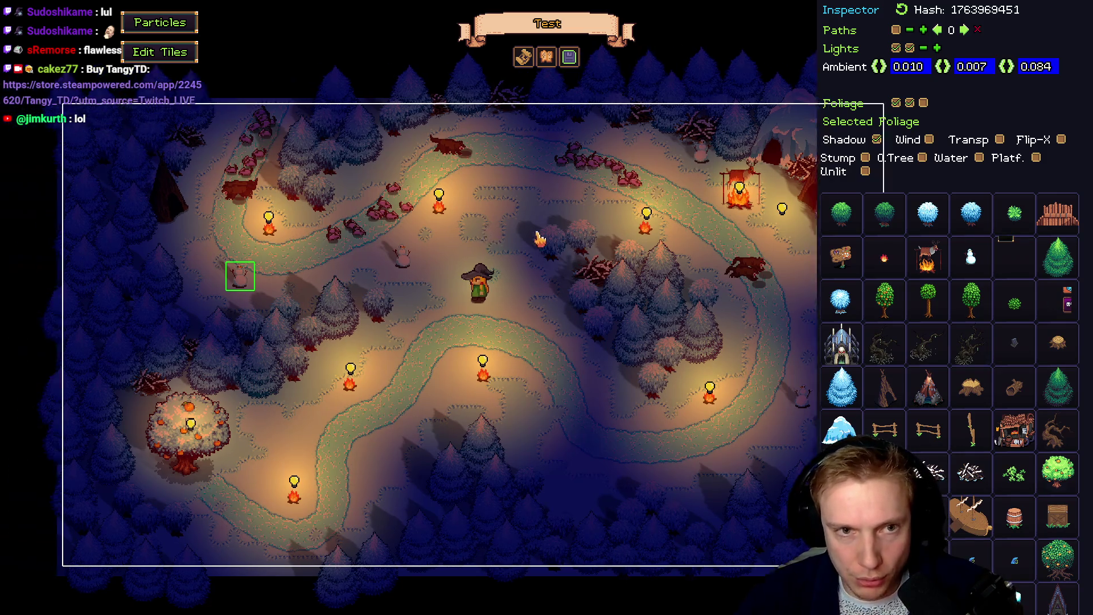
key(a)
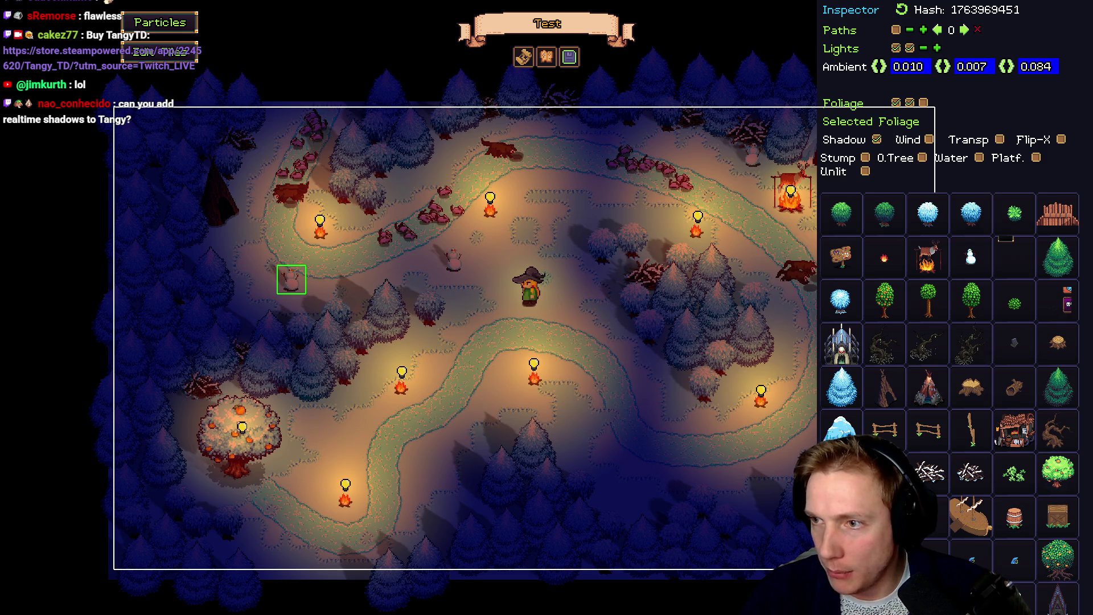
key(alt+Tab)
scroll(631, 291, up, 20)
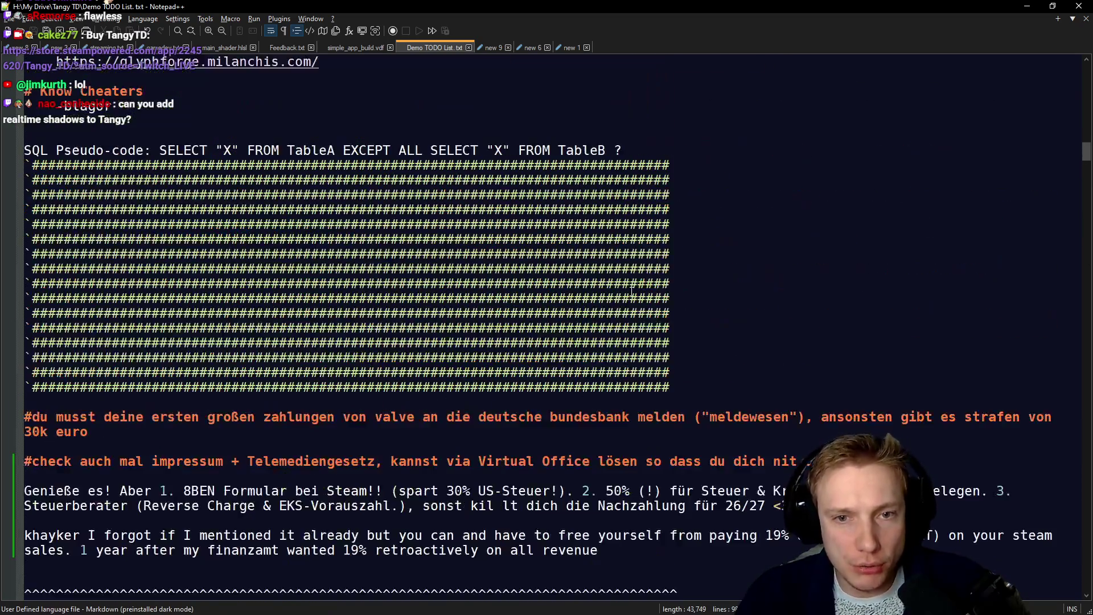
Minimize Notepad++ to return to the Tangy TD editor showing the Test level
scroll(631, 291, up, 15)
drag(780, 298, 60, 300)
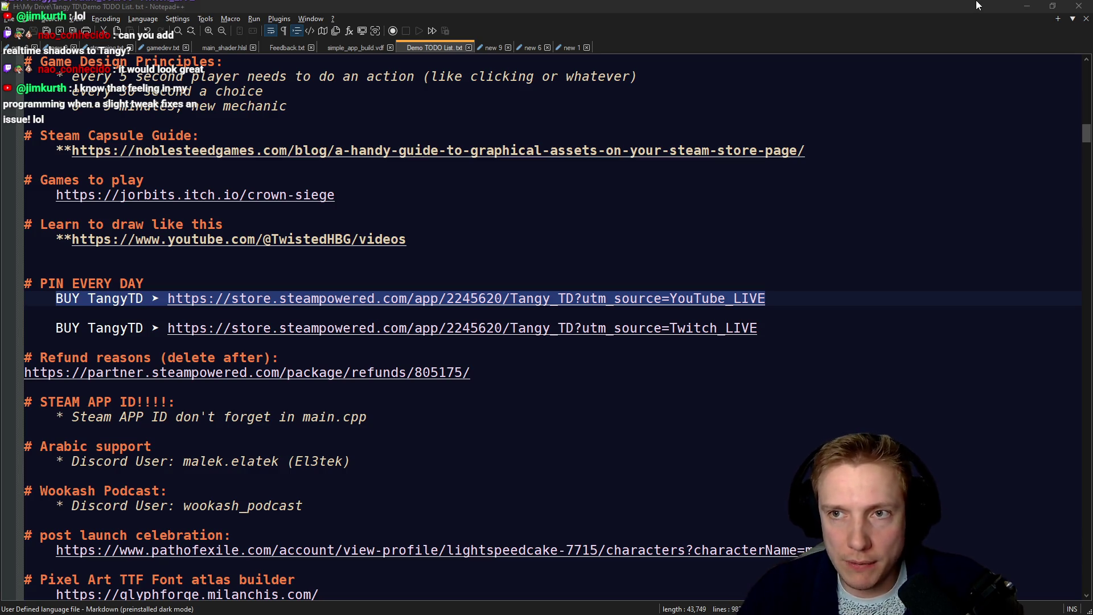
click(1027, 6)
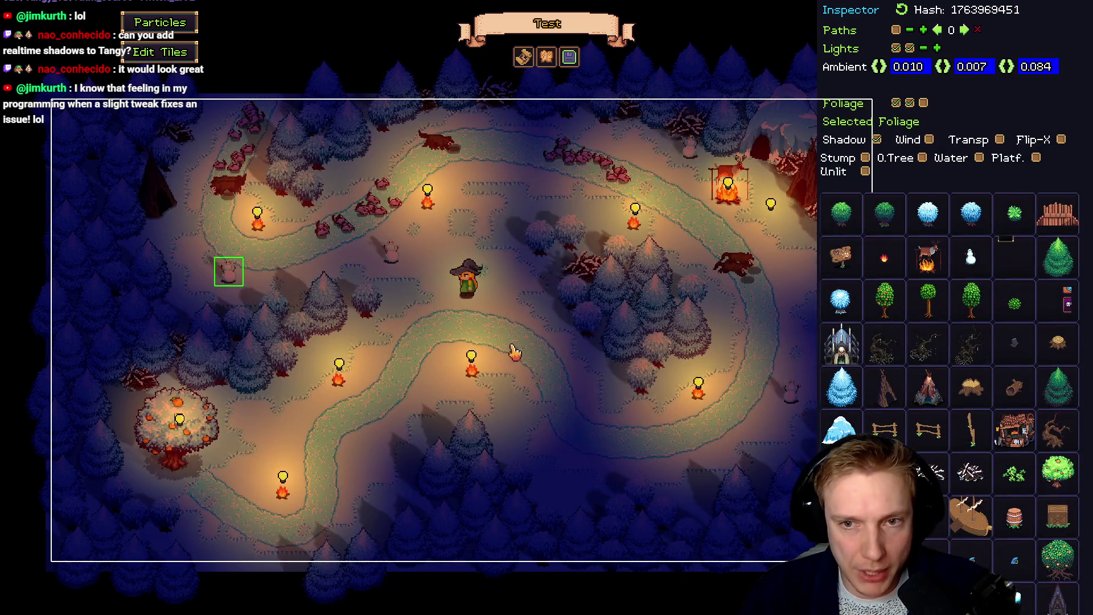
Copy the deer-roasting fire and paste it beside the left tent
drag(514, 352, 466, 357)
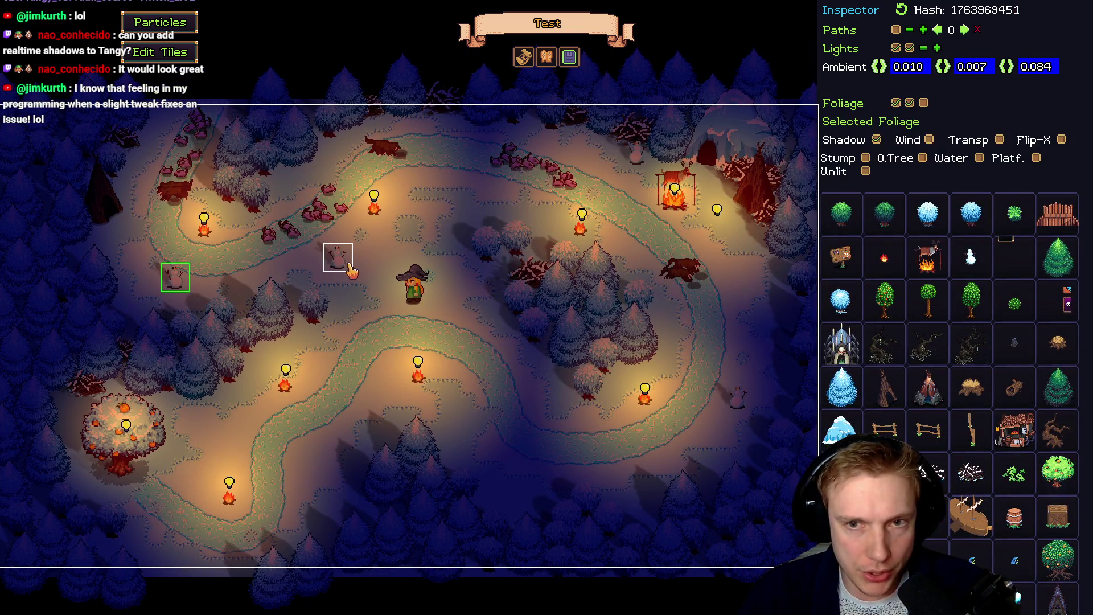
click(689, 184)
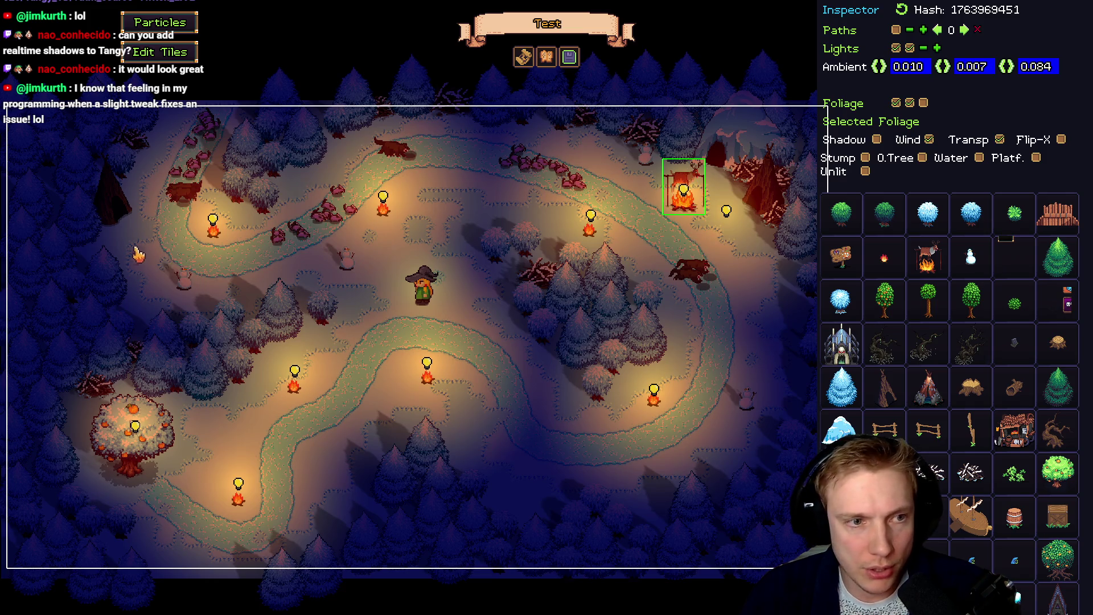
key(ctrl+v)
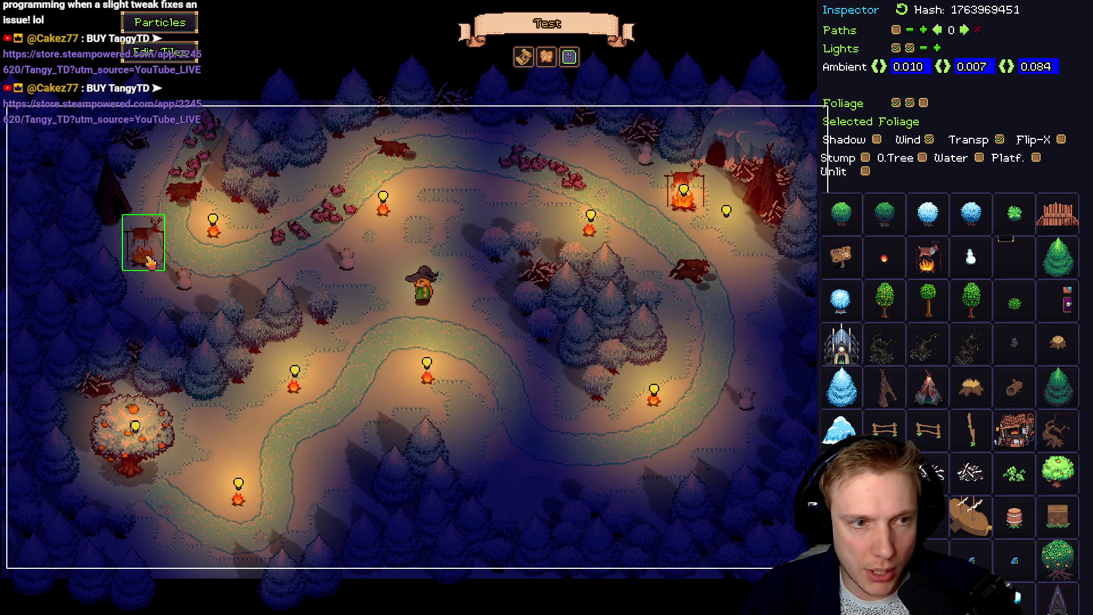
click(142, 272)
Move a nearby tree out of the way and nudge the copied fire slightly left and down
drag(276, 292, 493, 317)
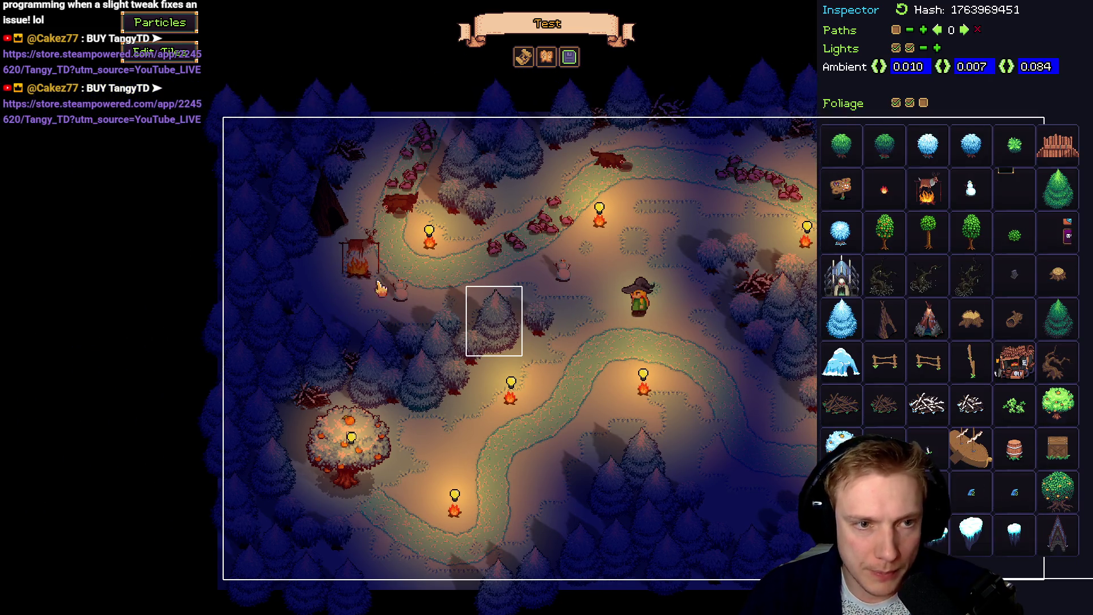
click(296, 248)
click(274, 275)
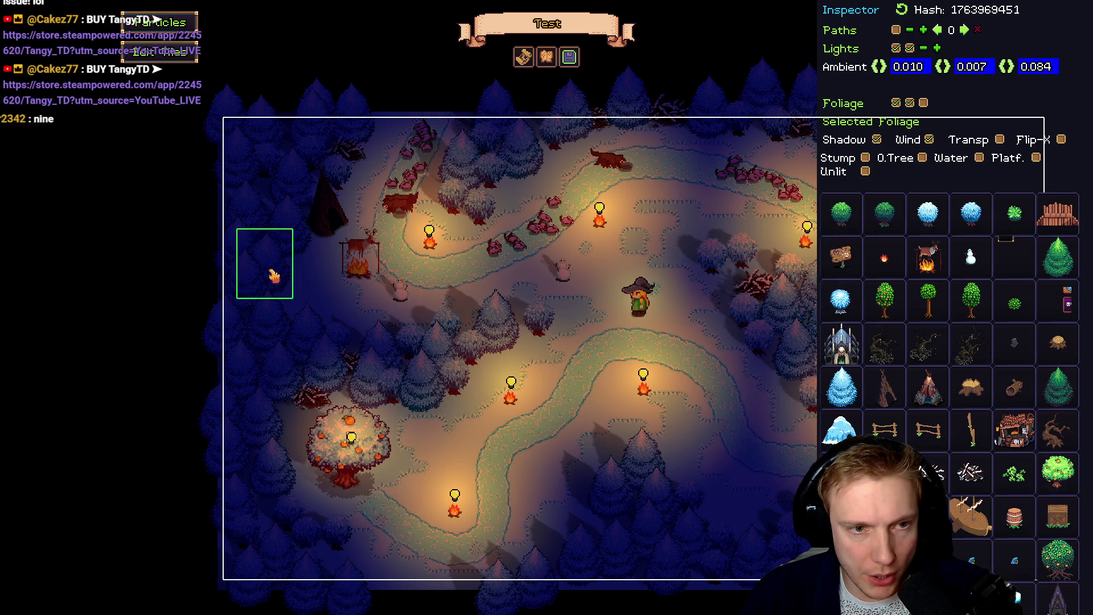
click(366, 265)
drag(339, 263, 331, 263)
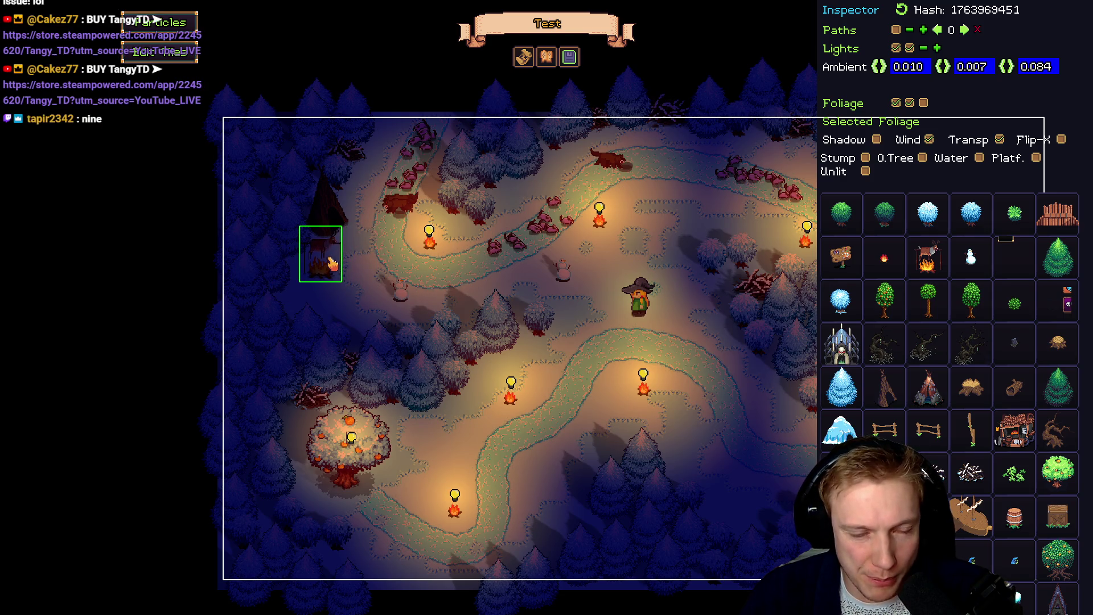
drag(317, 277, 319, 283)
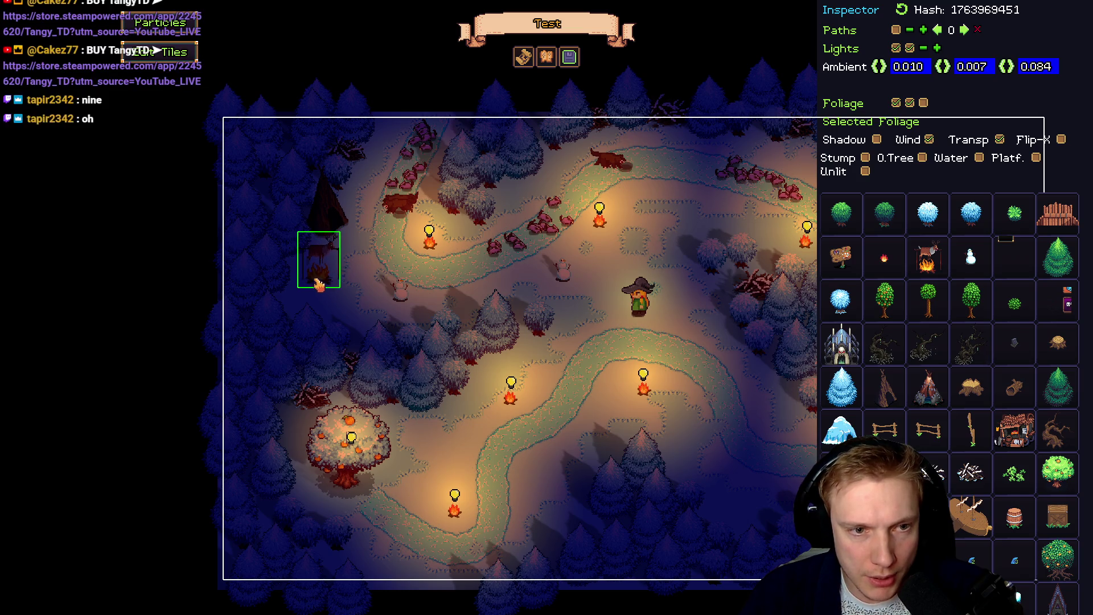
key(d)
click(704, 221)
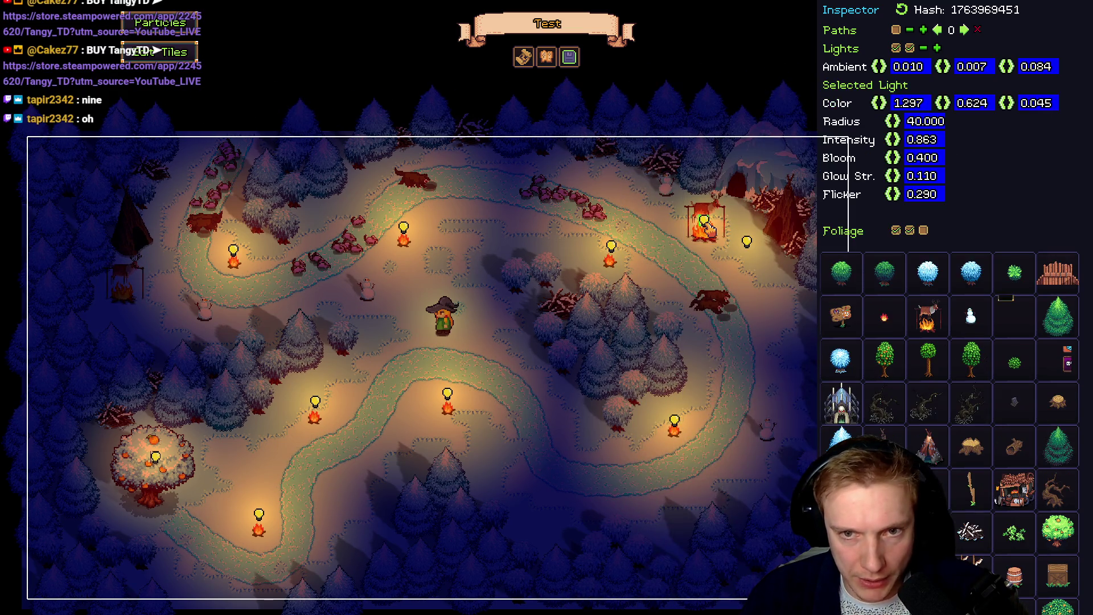
Bring spare lights over onto the new left roasting fire
key(a)
key(s)
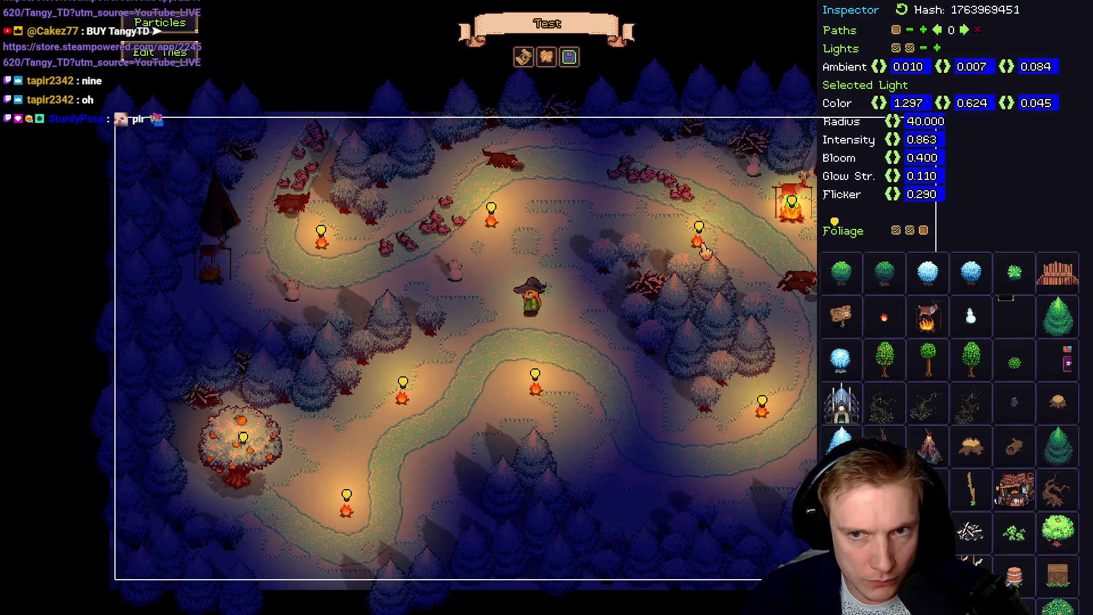
drag(793, 206, 211, 272)
key(d)
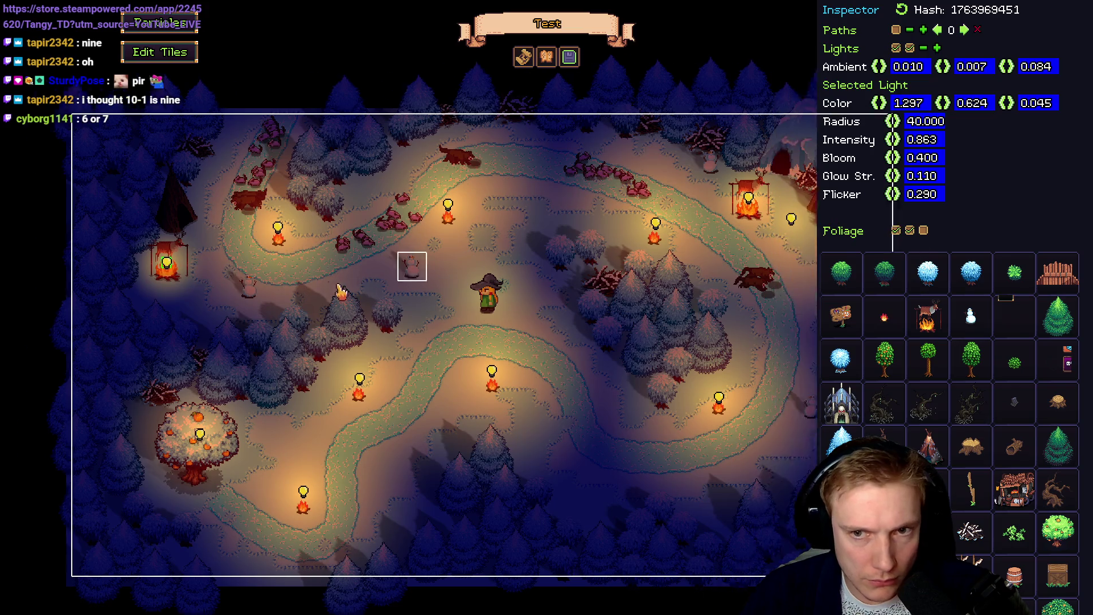
click(686, 229)
key(a)
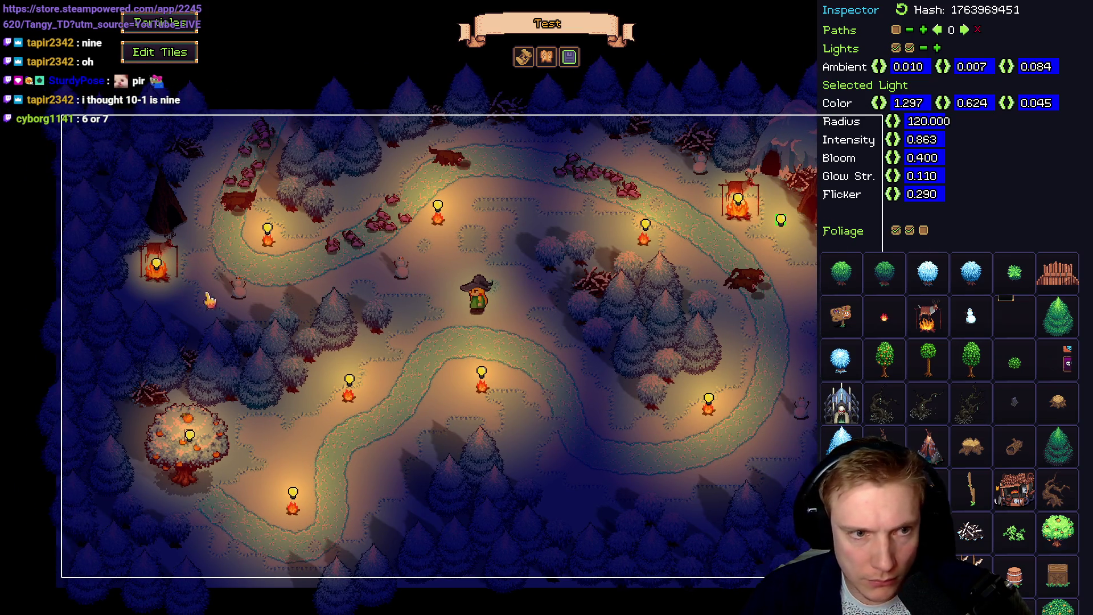
drag(781, 229, 190, 279)
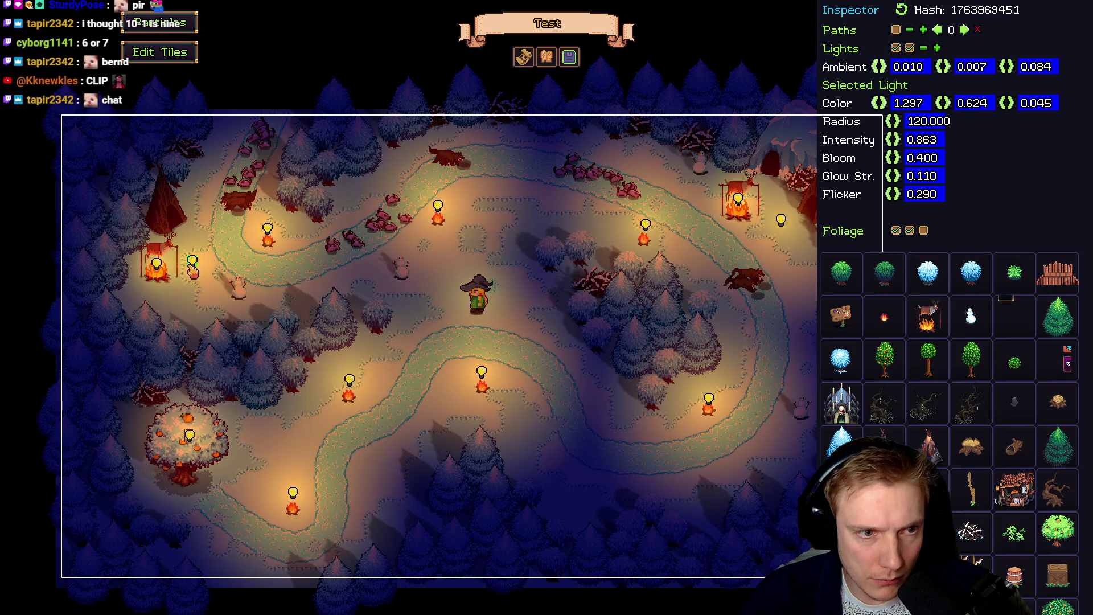
click(156, 264)
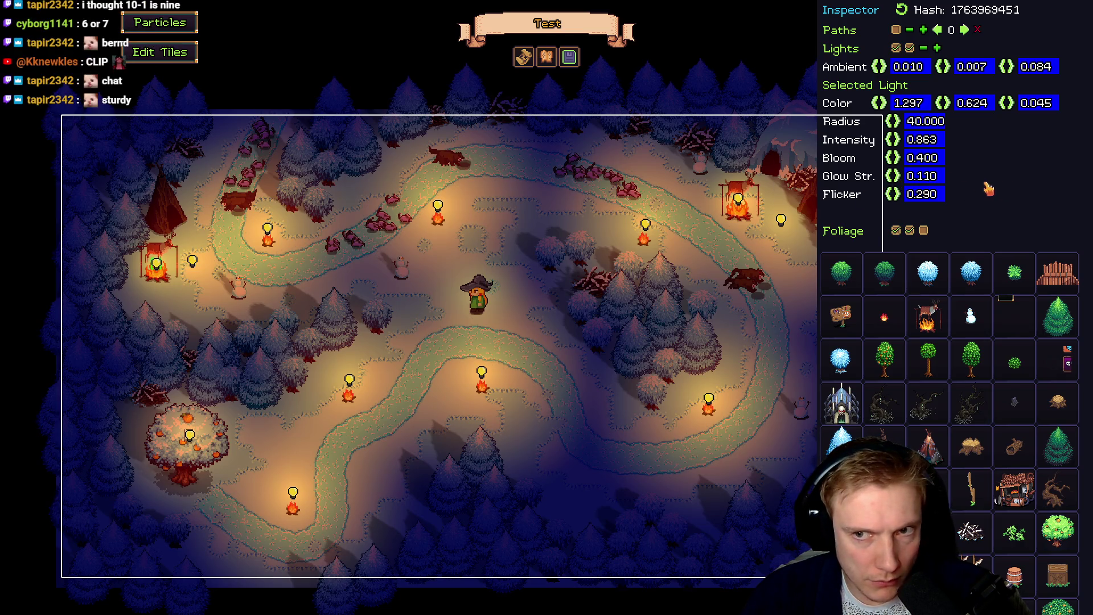
Raise the left fire light's glow strength to 0.120 and preview it in play mode
click(896, 177)
mouse_move(895, 177)
mouse_down()
mouse_move(906, 180)
mouse_move(886, 177)
mouse_move(952, 185)
mouse_up()
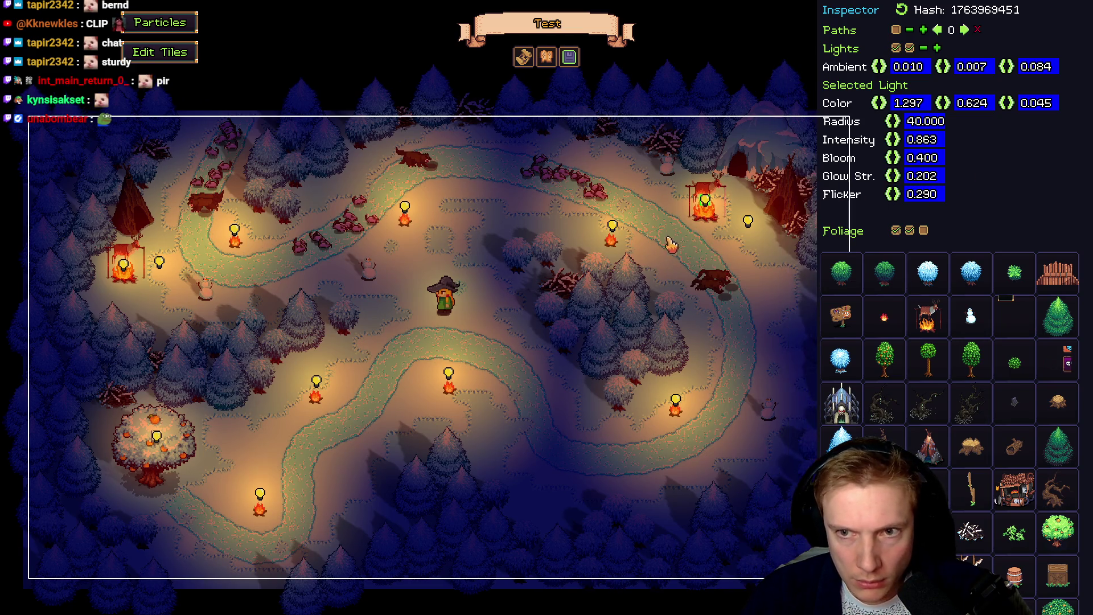
key(F1)
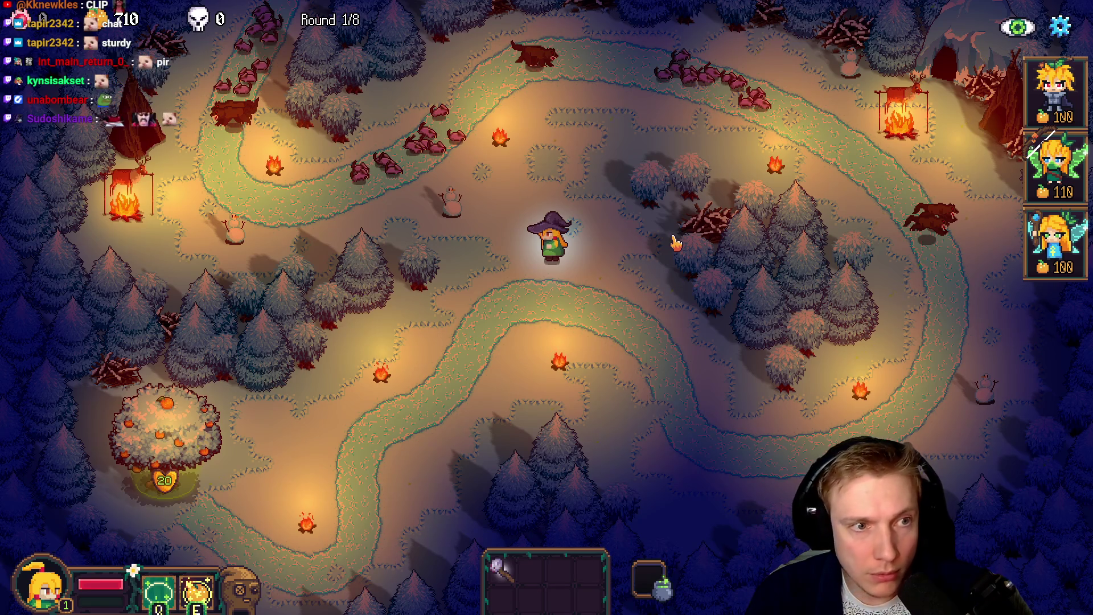
key(F1)
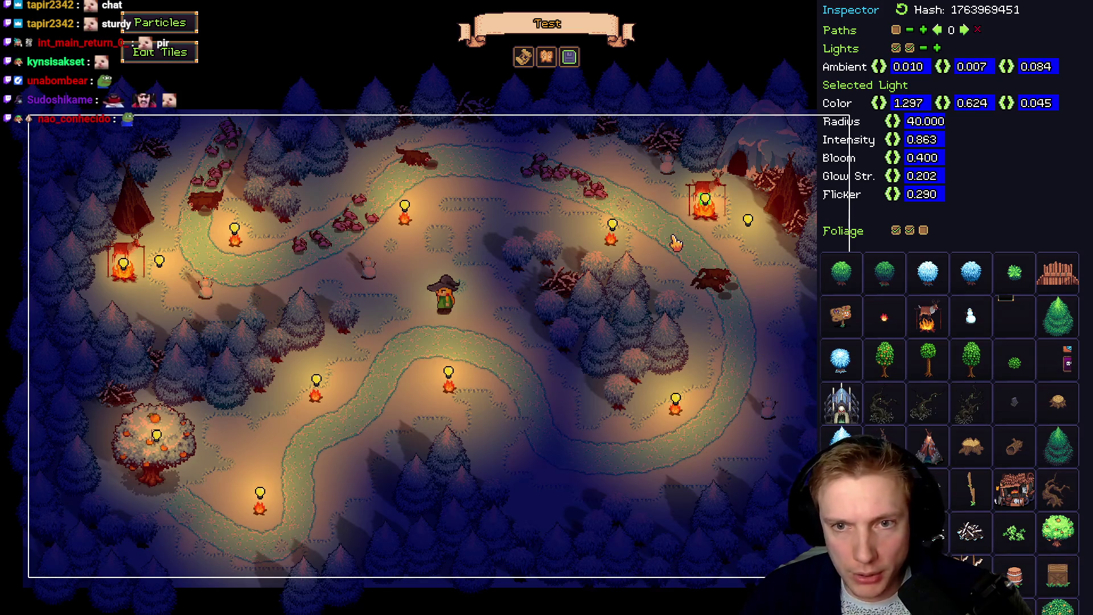
Lower the bulb light's glow to 0.080 and the right fire light's to 0.141, previewing in play
click(748, 221)
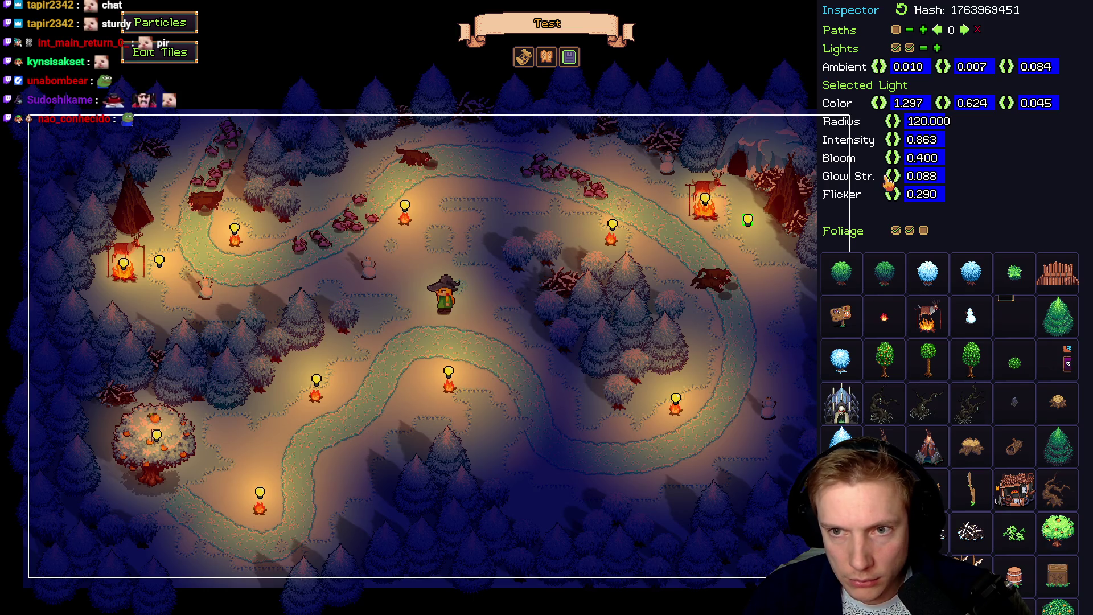
key(F1)
key(F1)
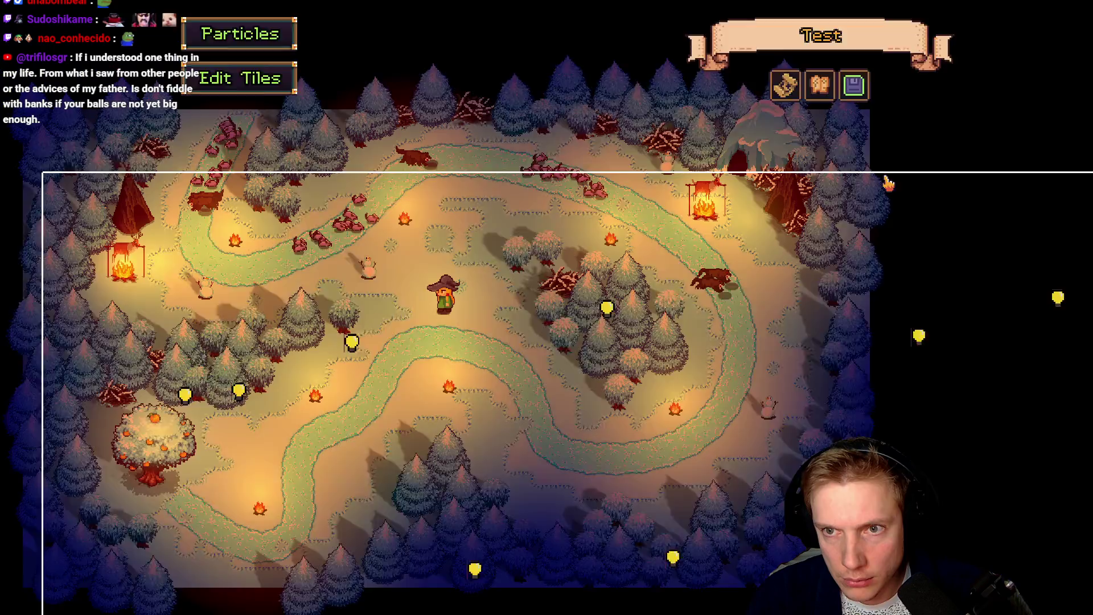
click(892, 181)
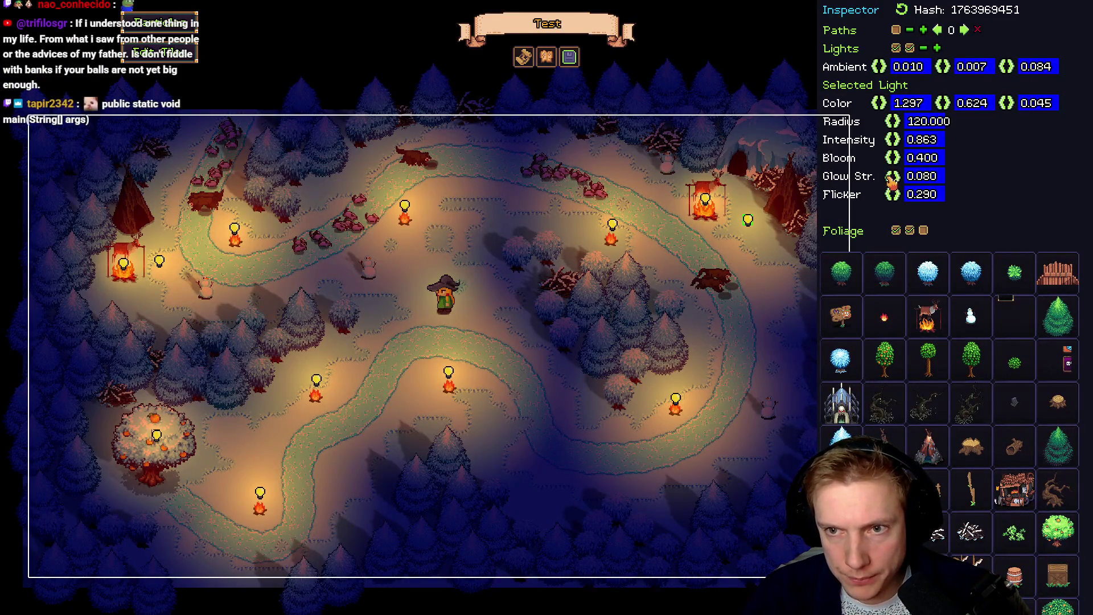
click(706, 199)
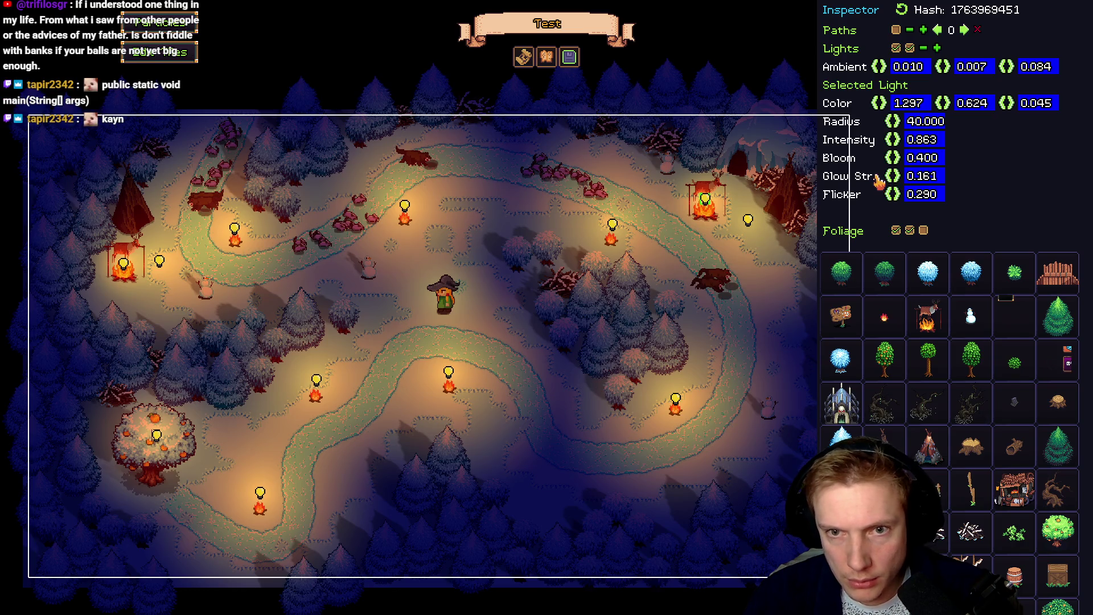
key(F1)
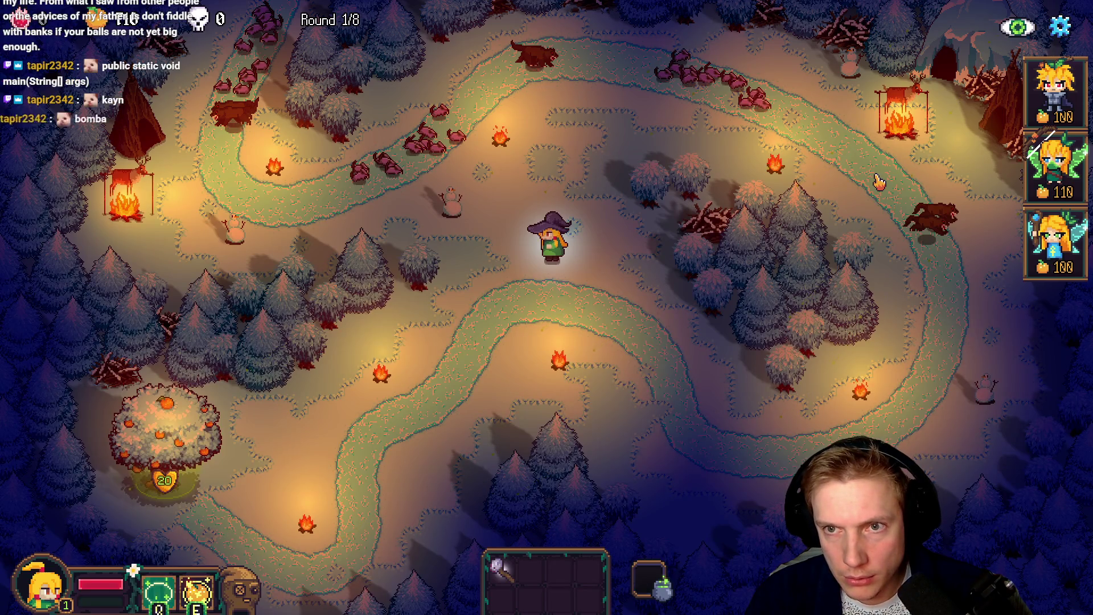
key(F1)
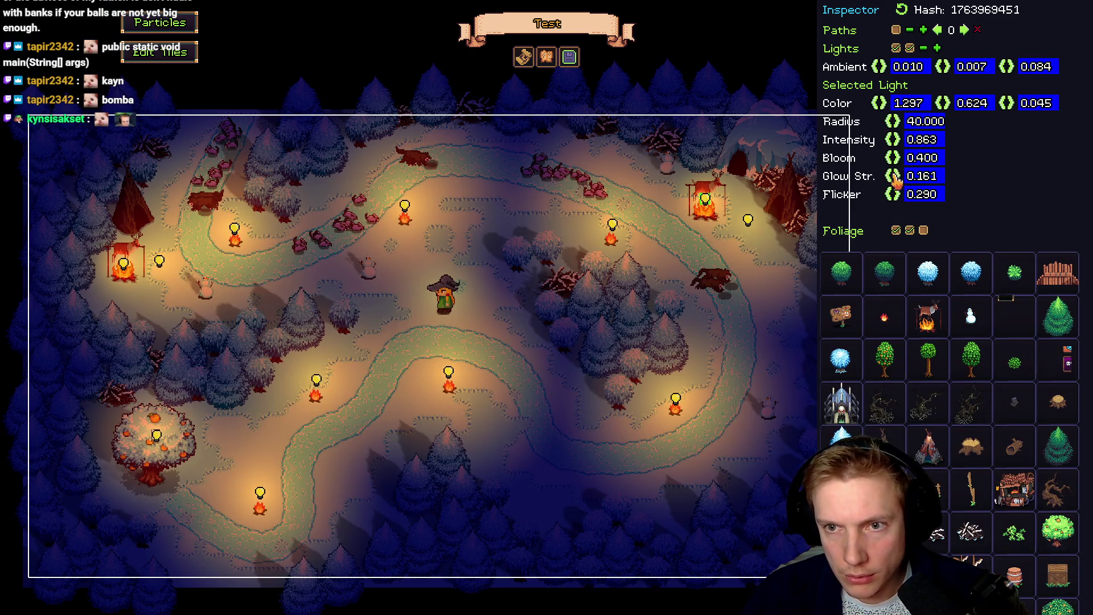
click(896, 181)
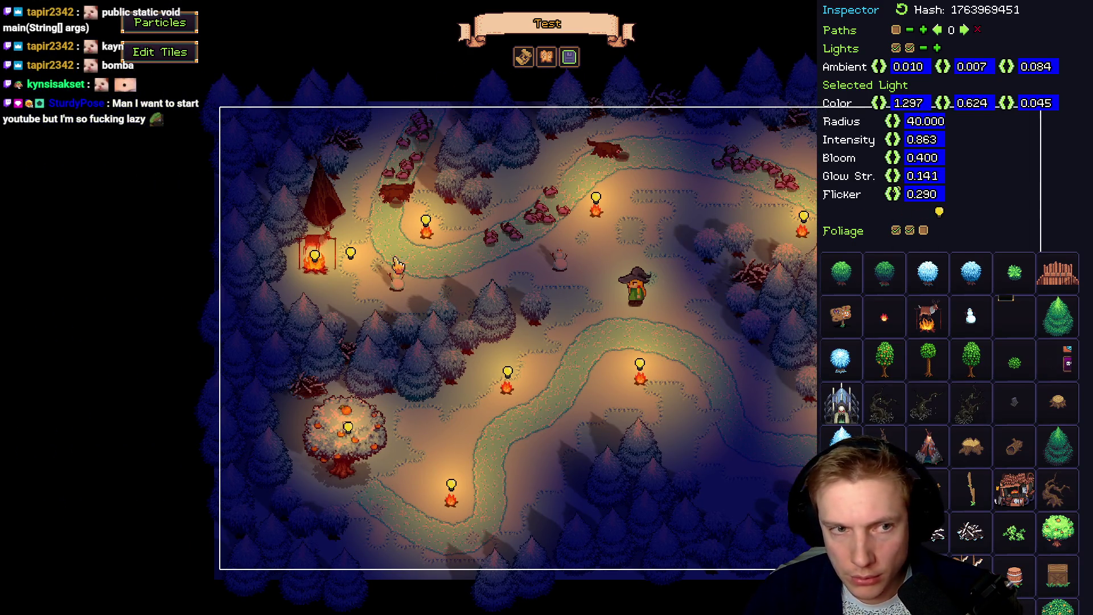
Set the left fire light's glow strength to 0.152 and radius to 60, previewing in game
mouse_move(893, 177)
mouse_down()
mouse_move(903, 183)
mouse_move(884, 186)
mouse_up()
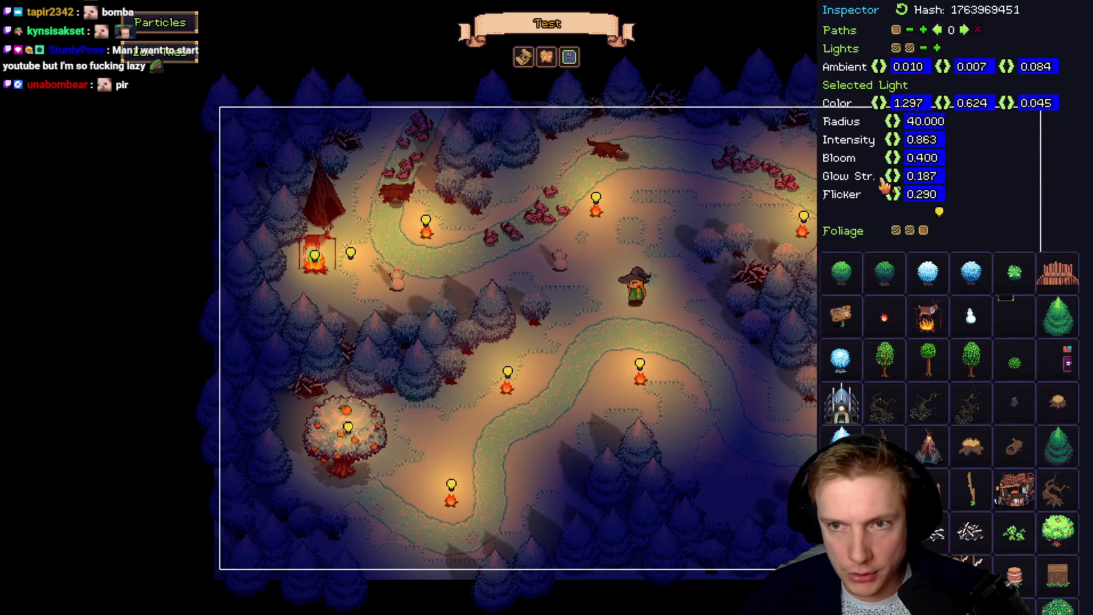
drag(893, 178, 882, 184)
key(F1)
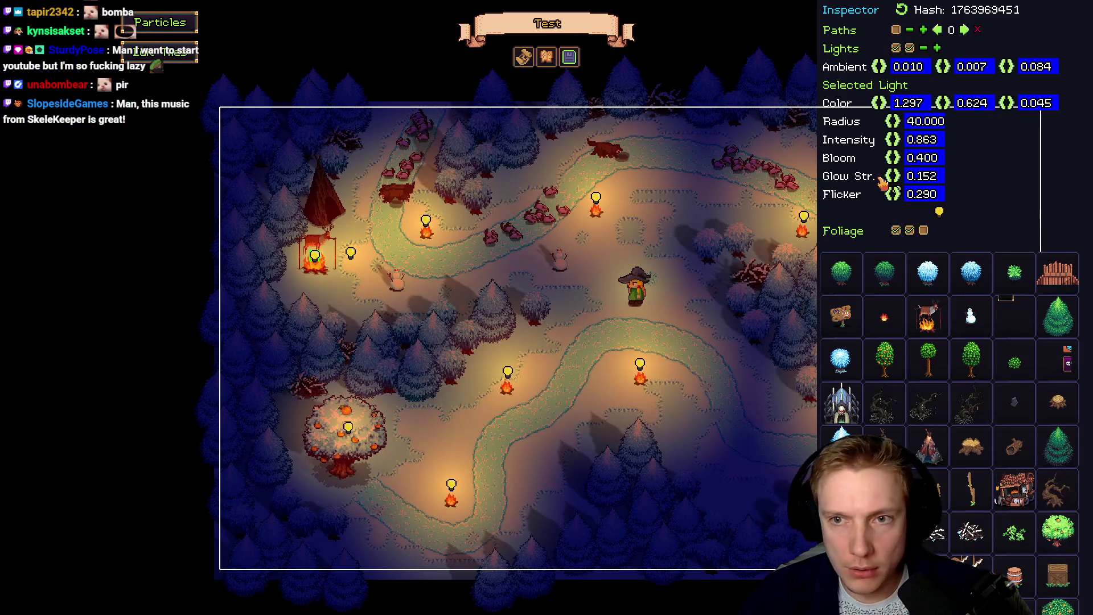
click(929, 131)
text(60)
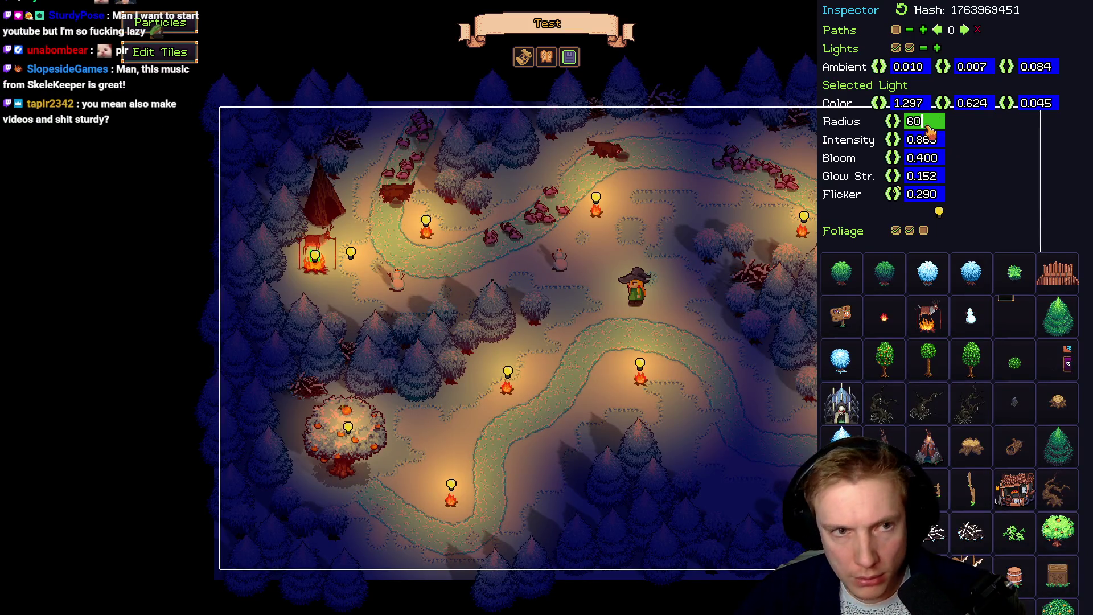
key(Return)
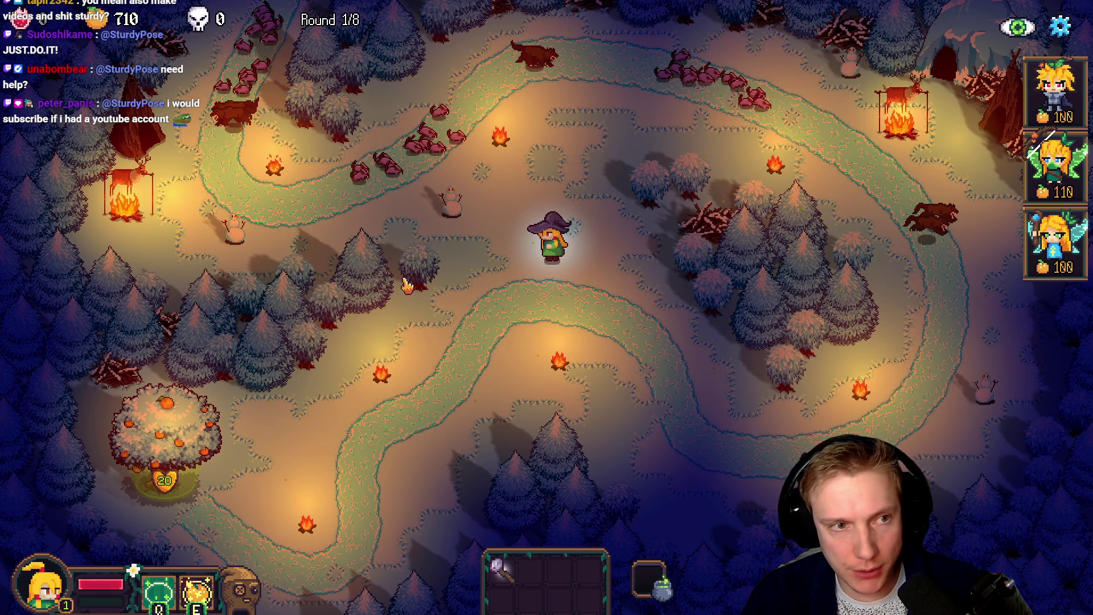
Move the dead bush up beside the left fire, then return to play view
key(F1)
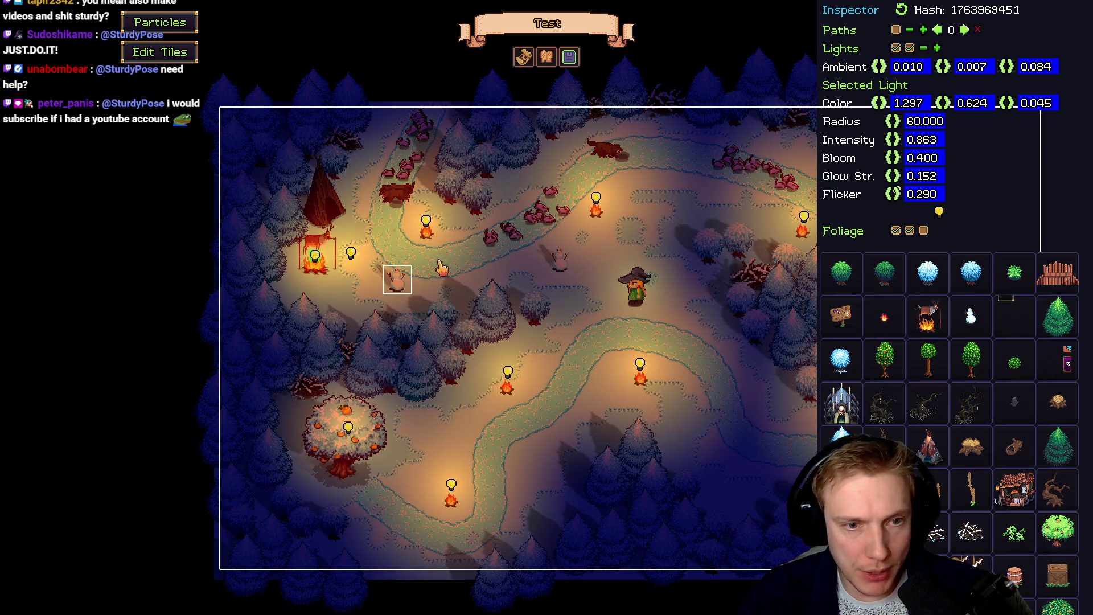
click(317, 405)
click(291, 291)
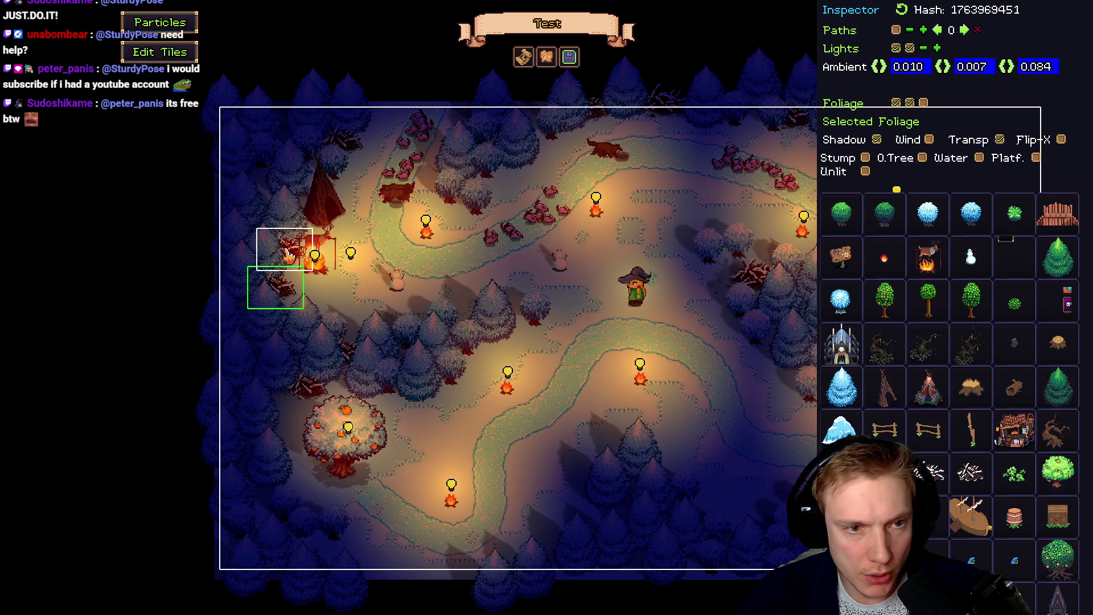
drag(288, 250, 259, 176)
key(Escape)
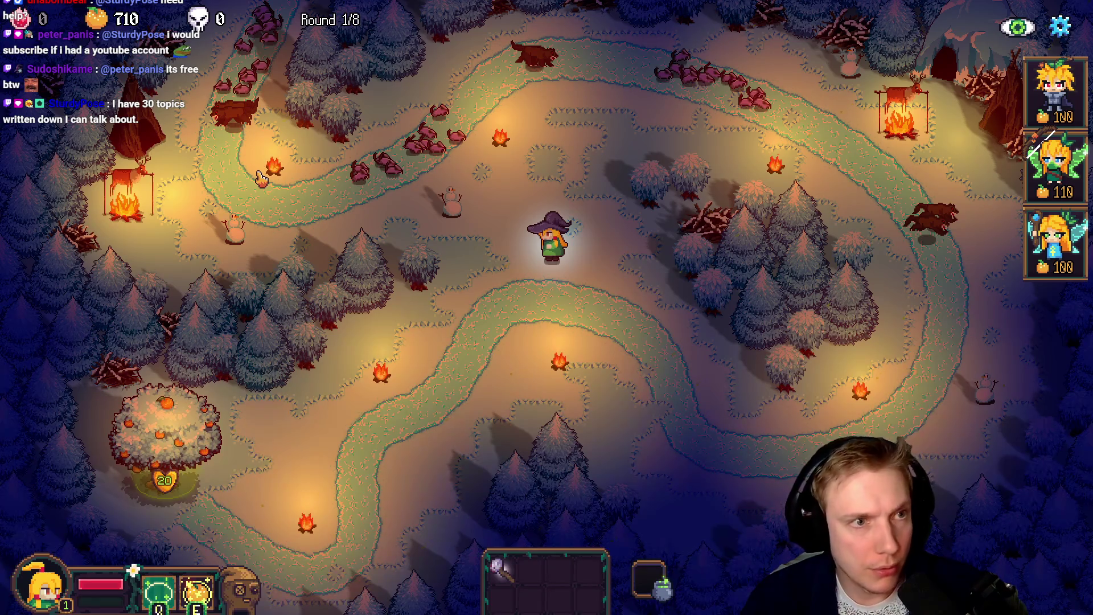
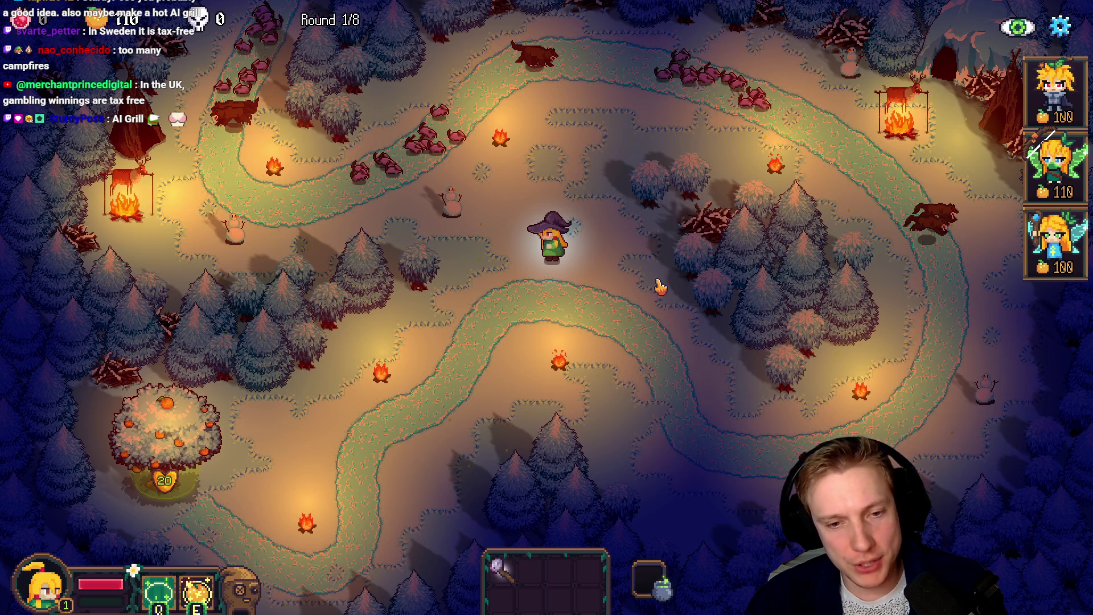
Place the top hero on the path below the witch and open the level editor with F1
mouse_move(1057, 91)
mouse_down()
mouse_move(606, 153)
mouse_move(520, 319)
mouse_move(523, 336)
mouse_up()
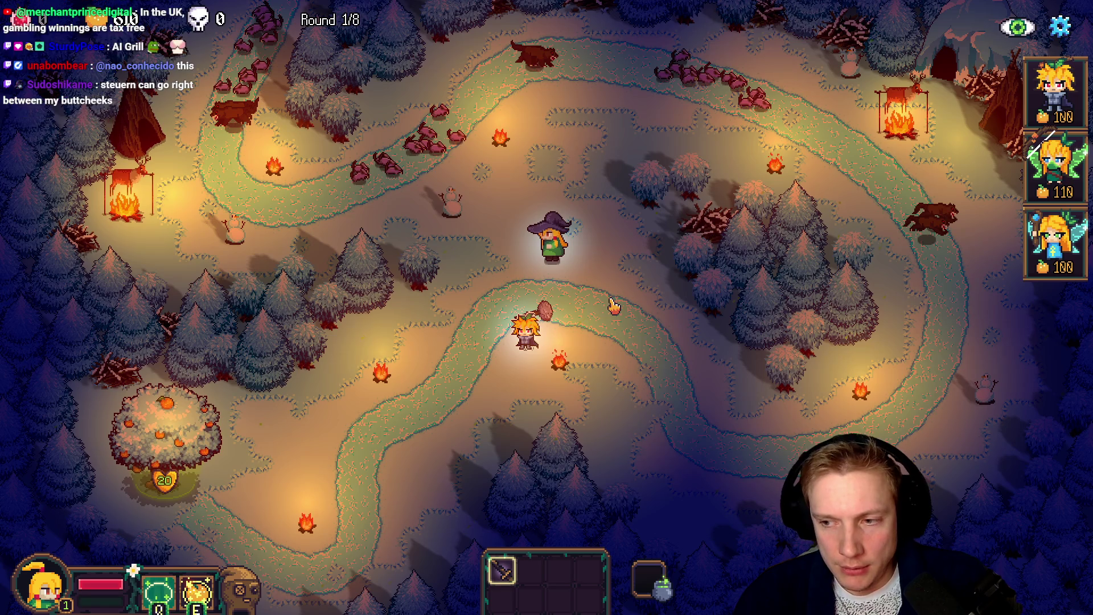
key(F1)
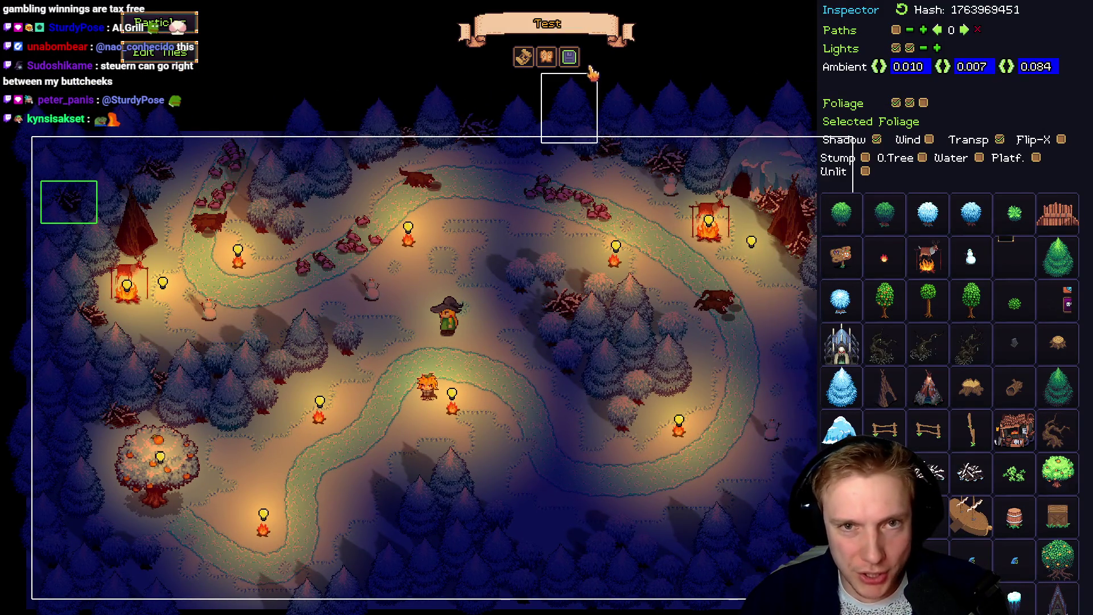
Save the level under the name 'Test', confirming Yes in the save dialog
click(569, 56)
click(615, 432)
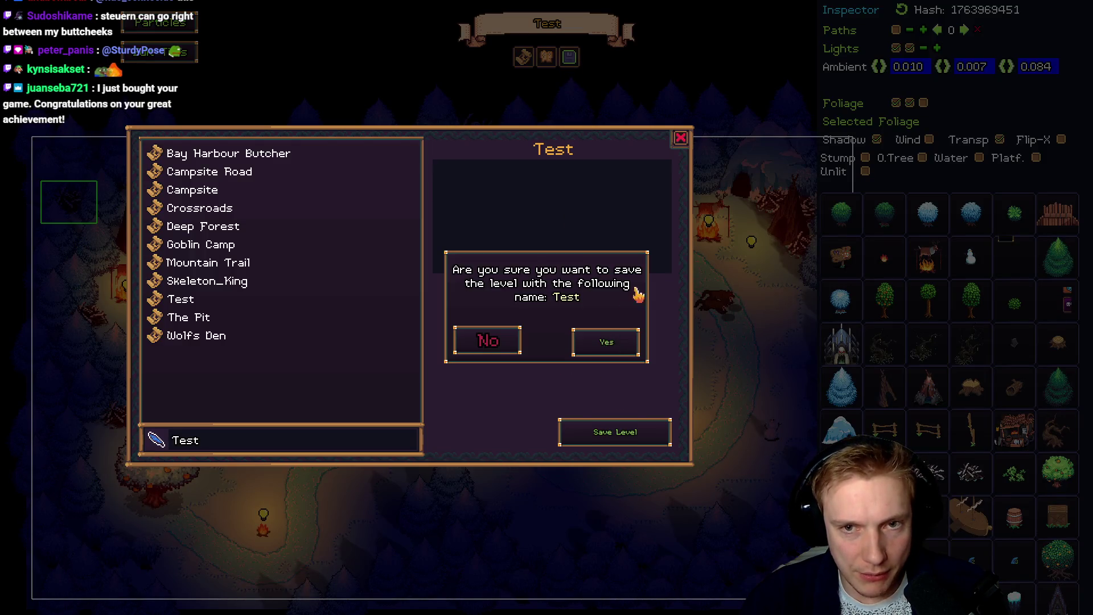
click(606, 342)
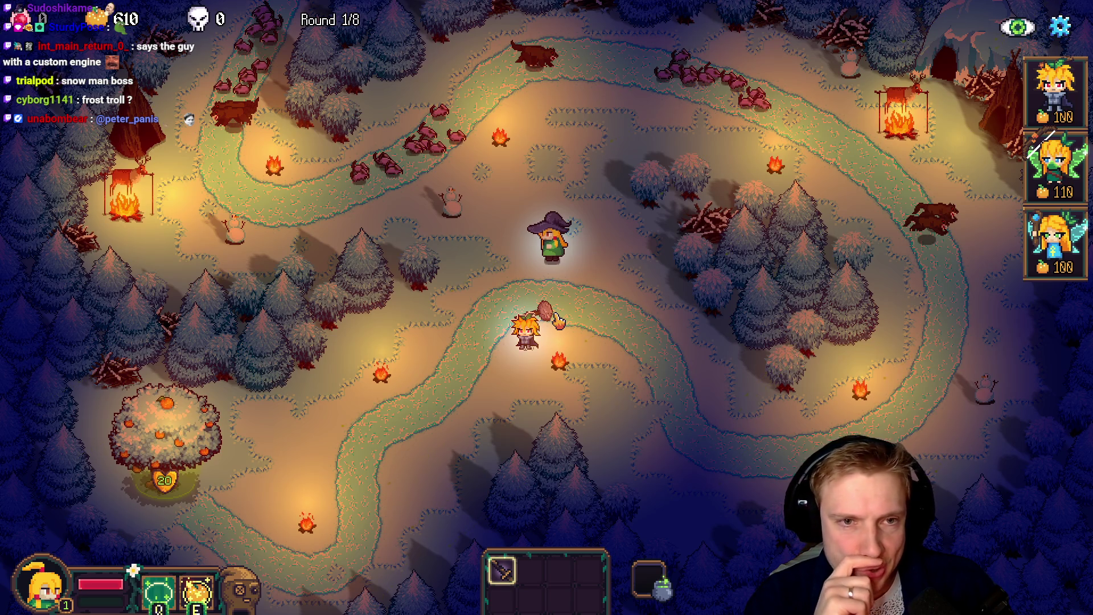
Run toggle_enemy_list in the developer console to show every enemy type's sprite
key(grave)
text(to)
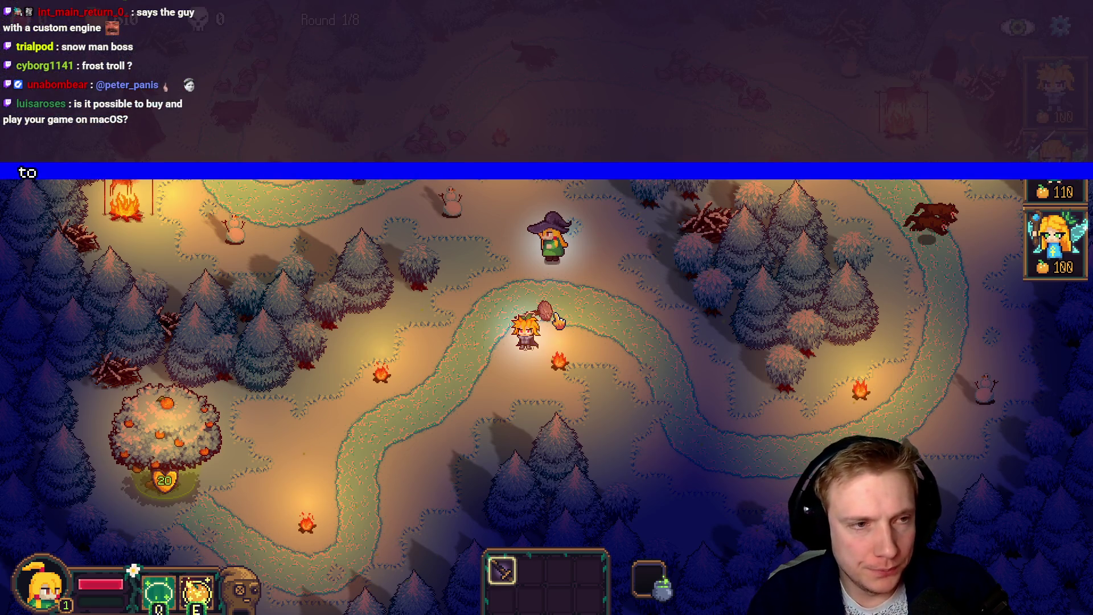
text(ggle_enemy_list)
key(Return)
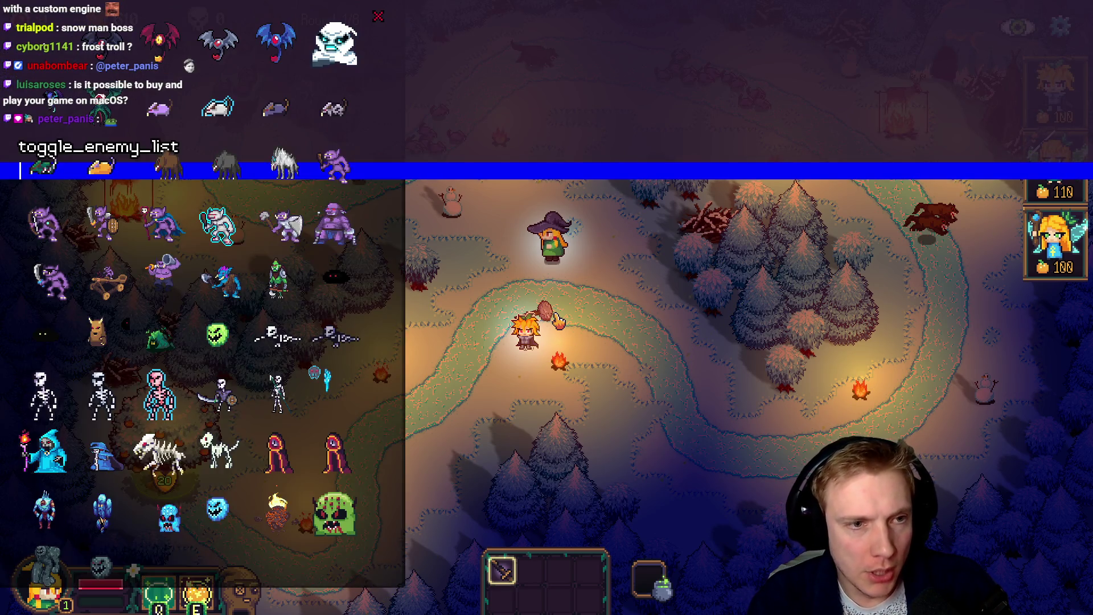
key(grave)
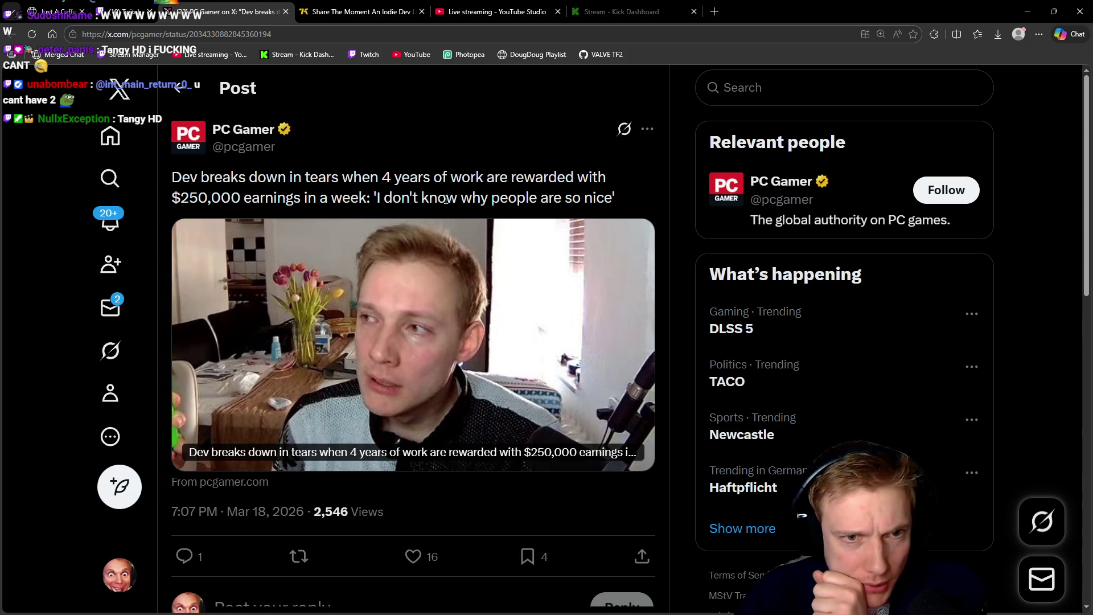
Like PC Gamer's post about the dev's $250,000 week, then return to Tangy TD
scroll(431, 229, down, 6)
click(431, 227)
scroll(431, 229, down, 1)
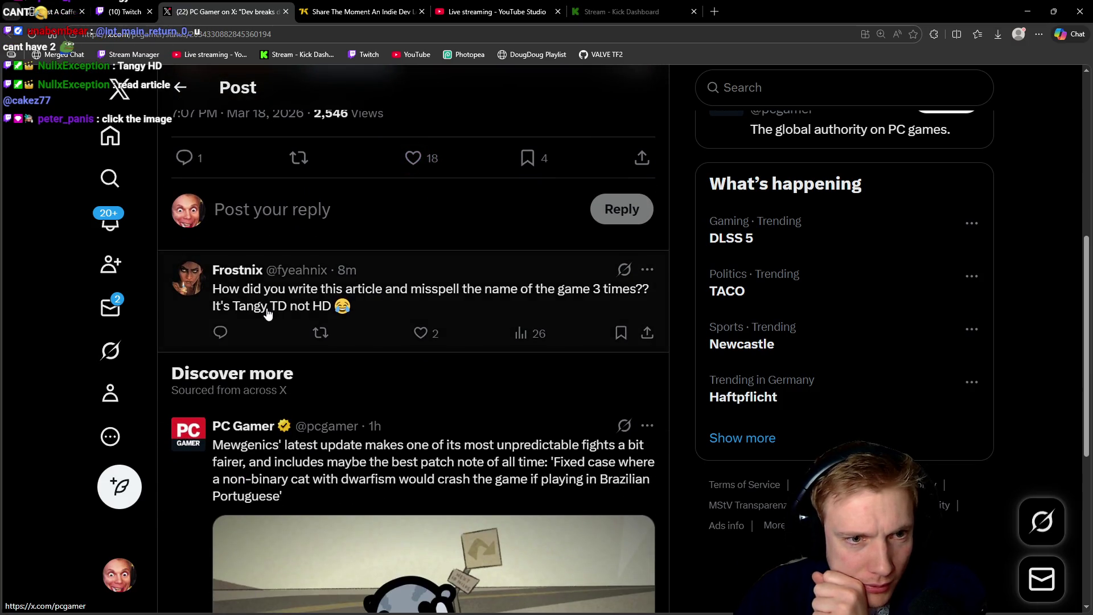
scroll(387, 316, up, 7)
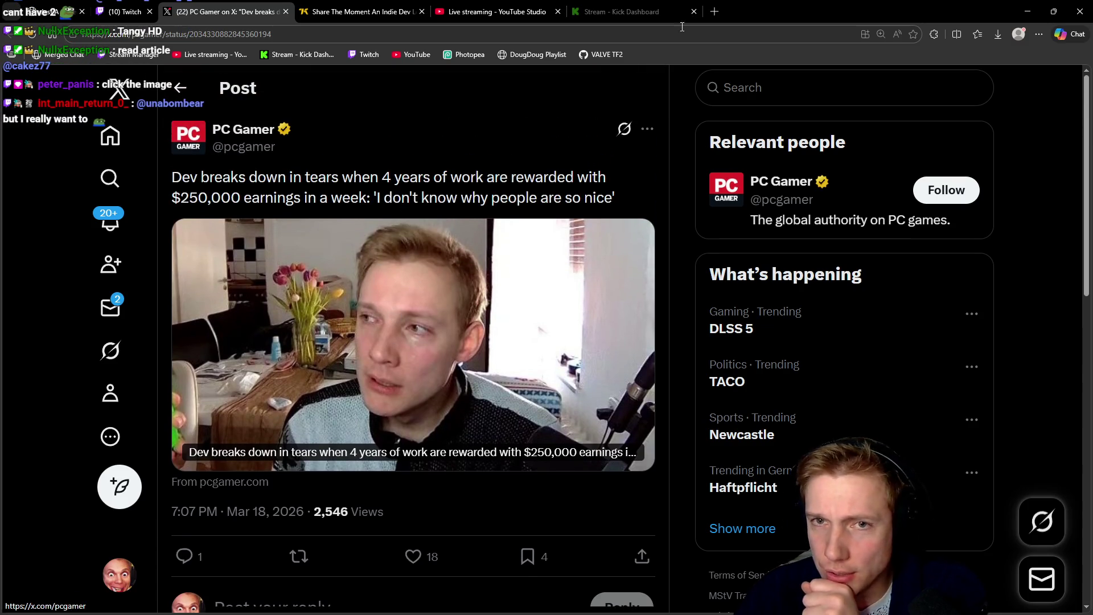
key(alt+Tab)
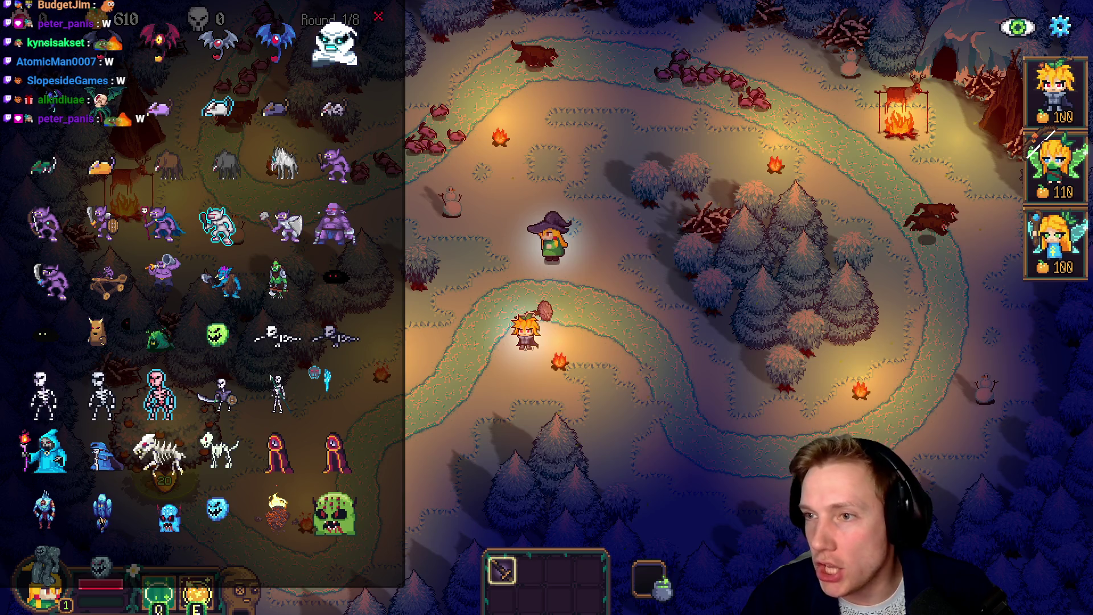
Switch from Tangy TD to the browser showing PC Gamer's post on X
key(alt+Tab)
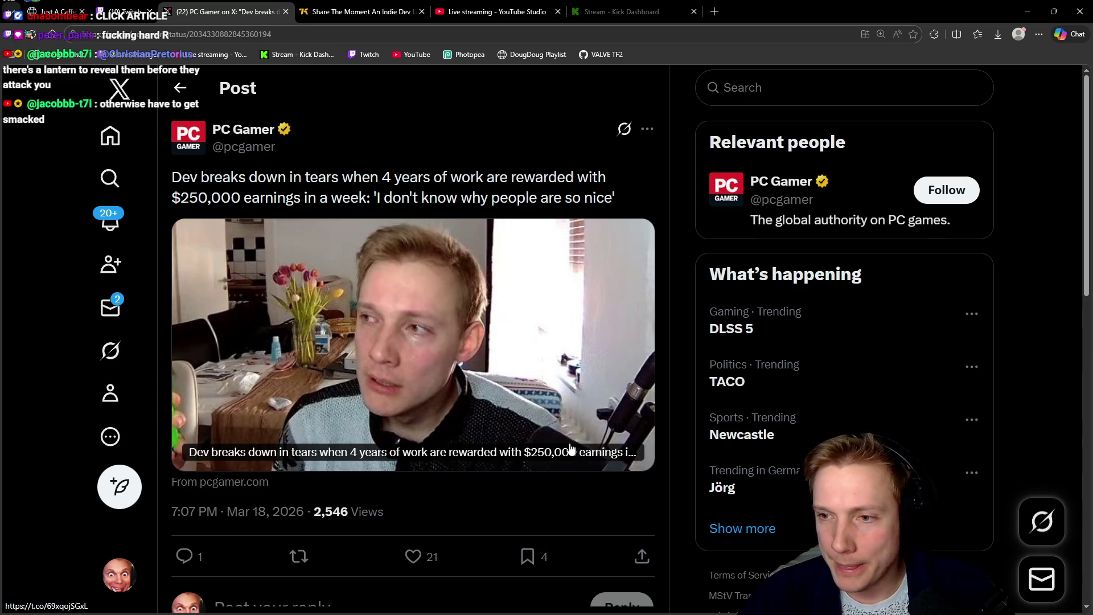
Glance at the game, then open the PC Gamer article linked in the X post
key(alt+Tab)
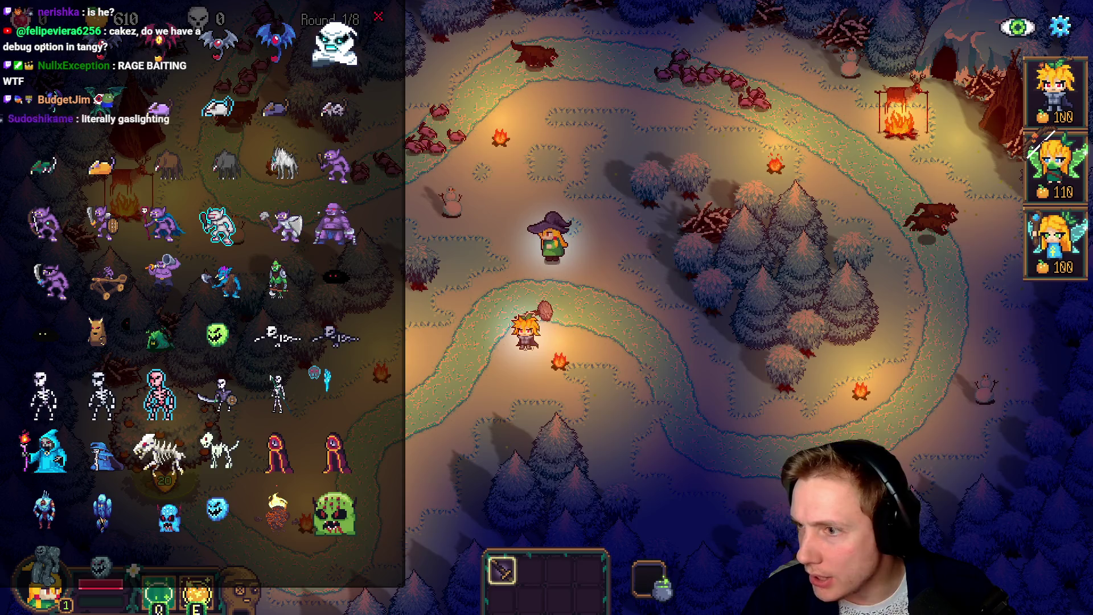
key(alt+Tab)
click(449, 380)
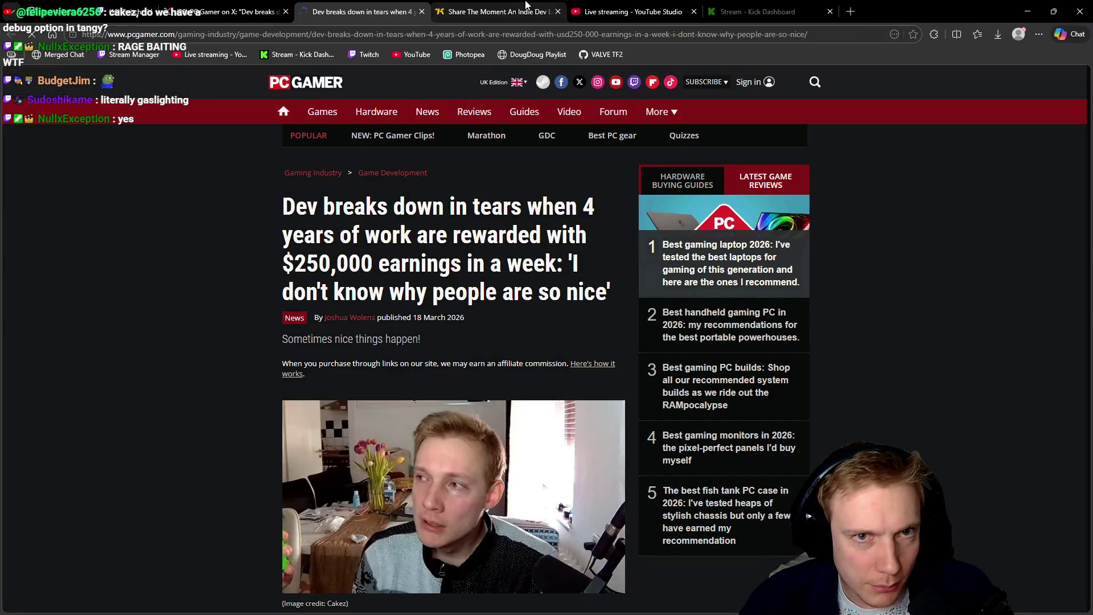
Accept essential cookies only, skim the PC Gamer article, close its newsletter popup, and return to X
click(455, 5)
click(364, 12)
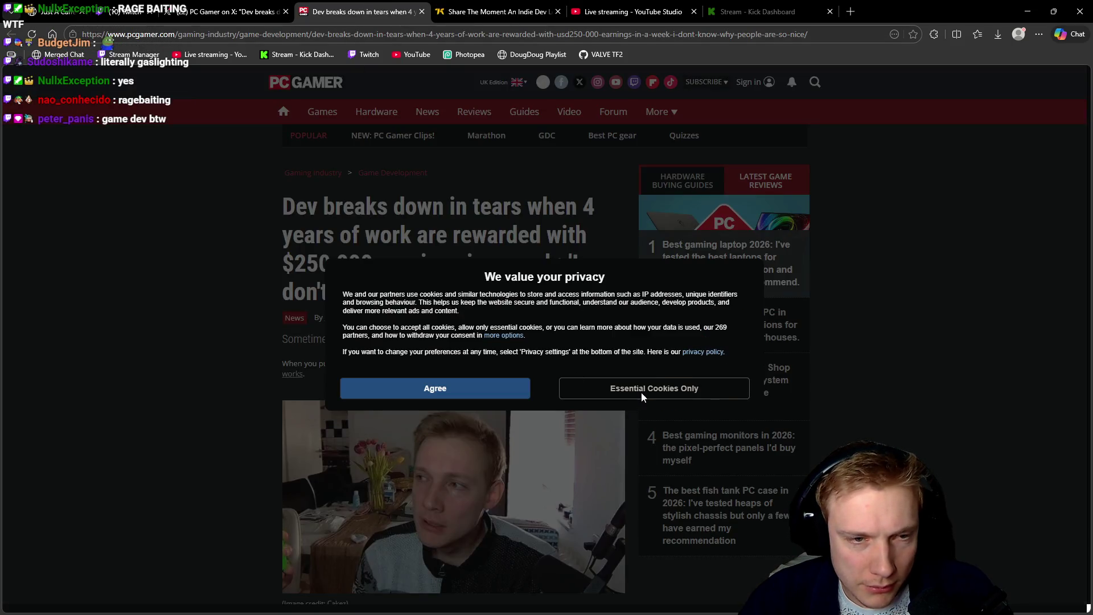
click(638, 391)
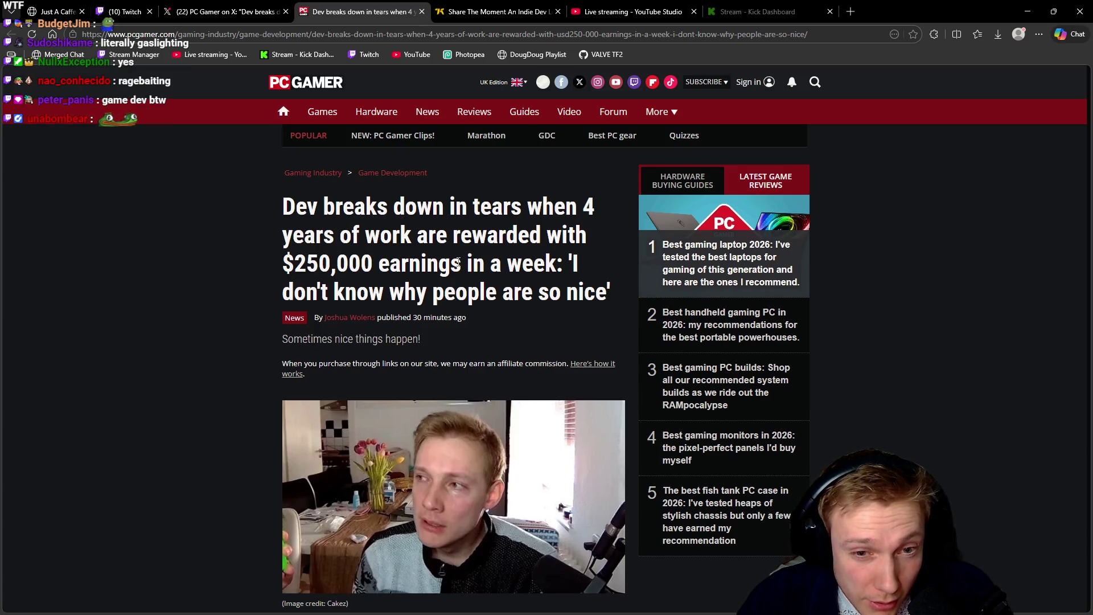
scroll(458, 262, down, 4)
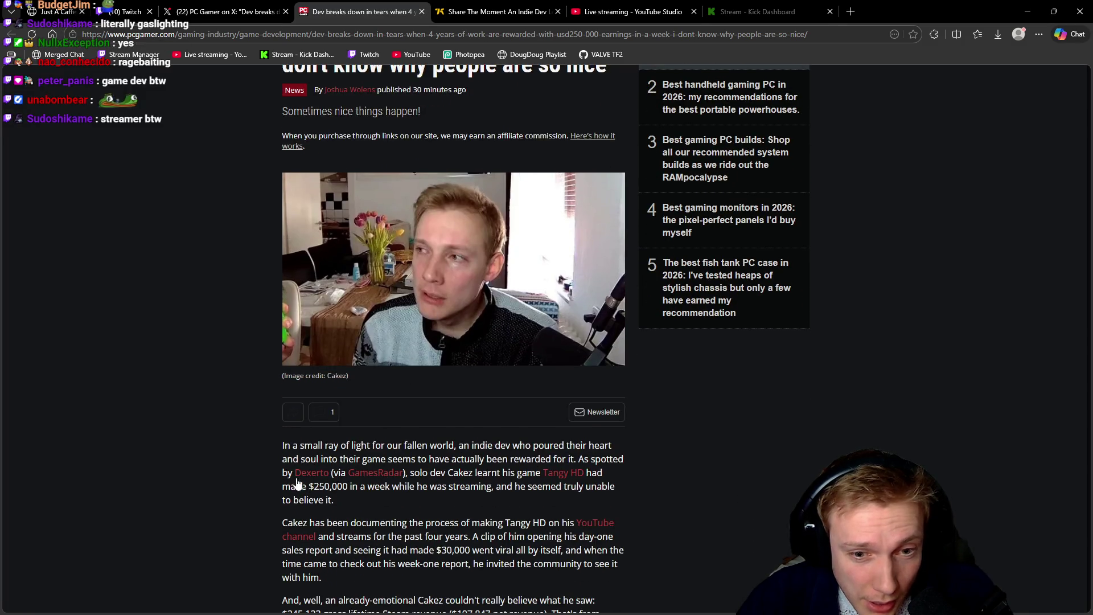
scroll(502, 437, up, 4)
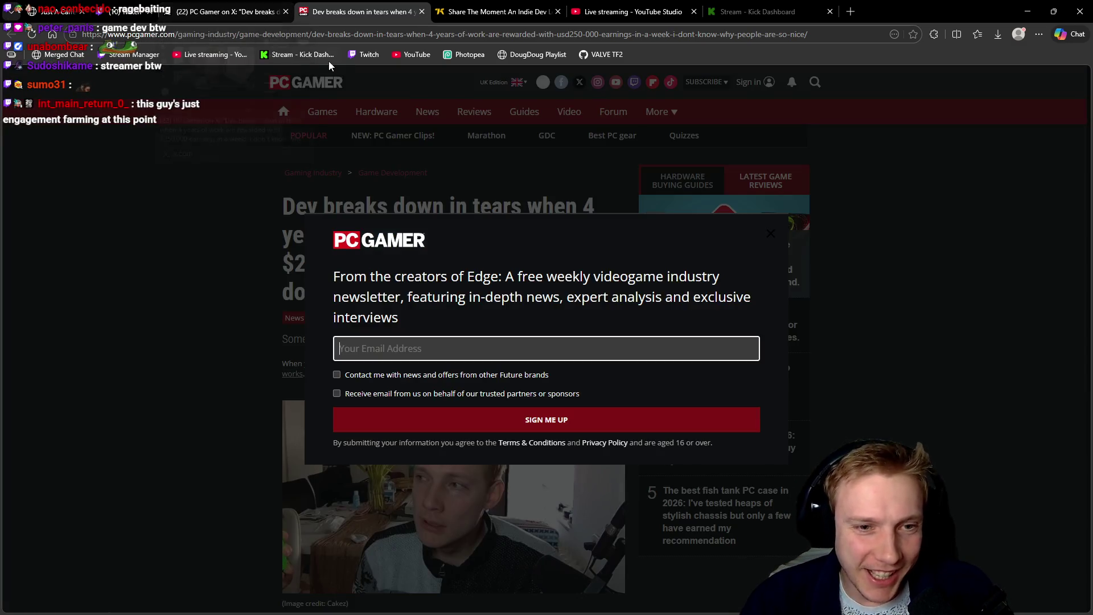
click(770, 233)
click(215, 14)
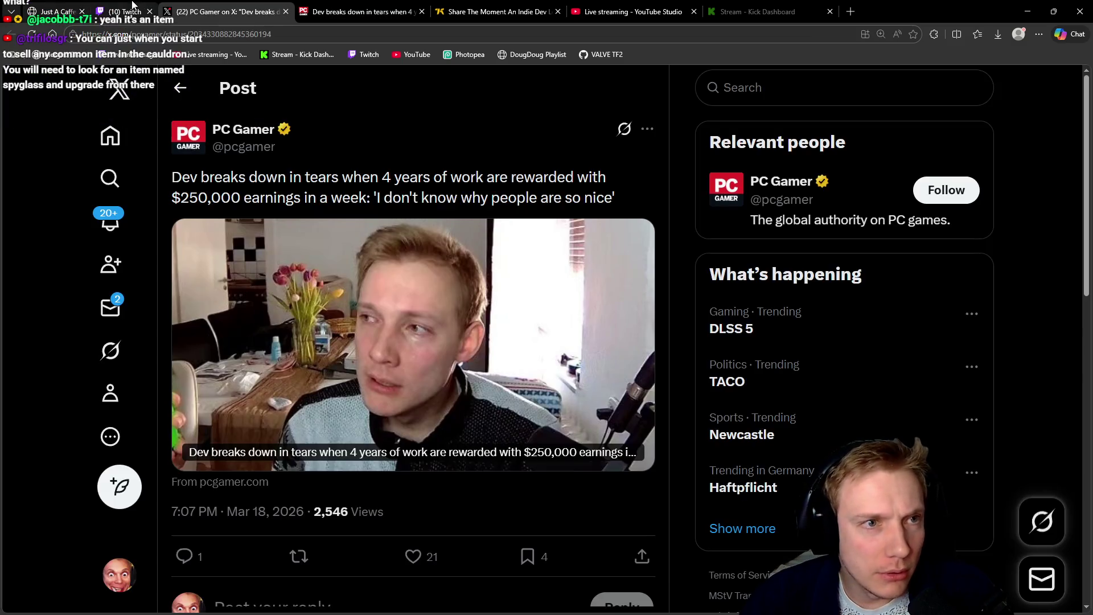
Check chat on the Twitch Stream Manager dashboard, then return to Tangy TD
key(ctrl+shift+Tab)
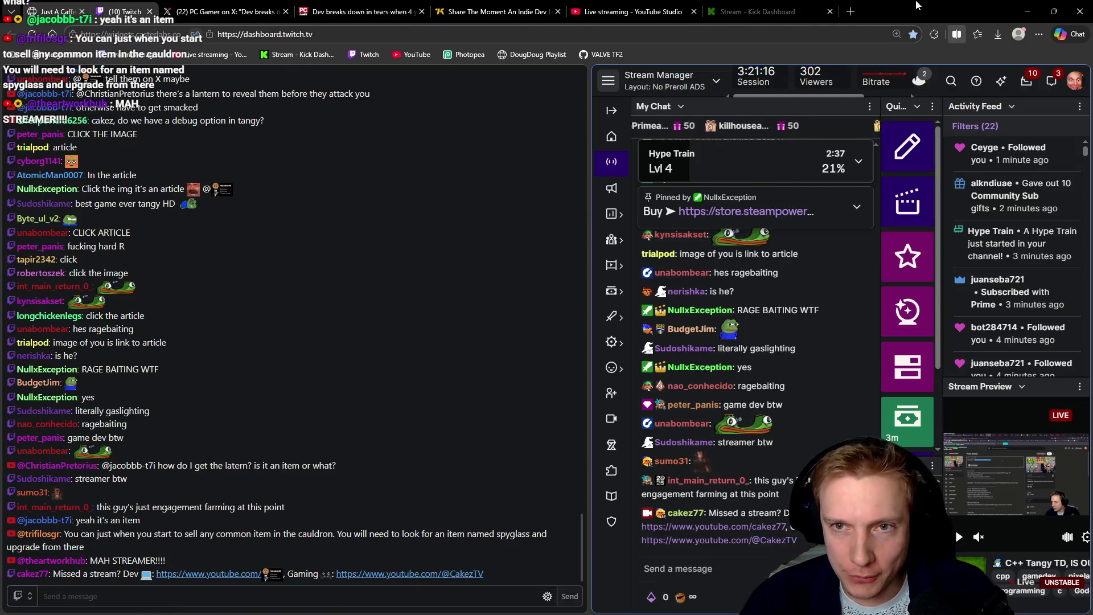
key(alt+Tab)
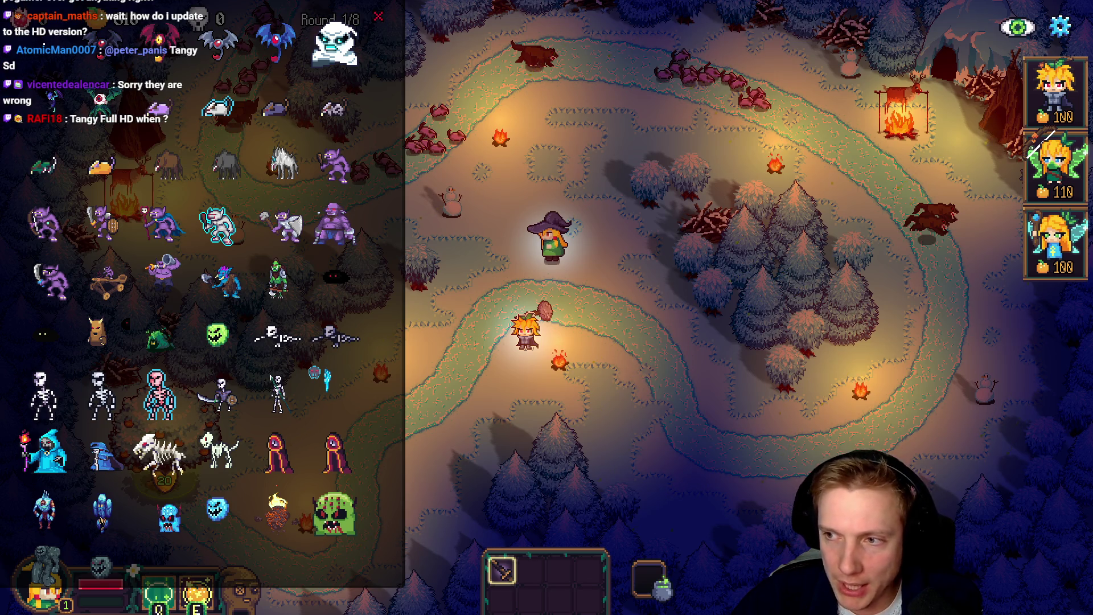
Open Google Drive (H:) and a second Explorer window at Gemdev Assets, arranging both windows
key(alt+Tab)
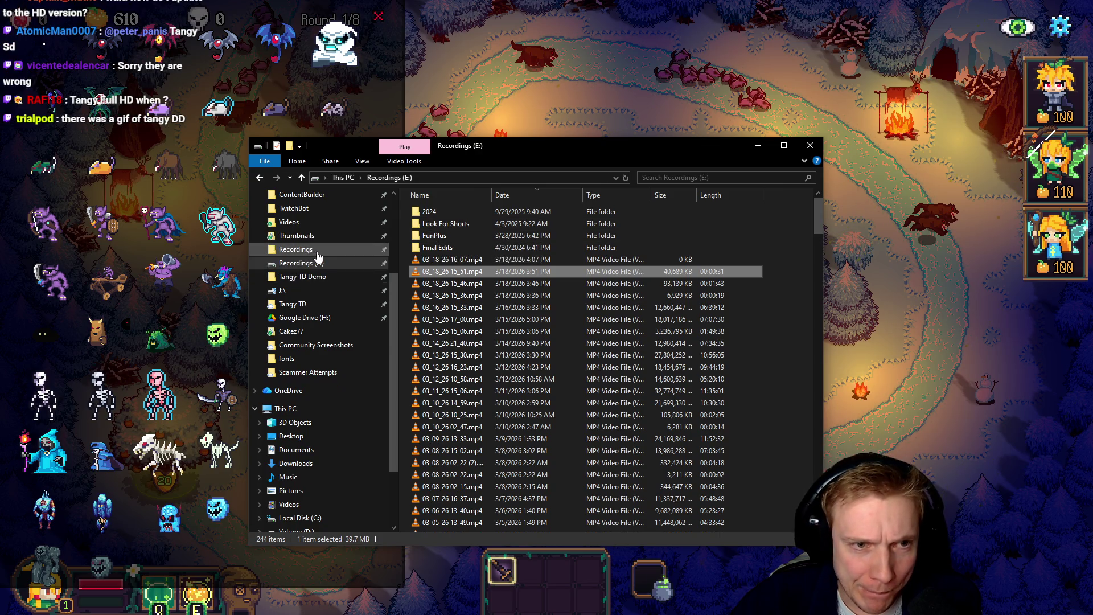
scroll(317, 257, up, 2)
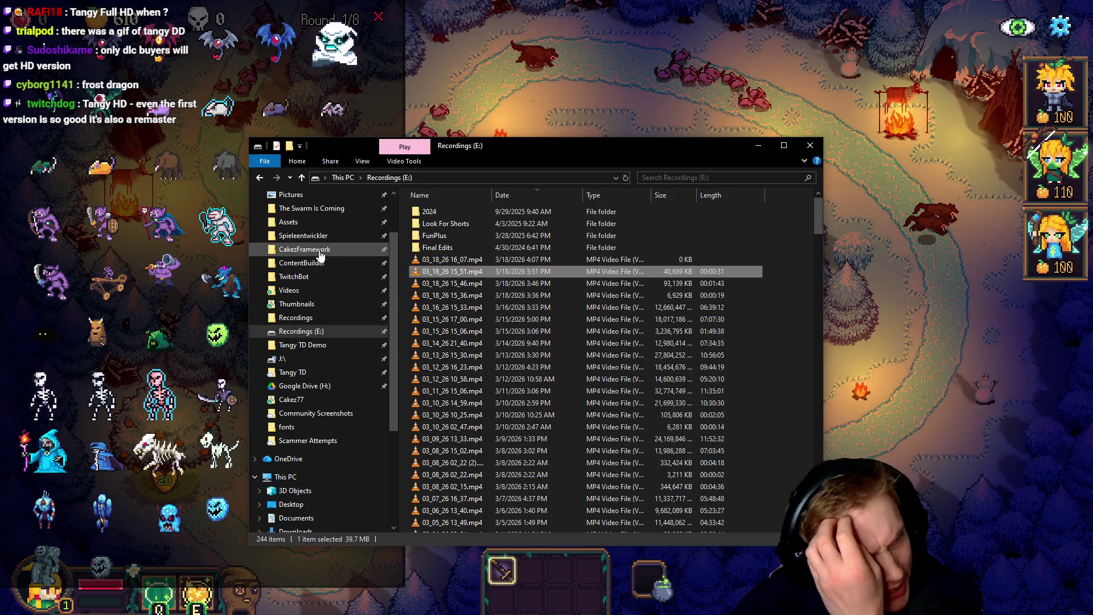
click(293, 386)
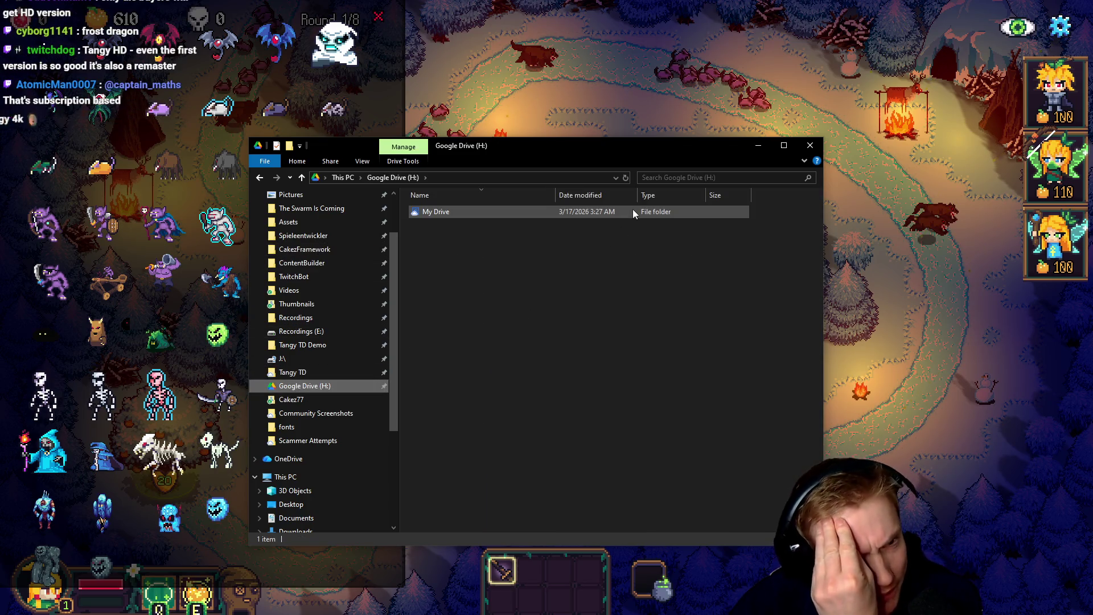
drag(513, 145, 1092, 165)
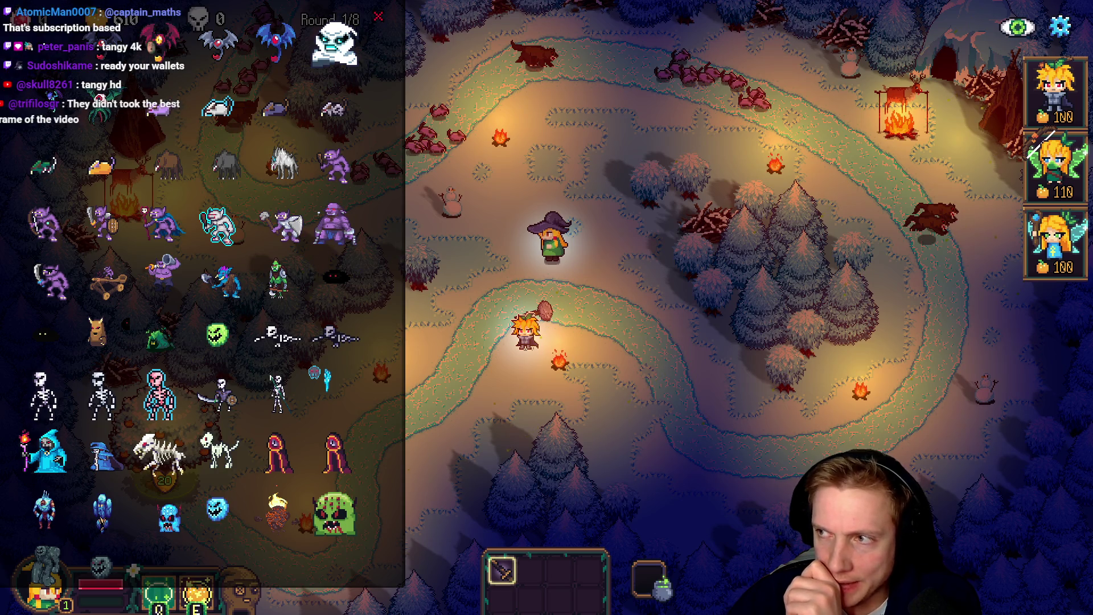
key(super+e)
drag(401, 83, 482, 122)
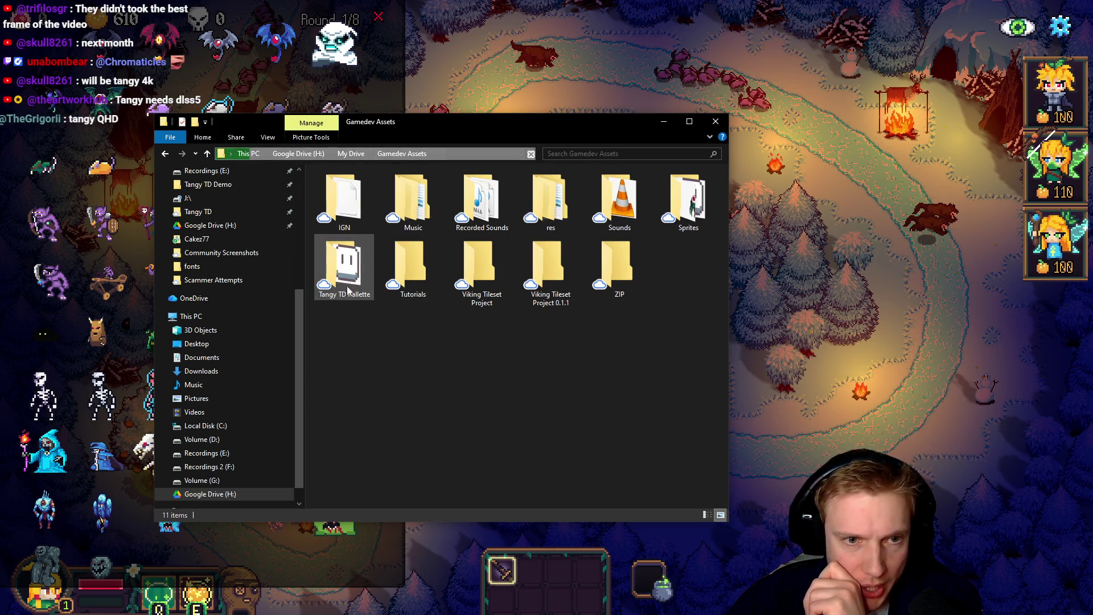
Browse Sprites > Ghost Warrior > Blue > Ghost Warrior with VFX and check the PNG dimensions (Attack2: 1100 x 64)
double_click(687, 199)
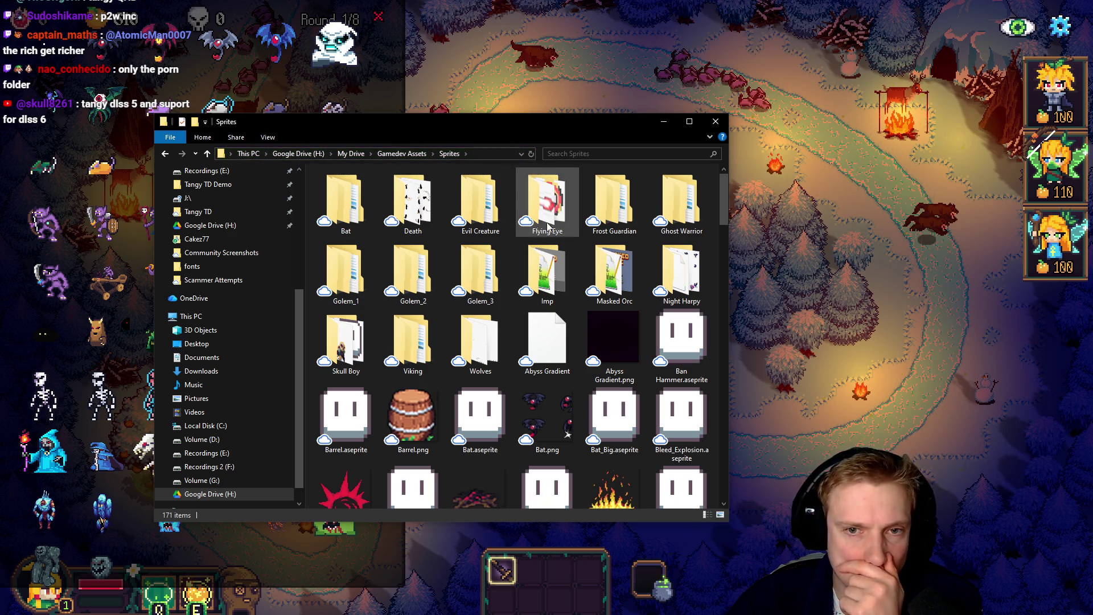
double_click(666, 198)
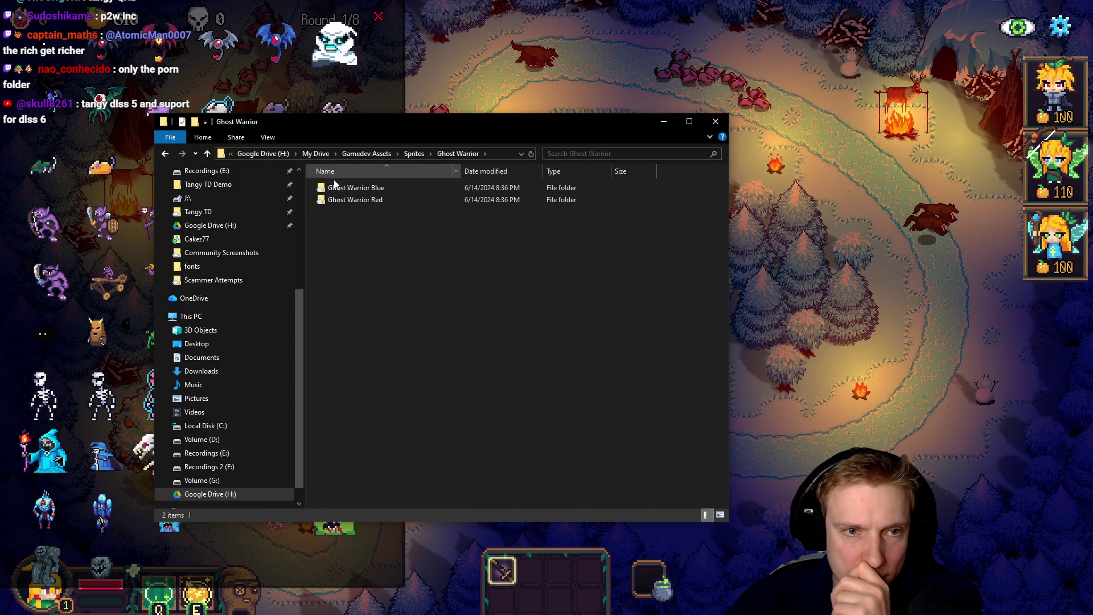
double_click(356, 188)
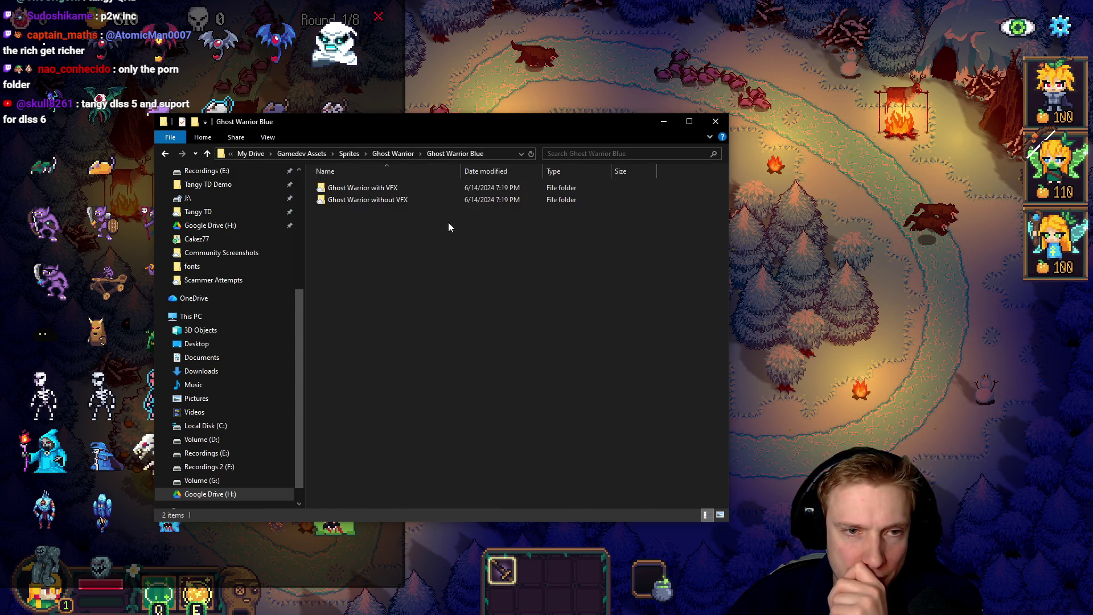
double_click(361, 192)
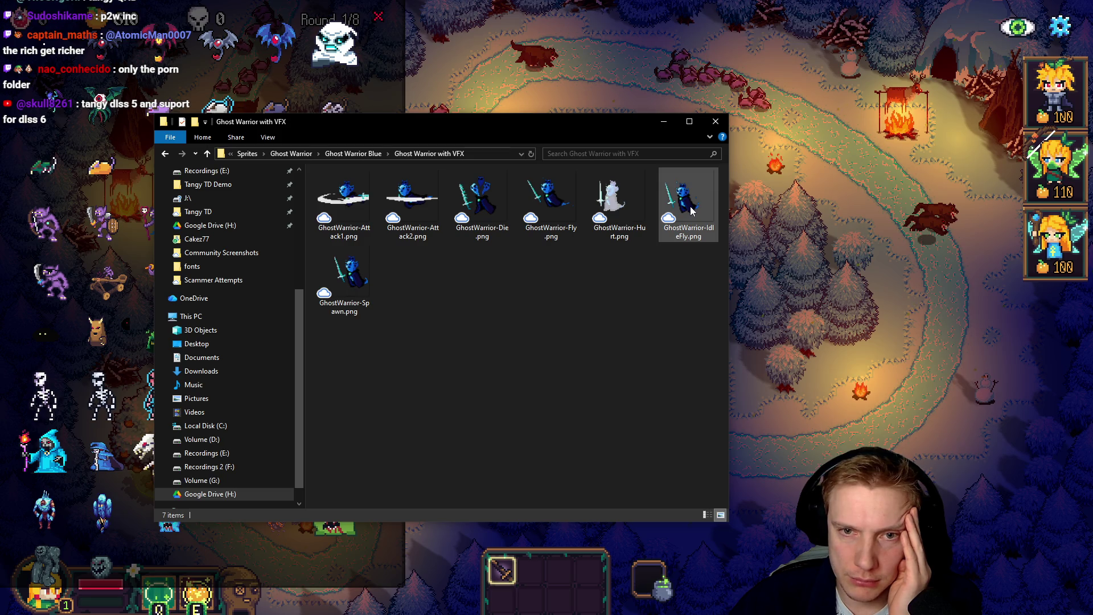
mouse_move(691, 211)
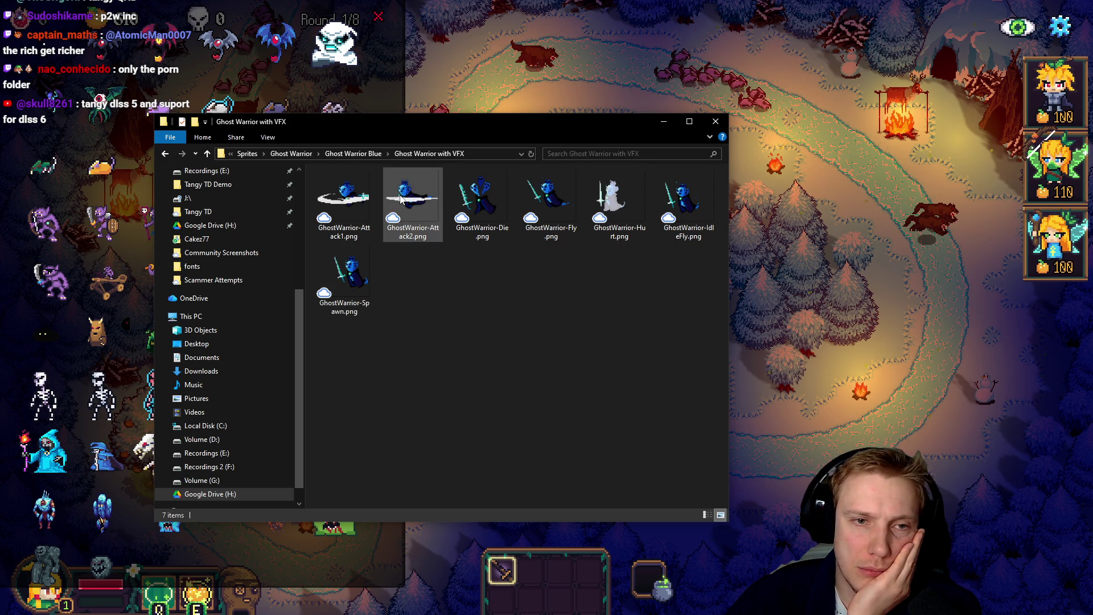
mouse_move(408, 212)
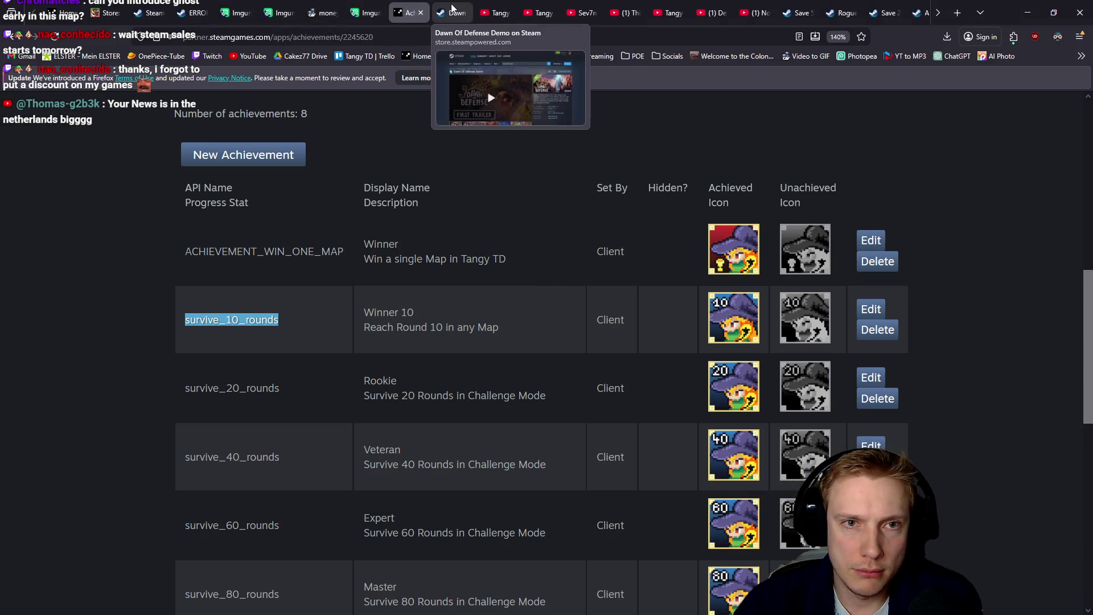
Replay ezgif's converted money.gif MP4 output several times, then close the ezgif tab
scroll(752, 9, down, 1)
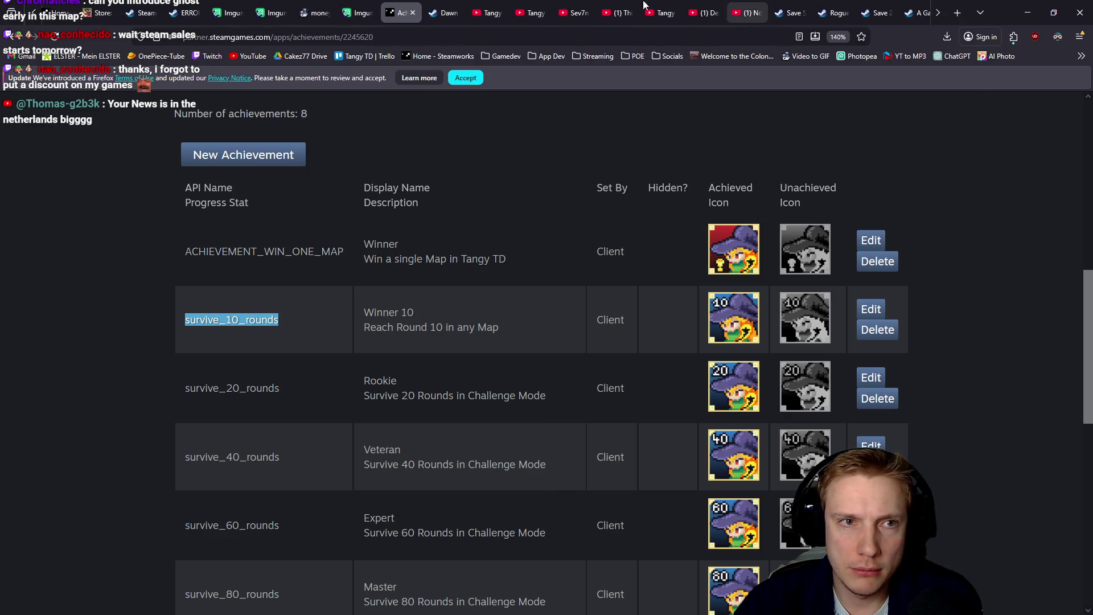
scroll(376, 10, up, 1)
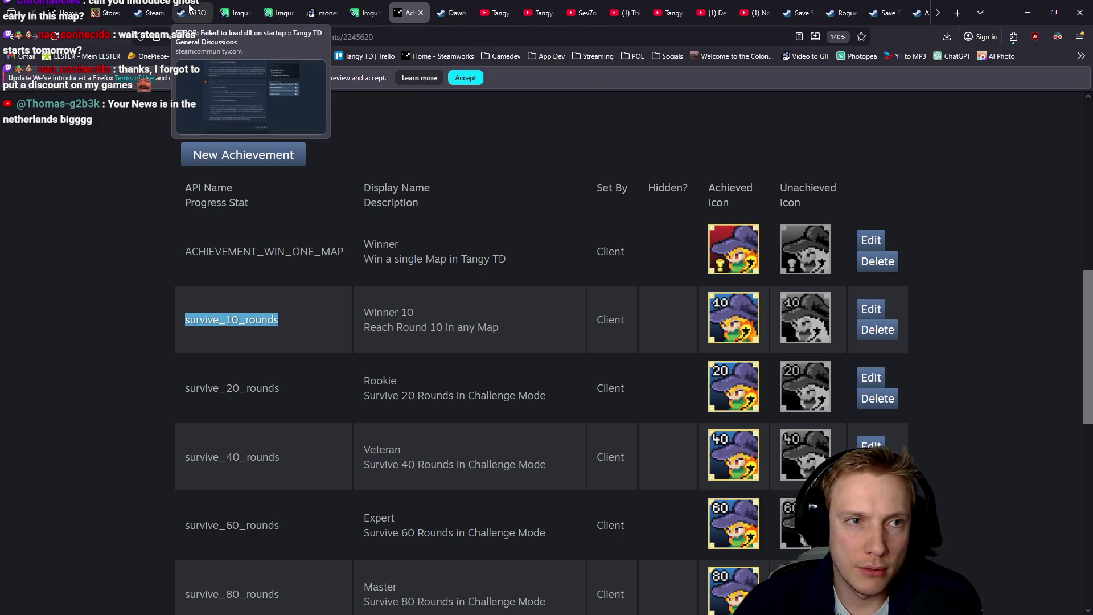
click(321, 11)
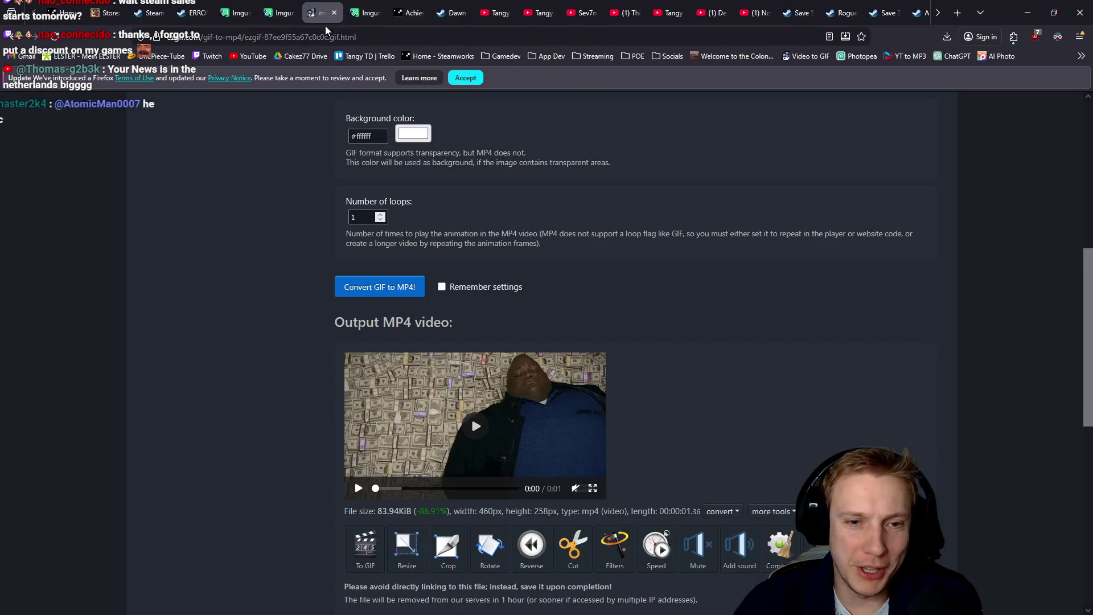
click(476, 432)
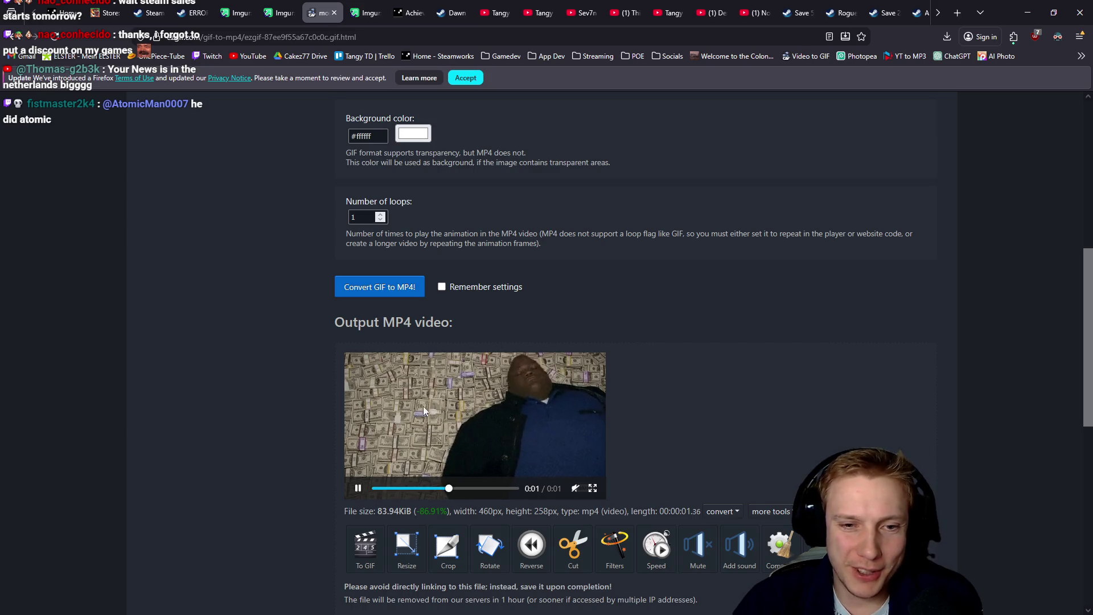
click(357, 489)
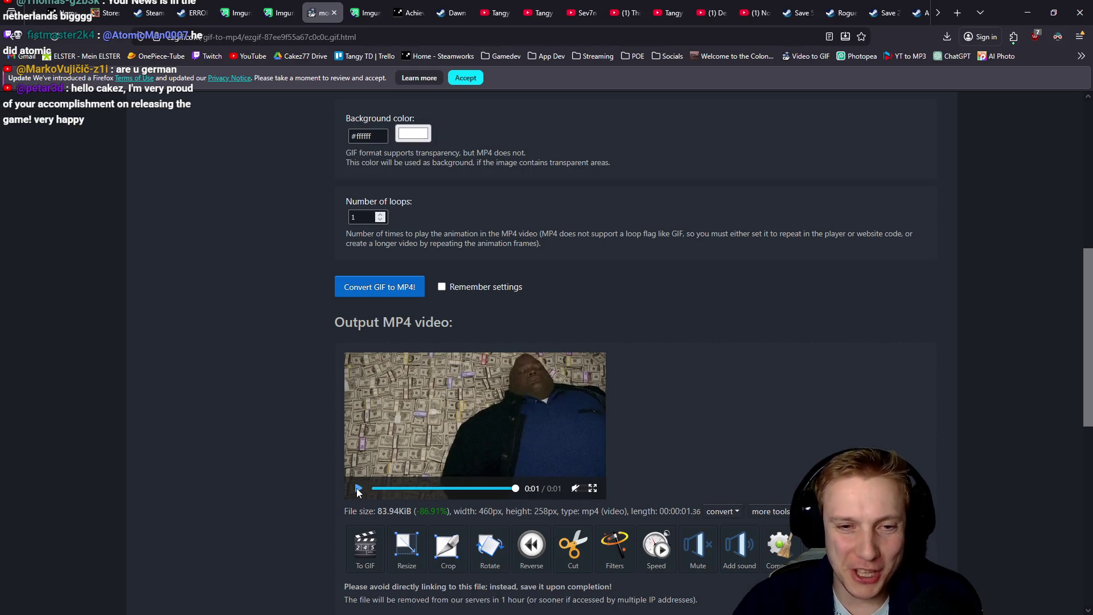
click(357, 488)
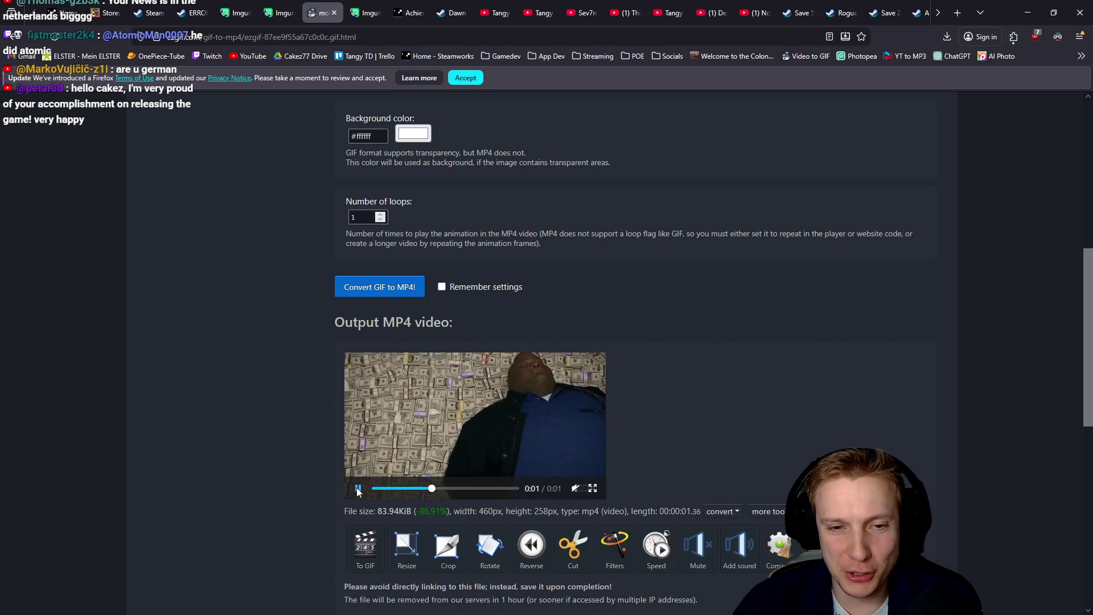
click(358, 488)
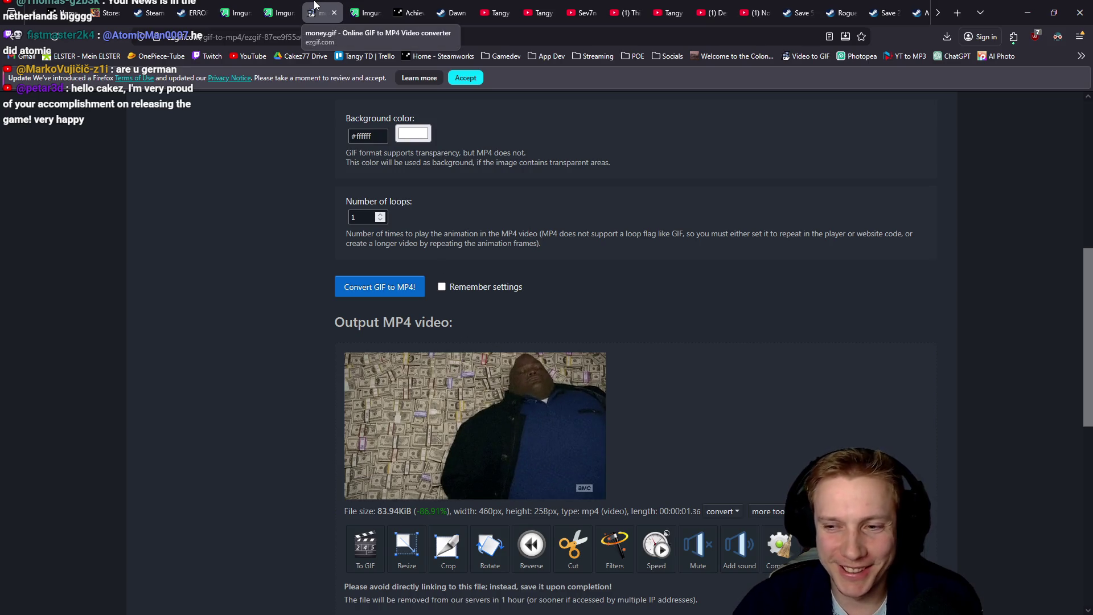
middle_click(317, 7)
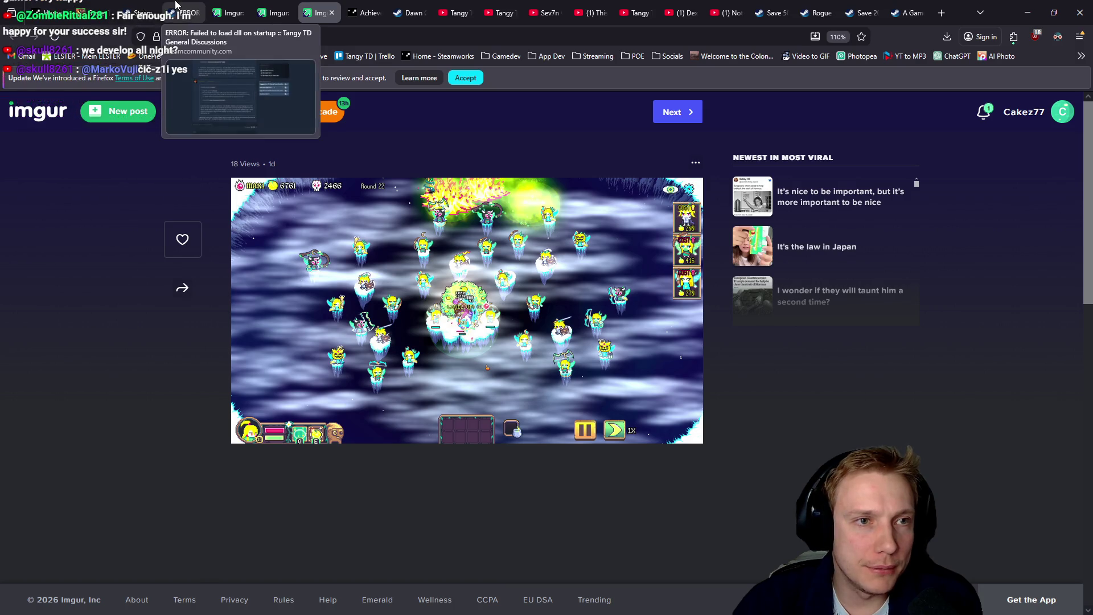
Minimize Firefox to reveal the Ghost Warrior with VFX folder over the game
click(1027, 12)
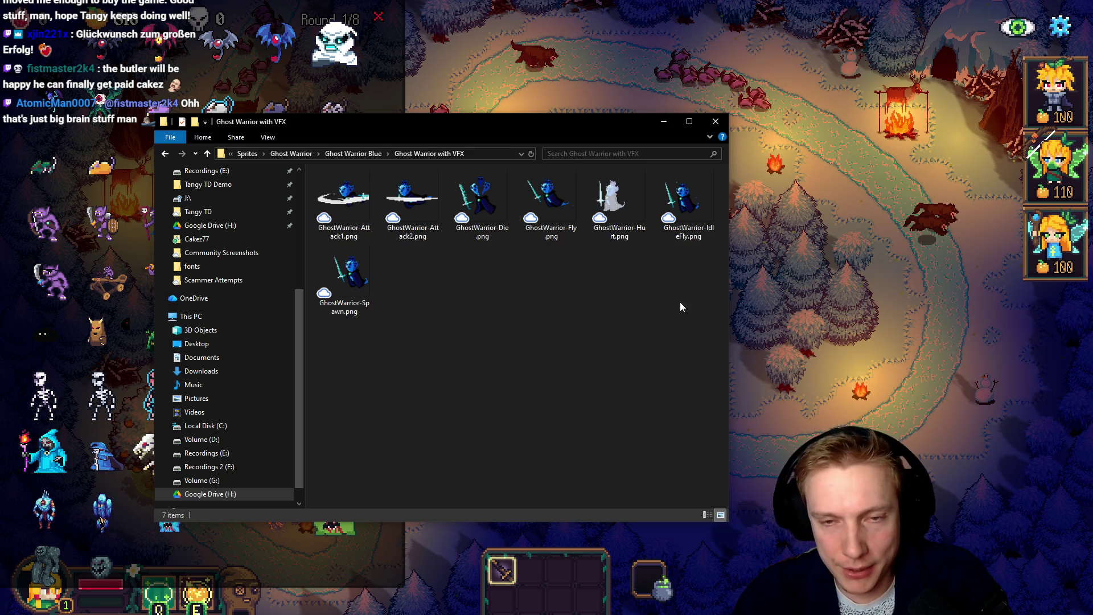
Open GhostWarrior-Attack1.png from Explorer in Aseprite as a single image, skipping the animation notice
key(alt+Tab)
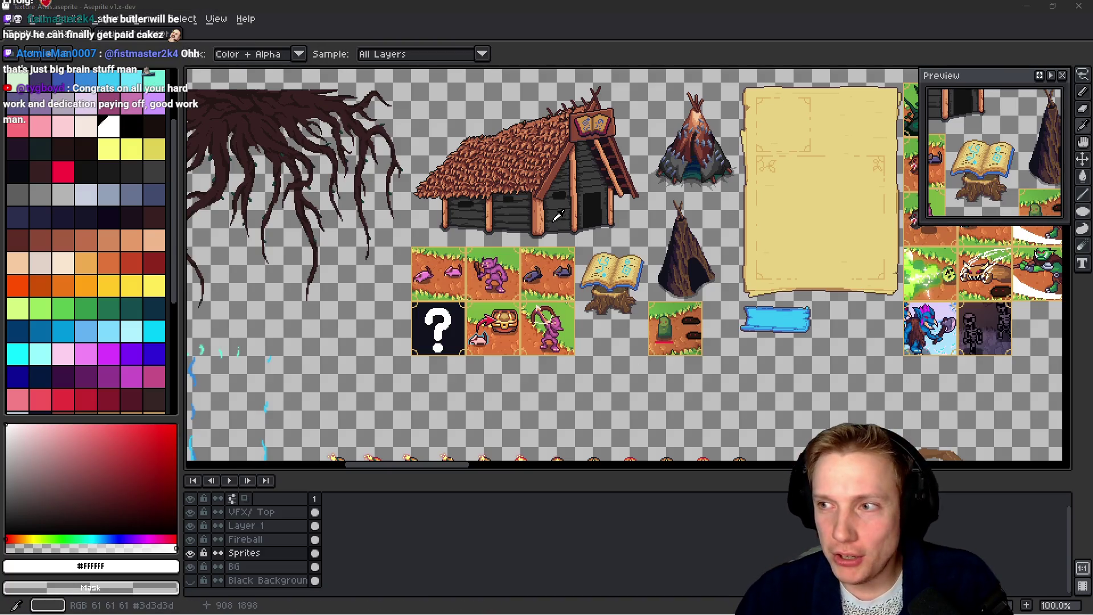
key(alt+Tab)
double_click(344, 199)
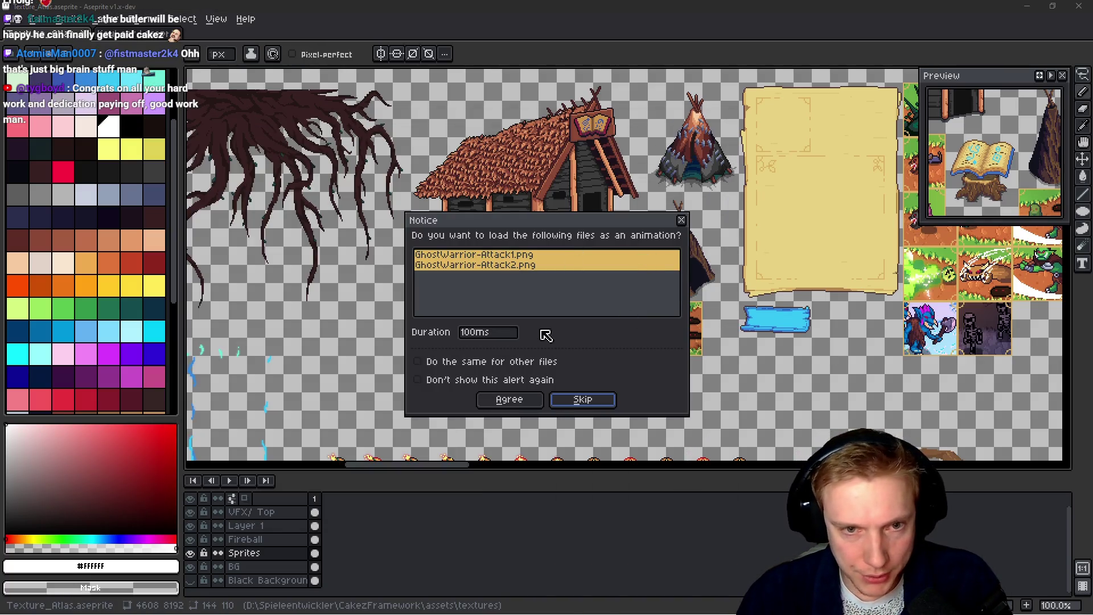
click(585, 399)
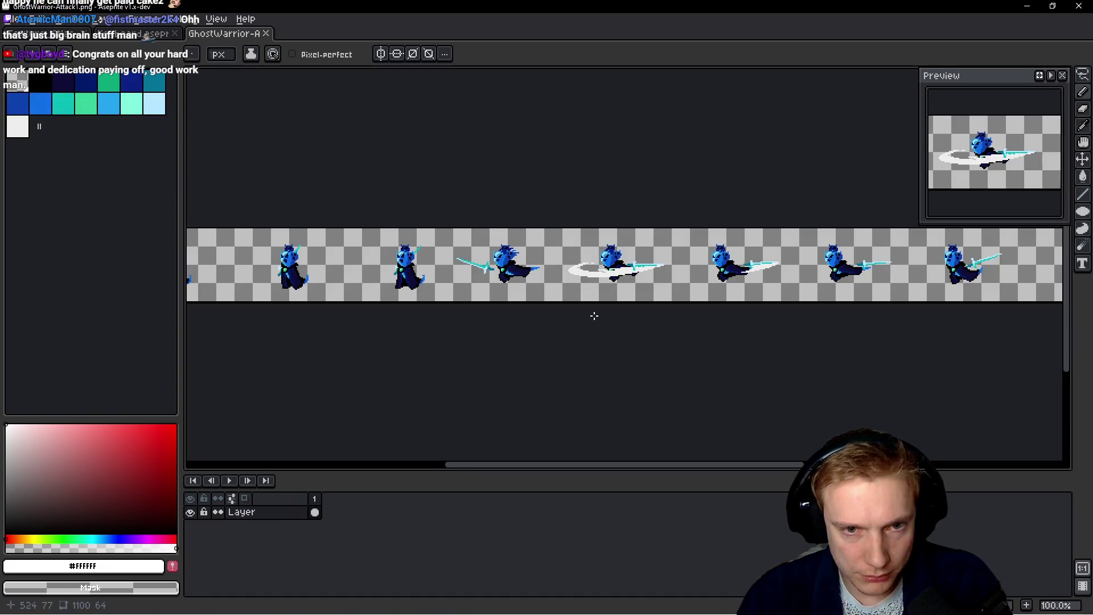
Pan and zoom across the 1100 x 64 strip to inspect the idle, thrust and slash frames
mouse_move(611, 257)
mouse_down()
mouse_move(845, 238)
mouse_move(195, 264)
mouse_move(546, 256)
mouse_up()
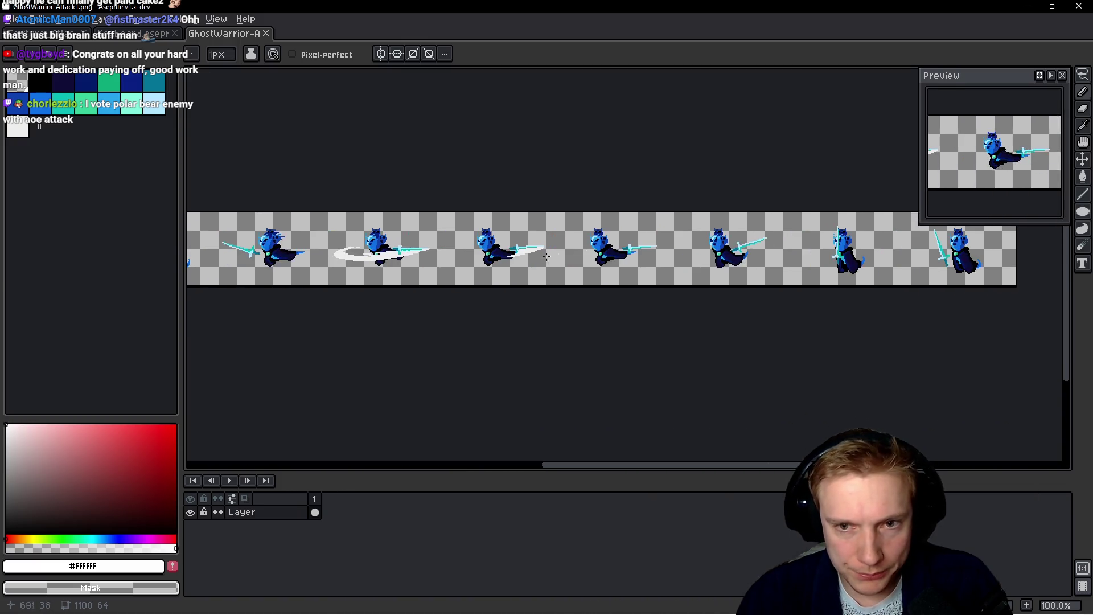
scroll(546, 257, up, 2)
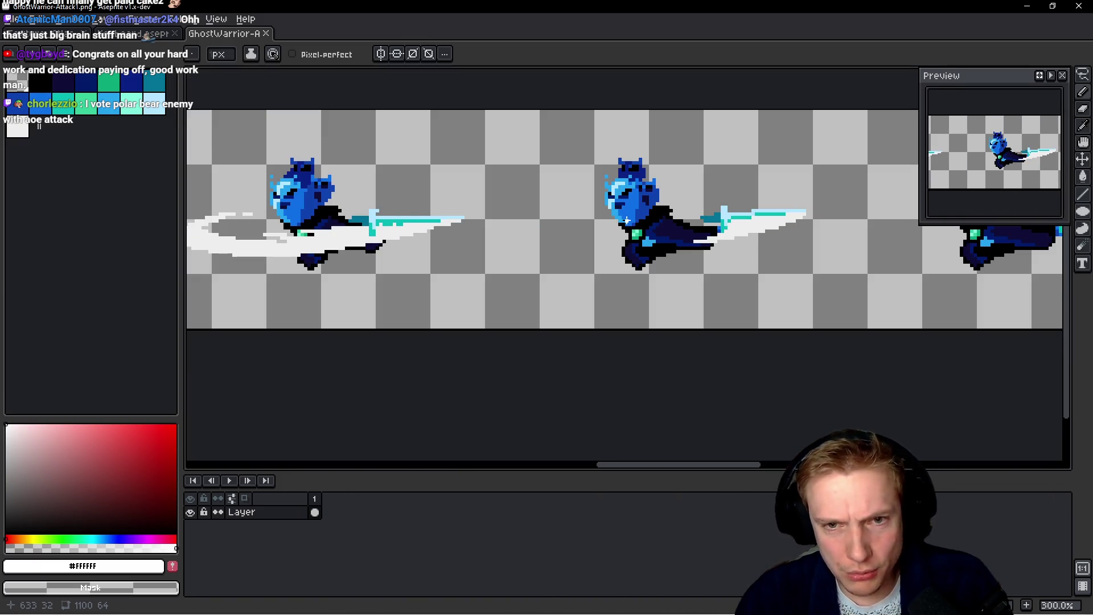
scroll(626, 220, down, 3)
scroll(596, 266, up, 1)
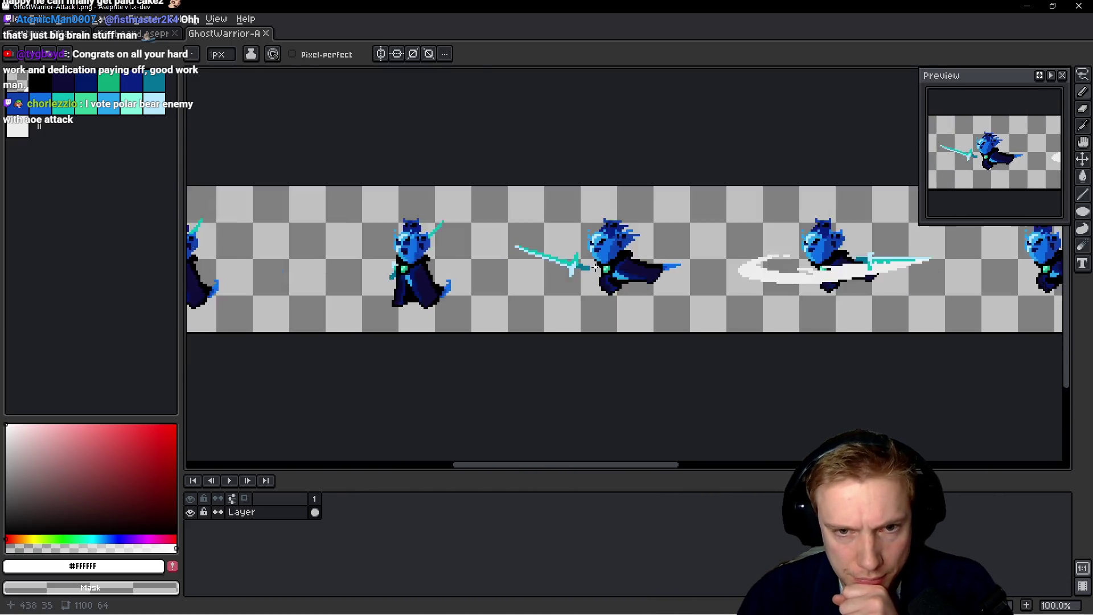
scroll(595, 266, up, 2)
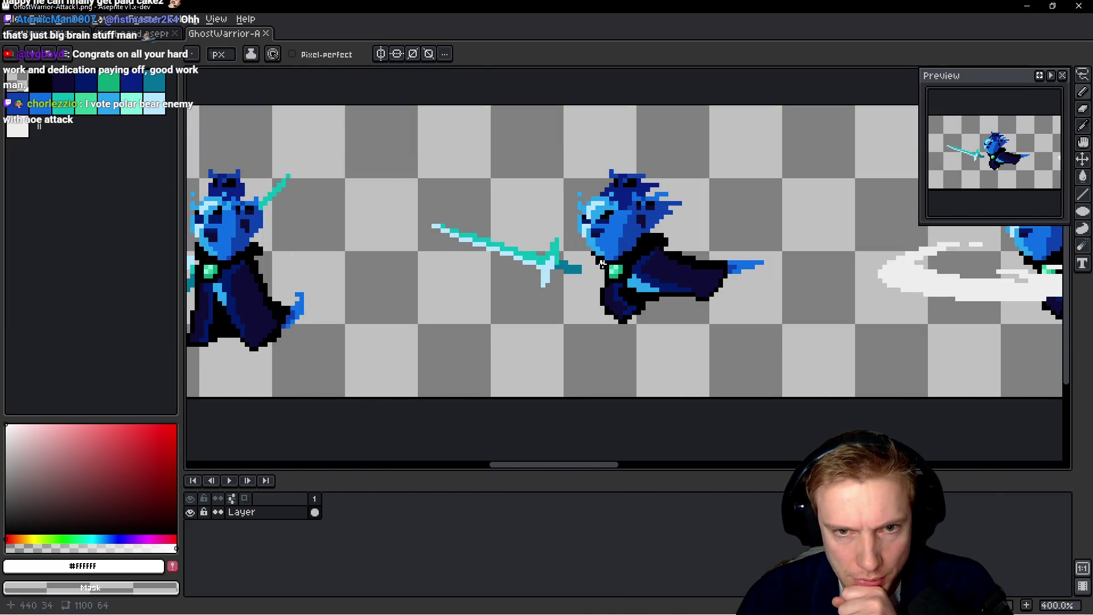
scroll(602, 264, down, 2)
scroll(644, 258, up, 1)
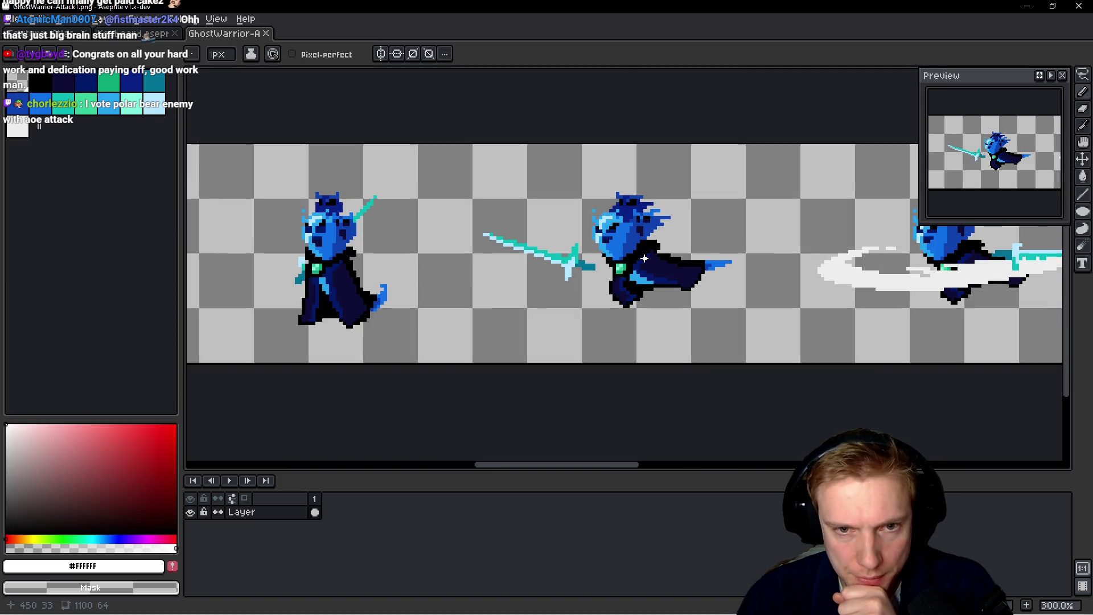
scroll(644, 258, down, 2)
scroll(643, 259, up, 1)
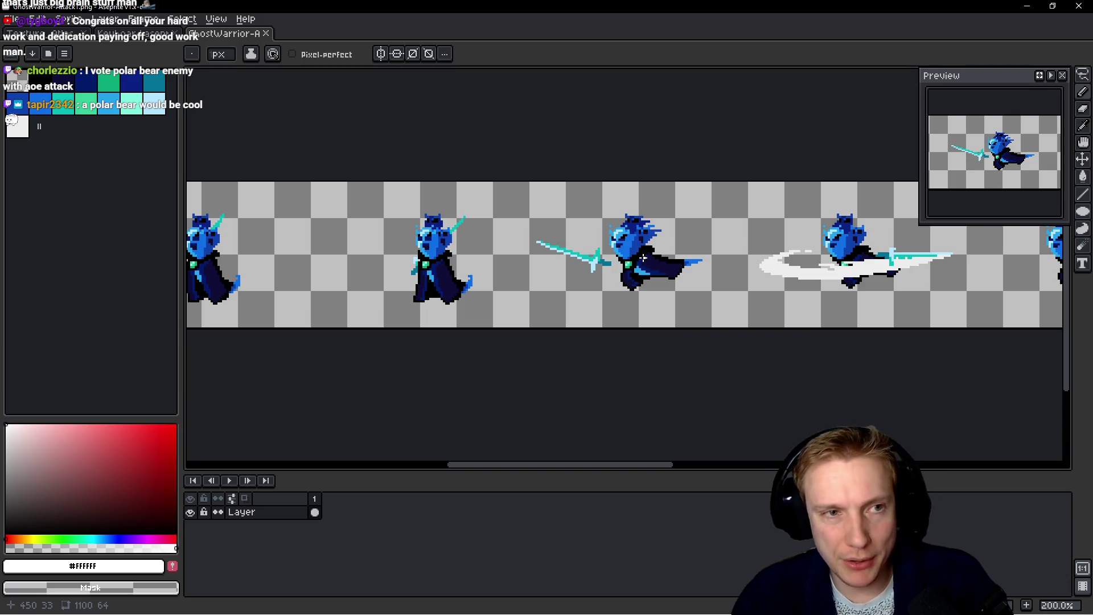
scroll(473, 193, left, 5)
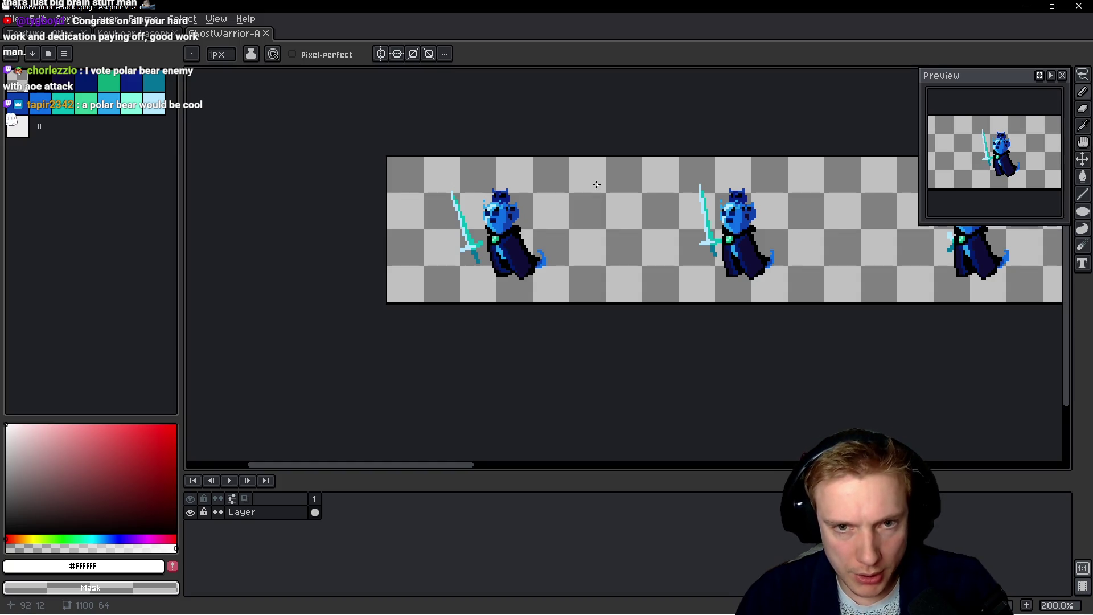
Marquee-select the first 96x64 frame, test moving it onto the second, then undo
drag(615, 187, 550, 193)
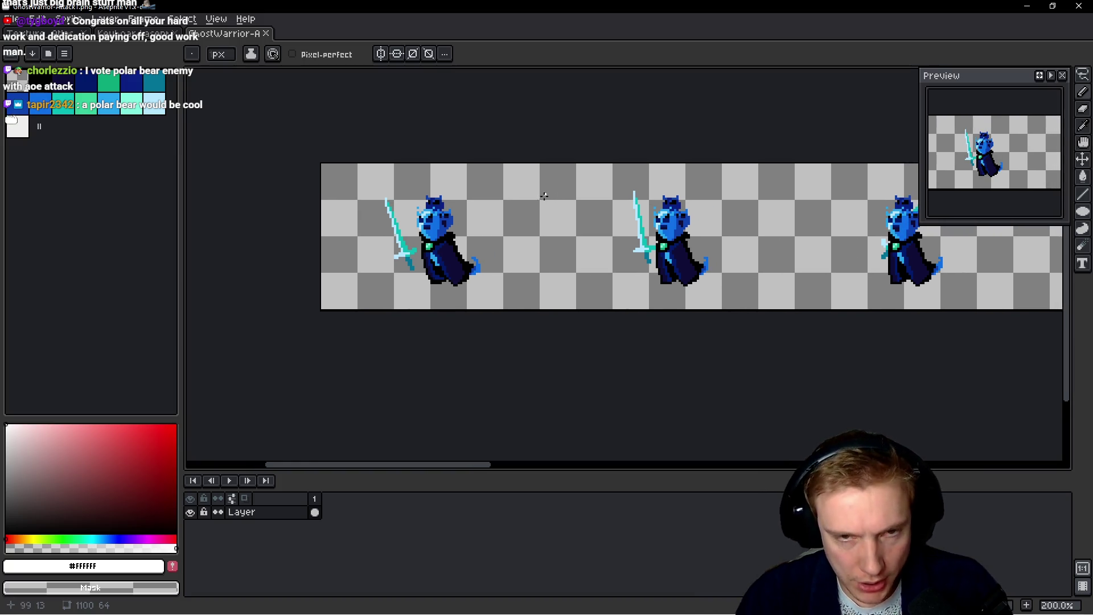
key(m)
mouse_move(536, 131)
mouse_down()
mouse_move(481, 323)
mouse_move(534, 170)
mouse_move(353, 364)
mouse_move(191, 435)
mouse_up()
scroll(533, 170, up, 2)
scroll(708, 244, down, 2)
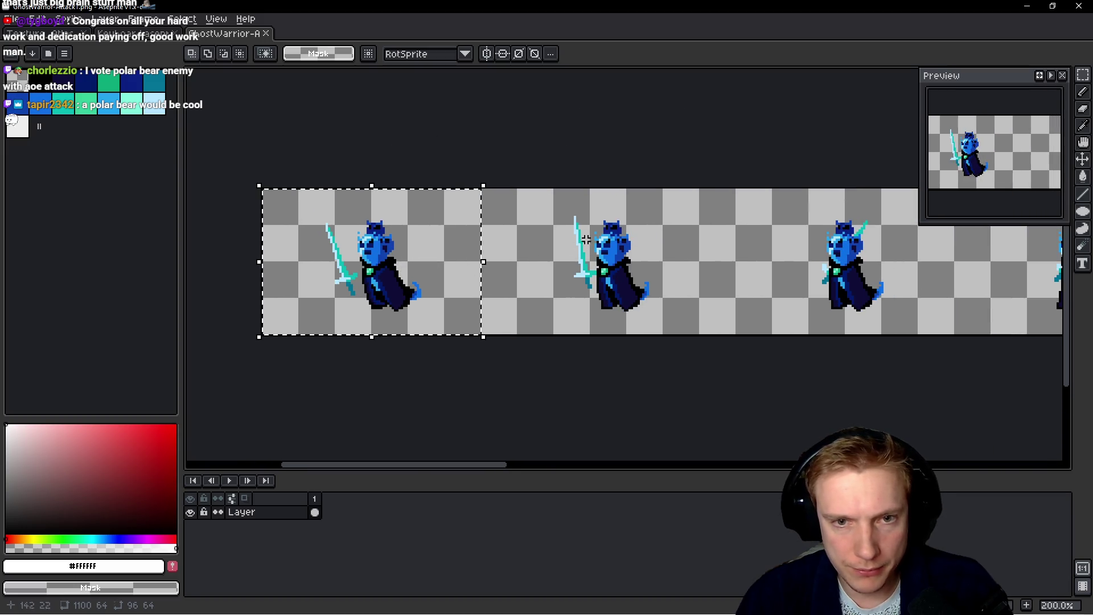
mouse_move(447, 262)
mouse_down()
mouse_move(672, 262)
mouse_move(546, 242)
mouse_move(518, 255)
mouse_move(298, 268)
mouse_move(771, 259)
mouse_up()
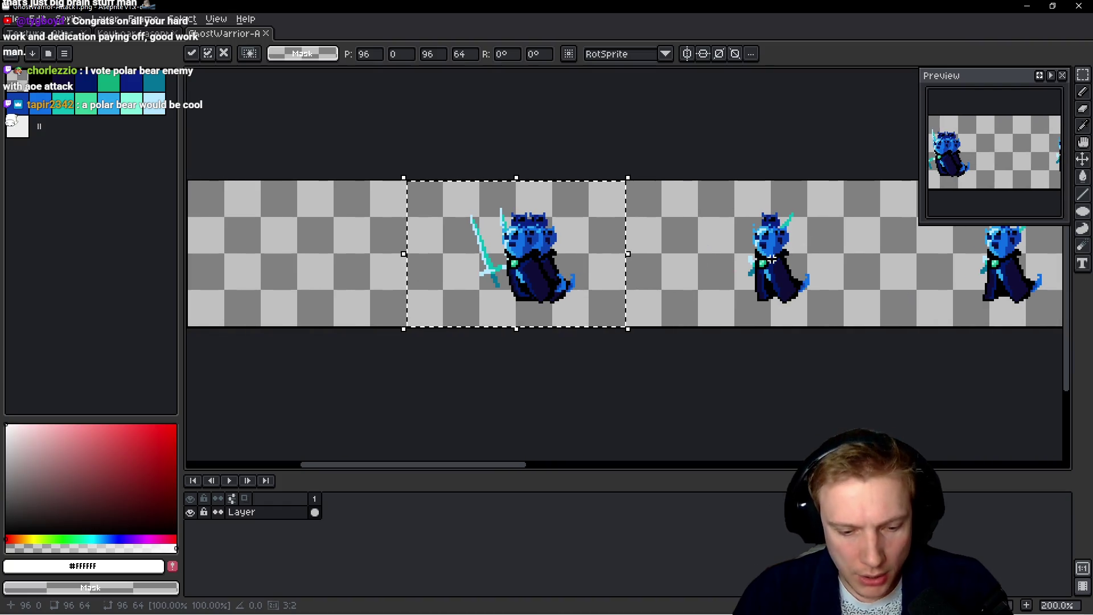
key(ctrl+z)
drag(455, 284, 679, 288)
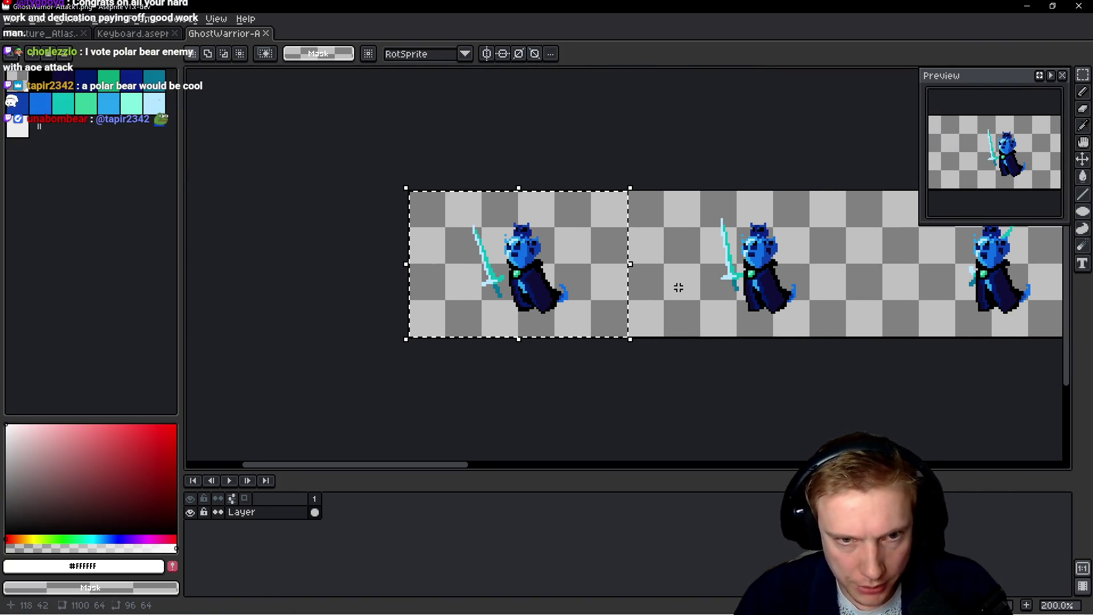
Show the grid and set its size to 96 wide by 64 tall
key(ctrl+apostrophe)
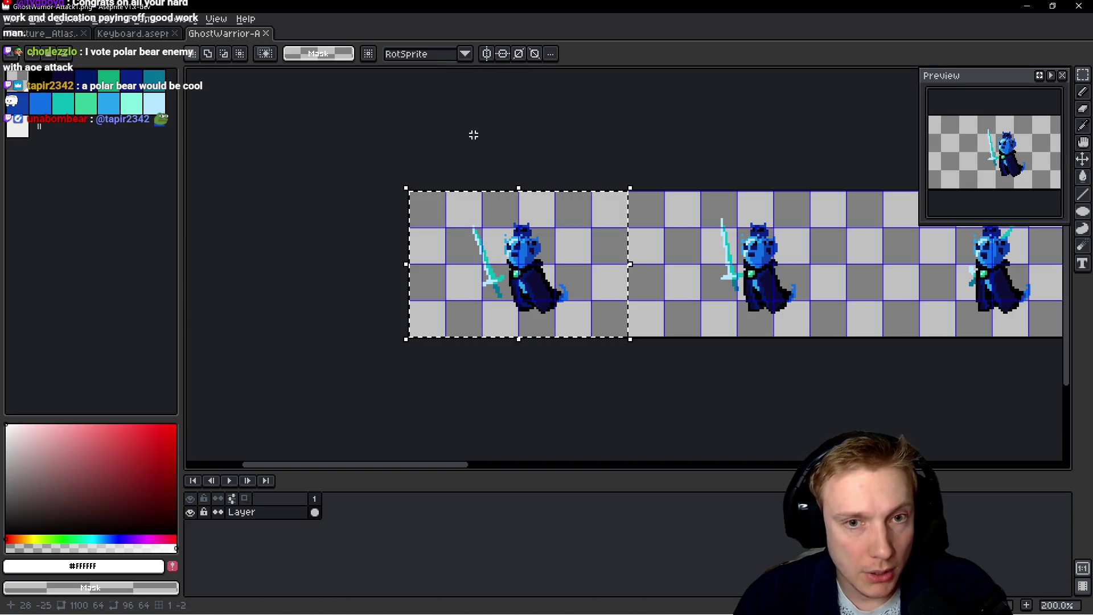
click(212, 19)
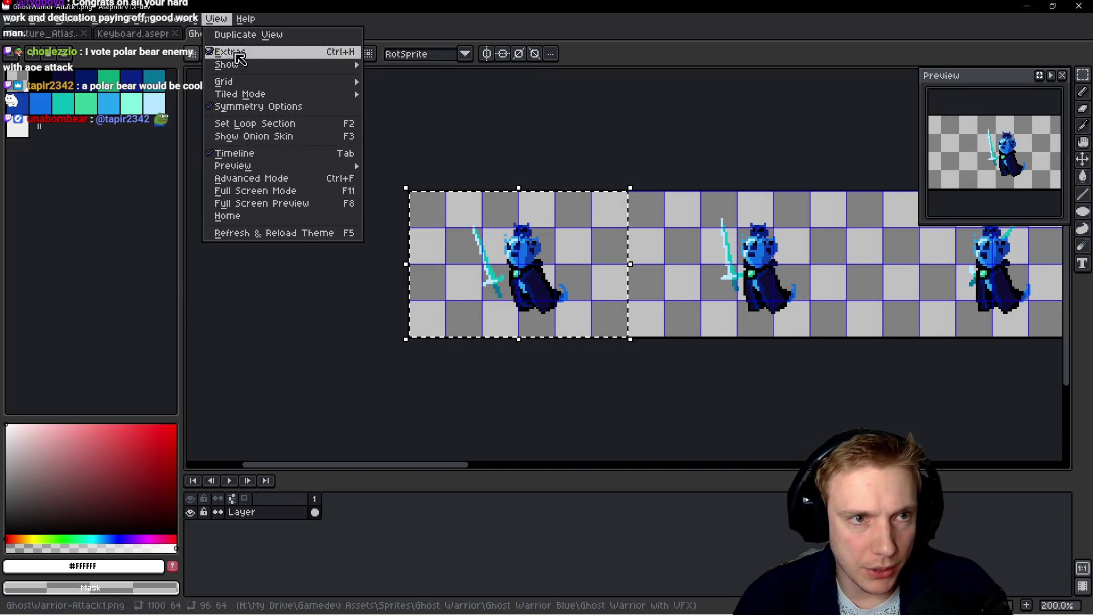
mouse_move(256, 83)
click(409, 82)
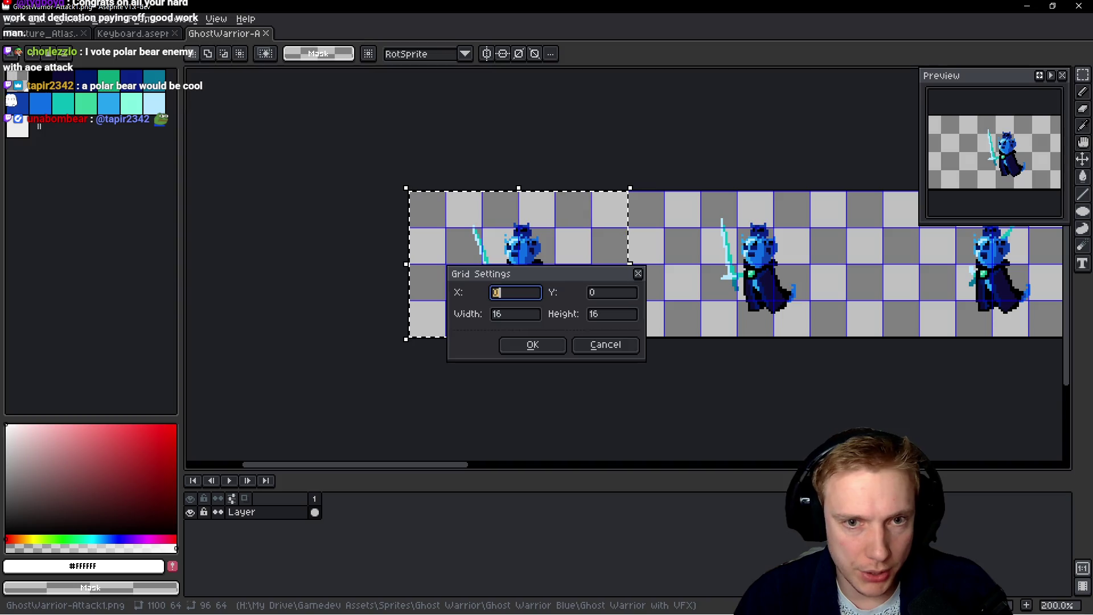
key(Tab)
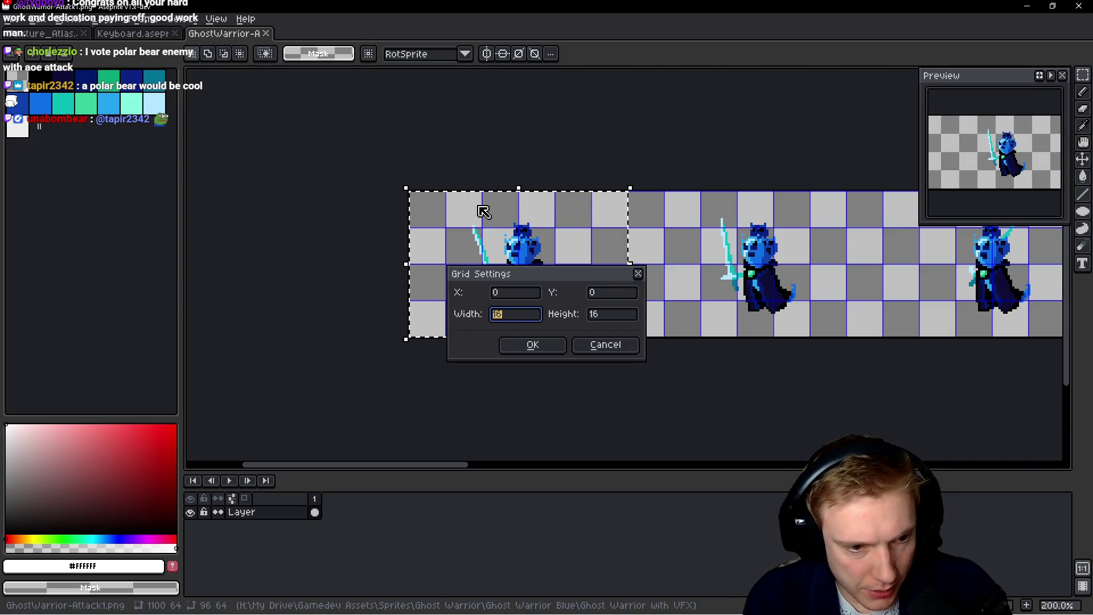
text(96)
key(Tab)
text(64)
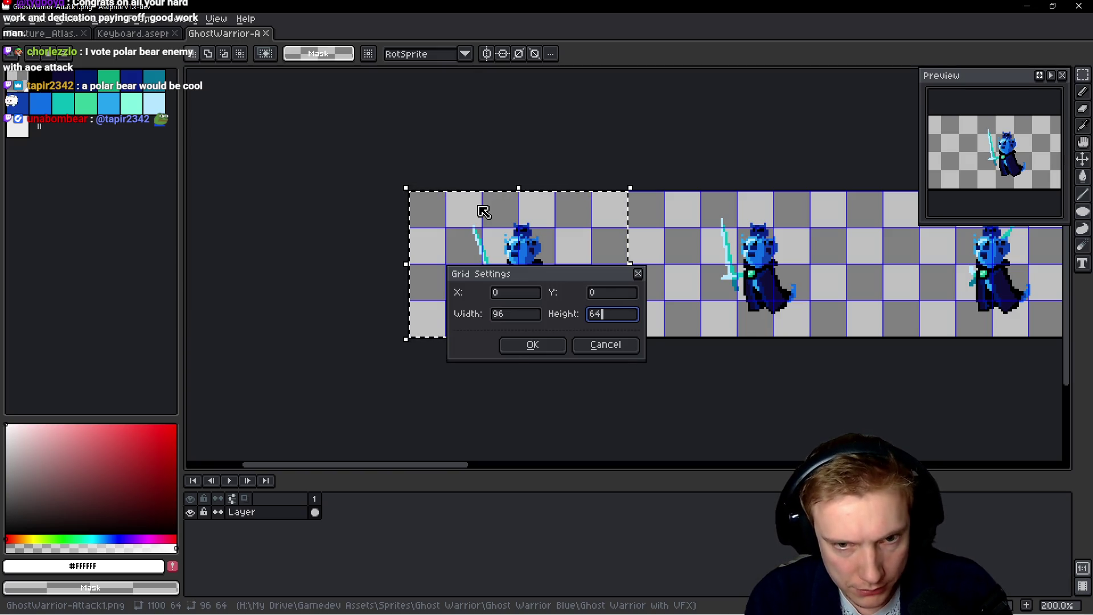
key(Return)
scroll(544, 210, right, 5)
Select a thin 44 by 4 pixel strip beside a character to measure spacing
scroll(652, 218, right, 10)
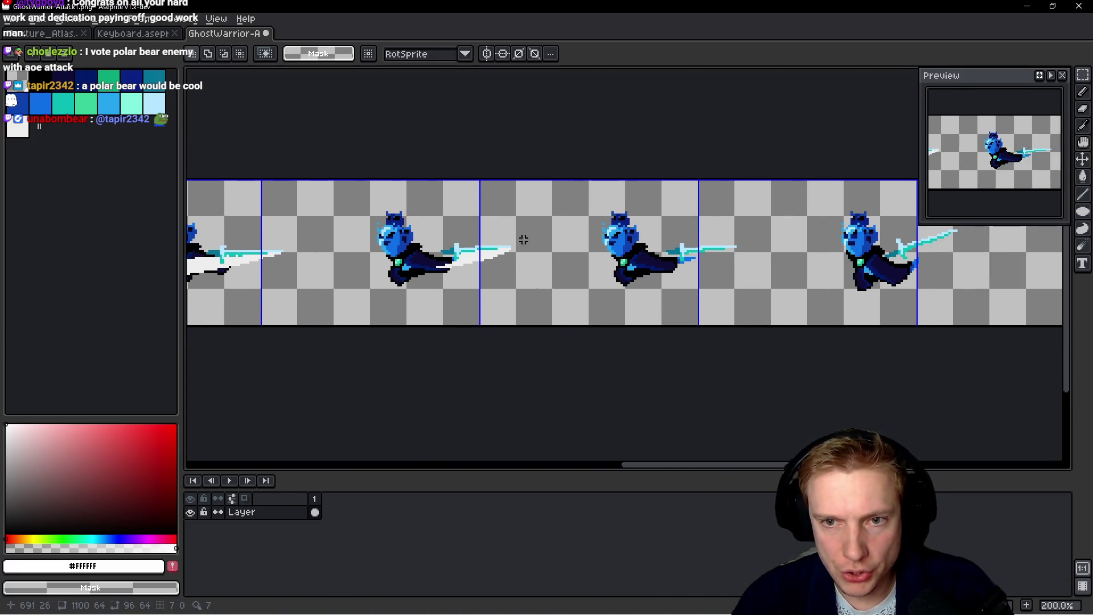
scroll(523, 239, left, 10)
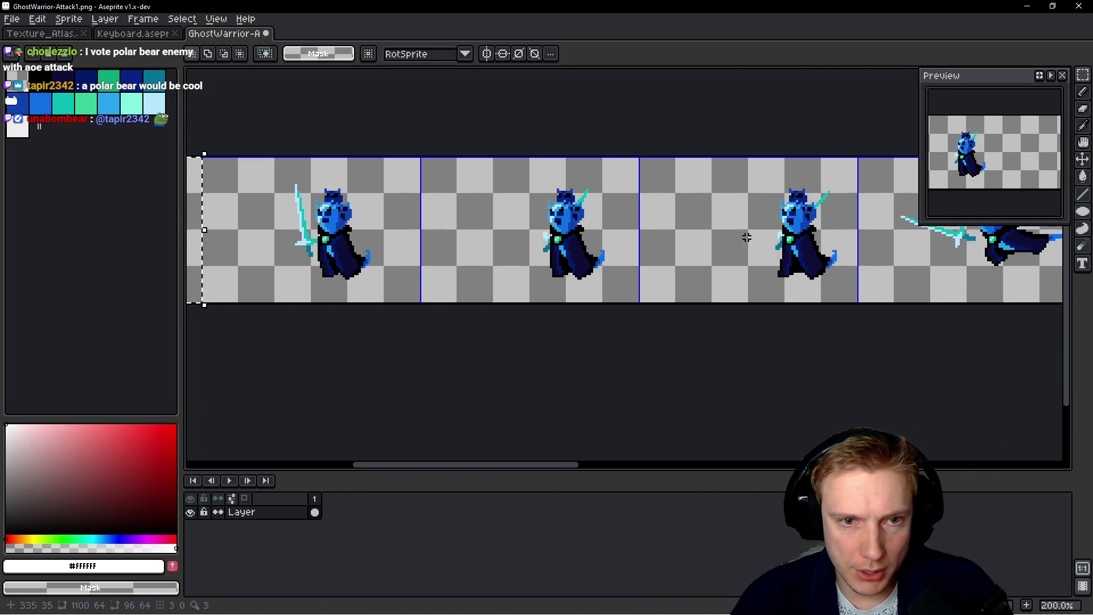
scroll(544, 244, left, 2)
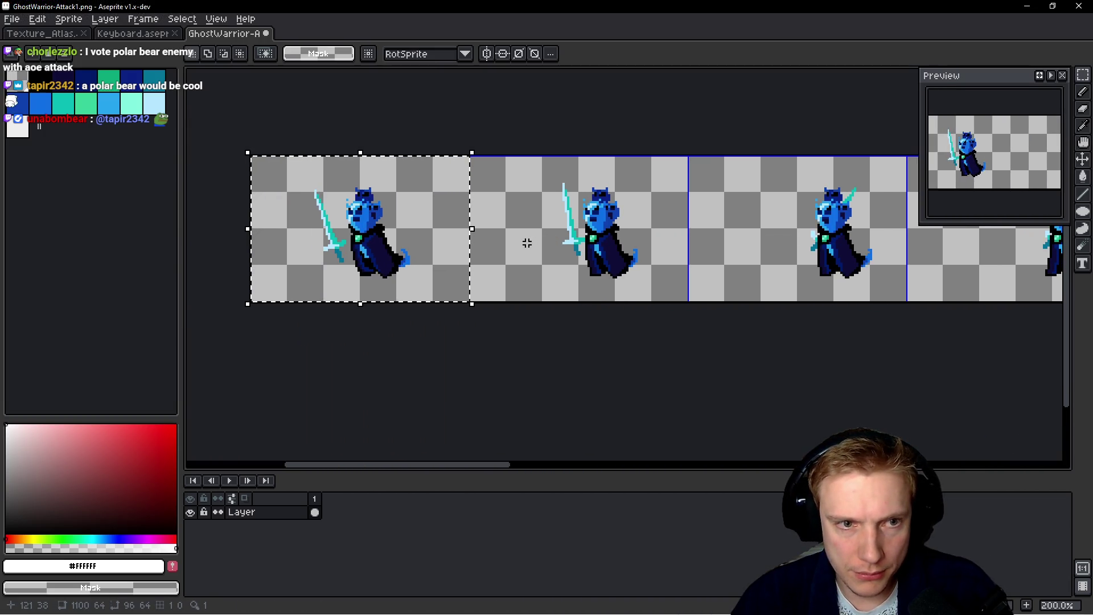
scroll(527, 243, left, 1)
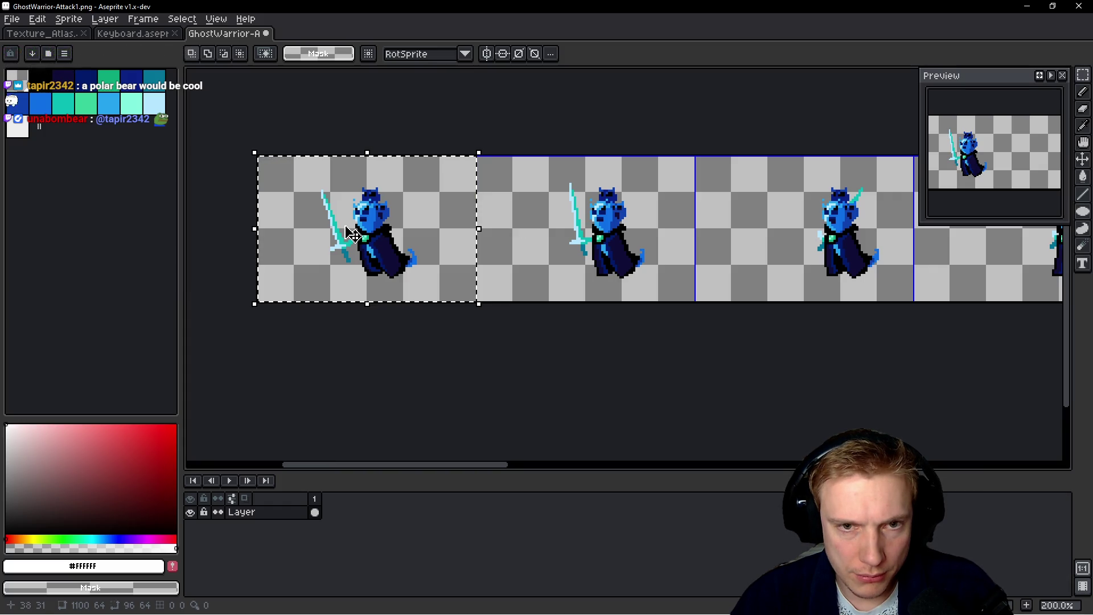
scroll(526, 215, down, 2)
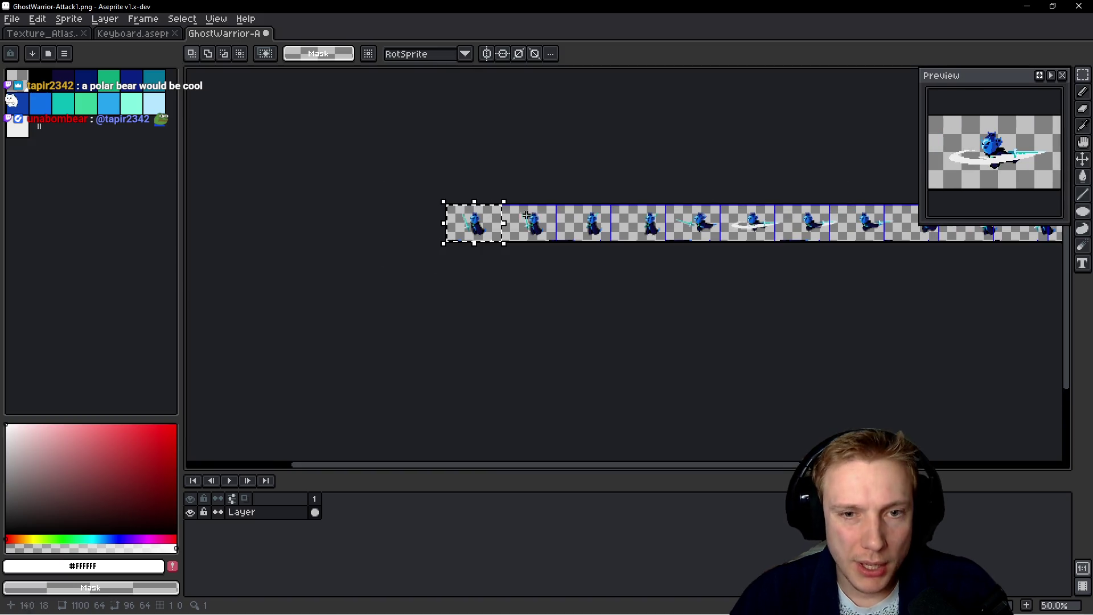
scroll(527, 215, right, 4)
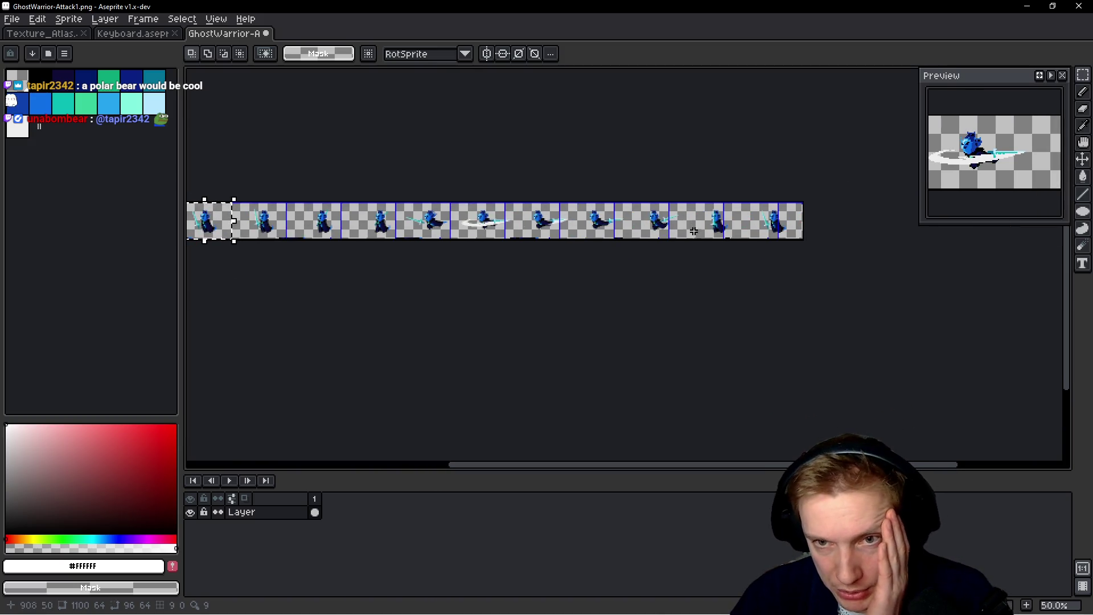
scroll(690, 223, up, 2)
scroll(712, 245, up, 3)
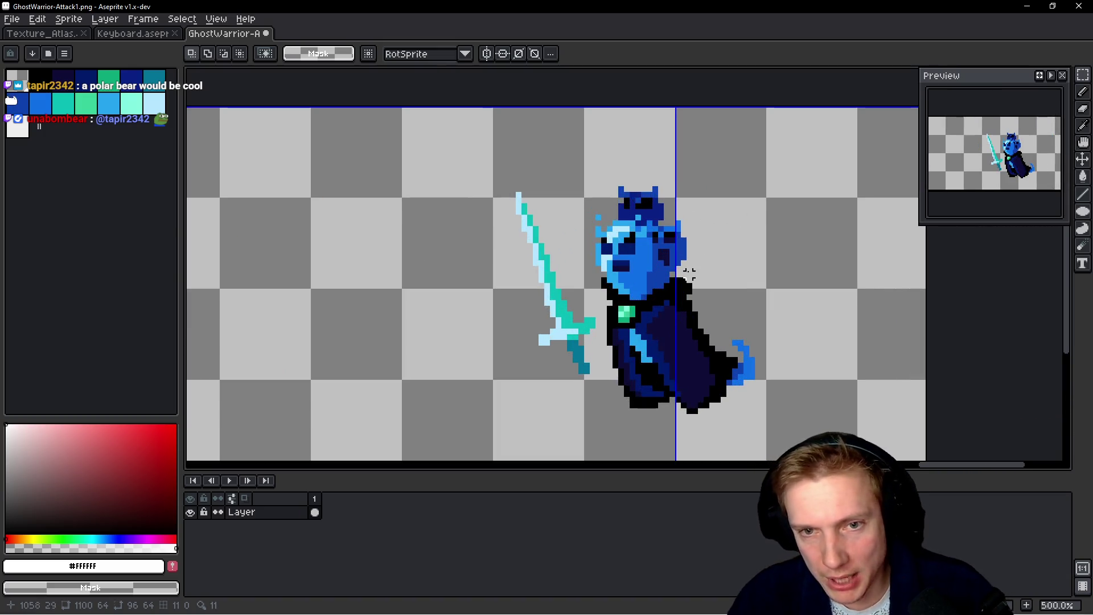
drag(587, 266, 833, 277)
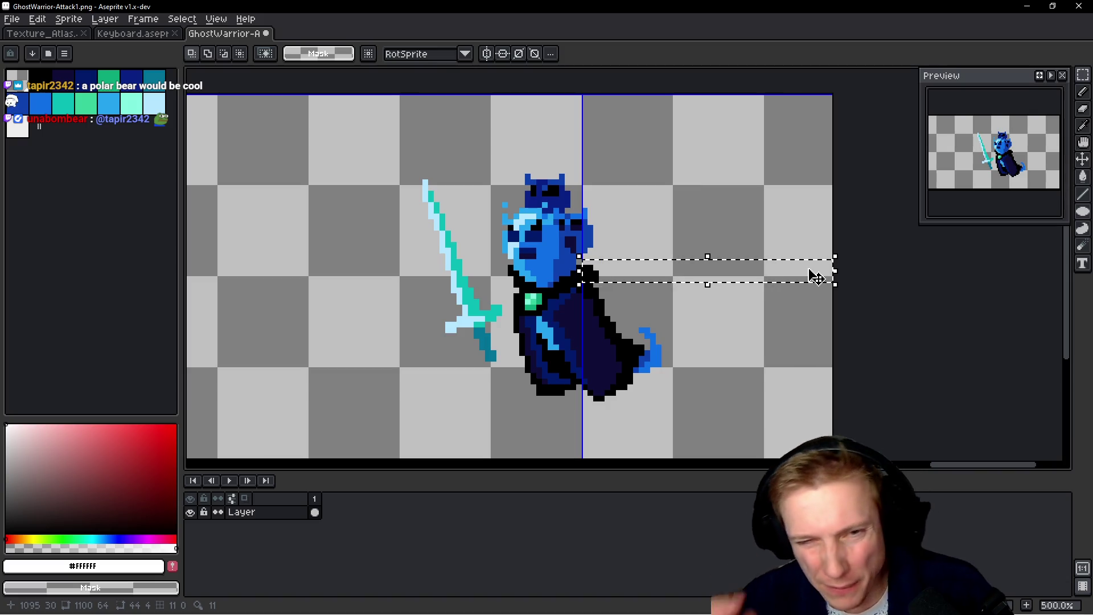
Pan along the grid-divided strip to check how cells line up with the poses
scroll(815, 277, down, 4)
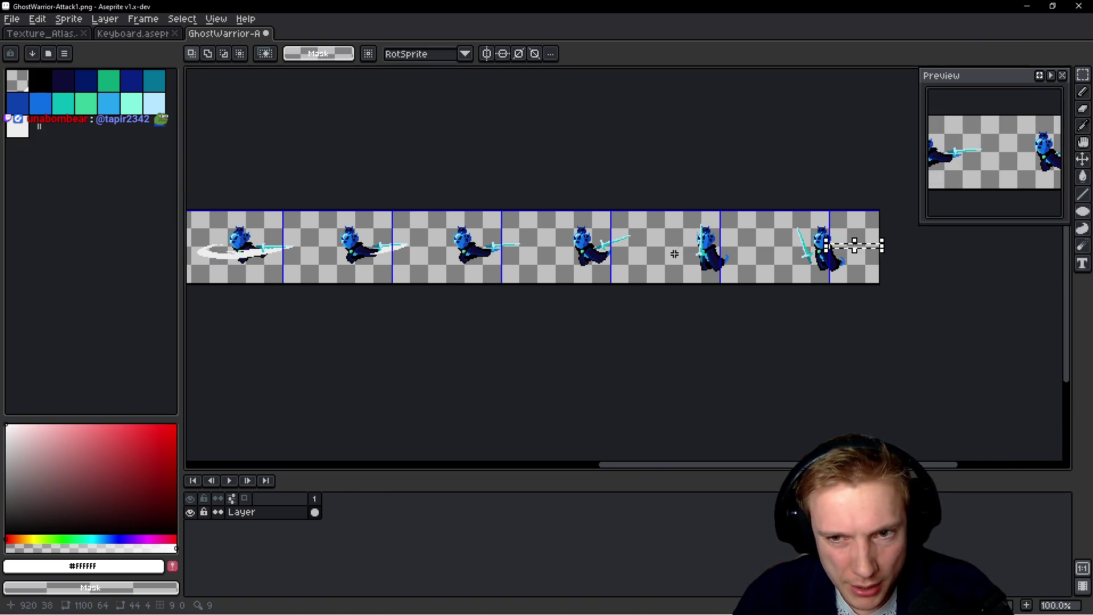
scroll(675, 254, left, 3)
scroll(674, 251, left, 5)
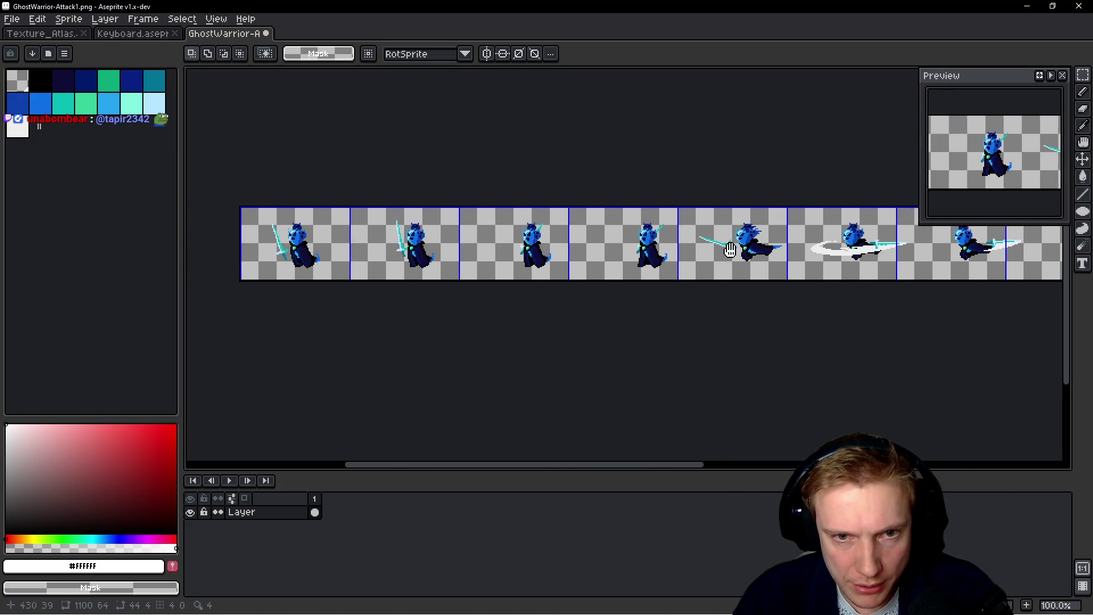
drag(730, 250, 725, 248)
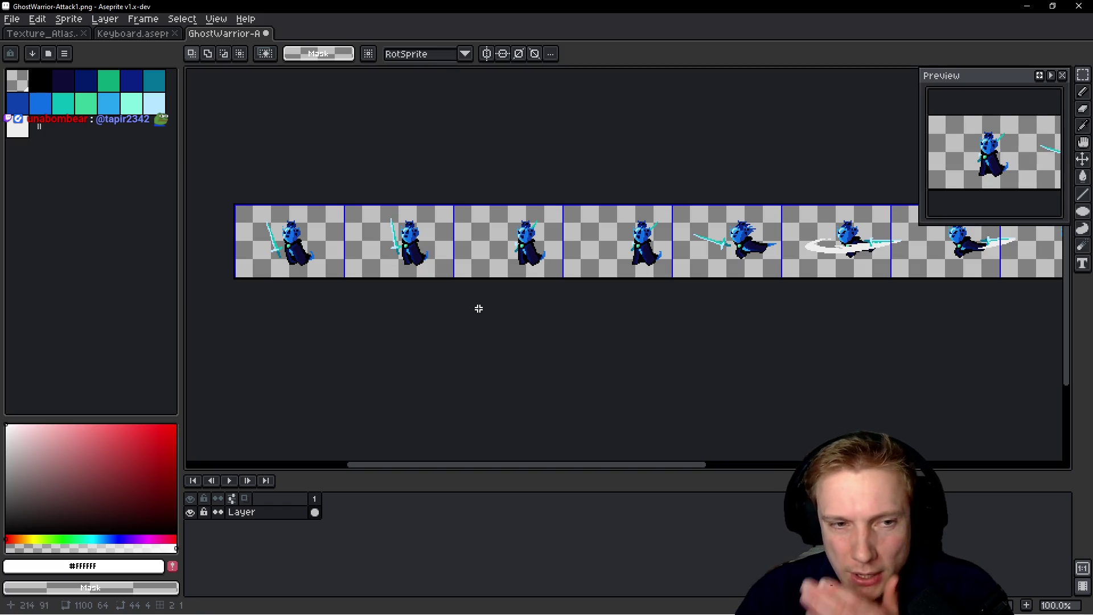
mouse_move(755, 308)
mouse_down()
mouse_move(312, 300)
mouse_move(573, 307)
mouse_move(447, 271)
mouse_move(560, 278)
mouse_up()
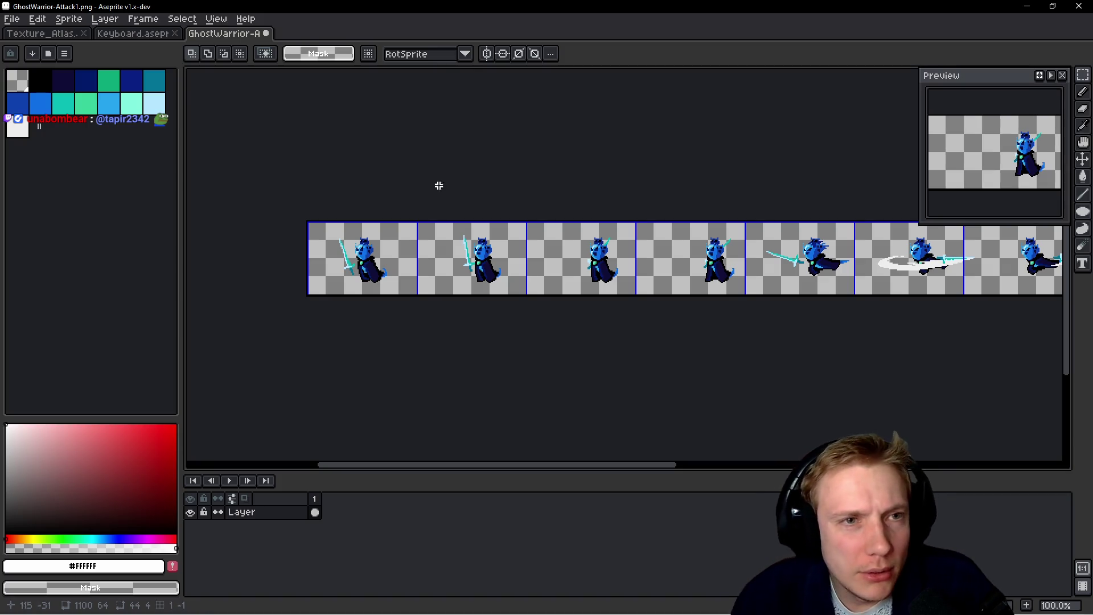
click(214, 20)
Change the grid width to 97 px, keeping 64 px height
mouse_move(239, 84)
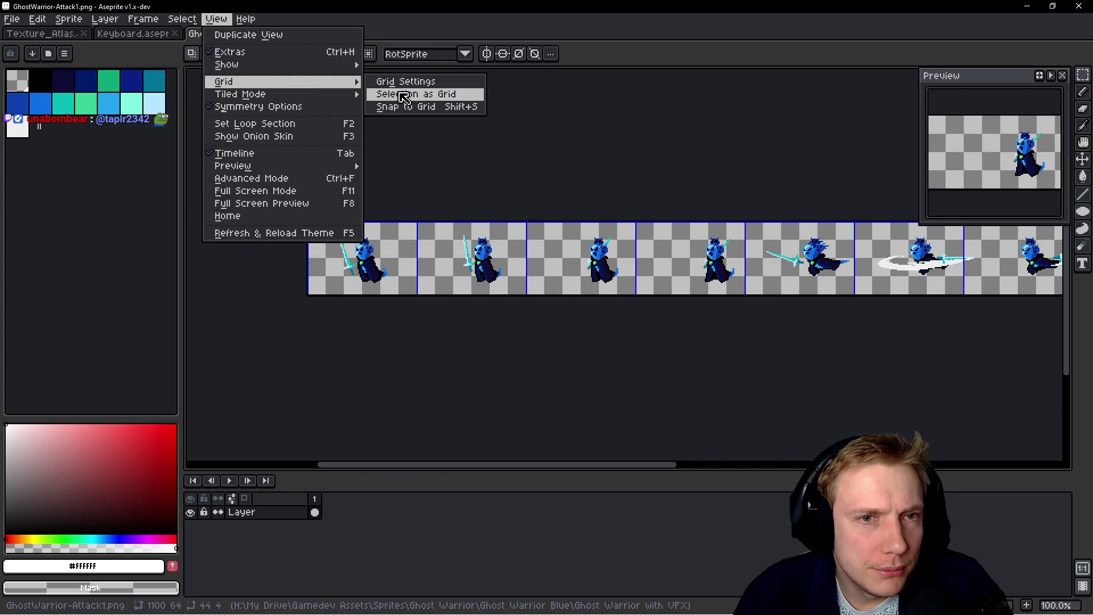
click(408, 83)
click(516, 315)
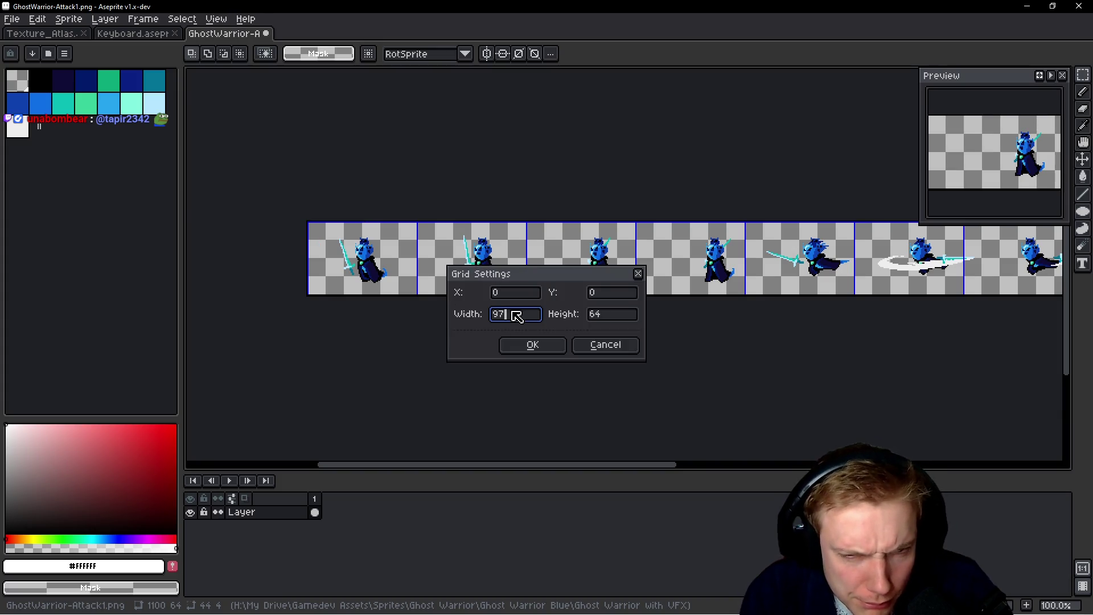
click(518, 346)
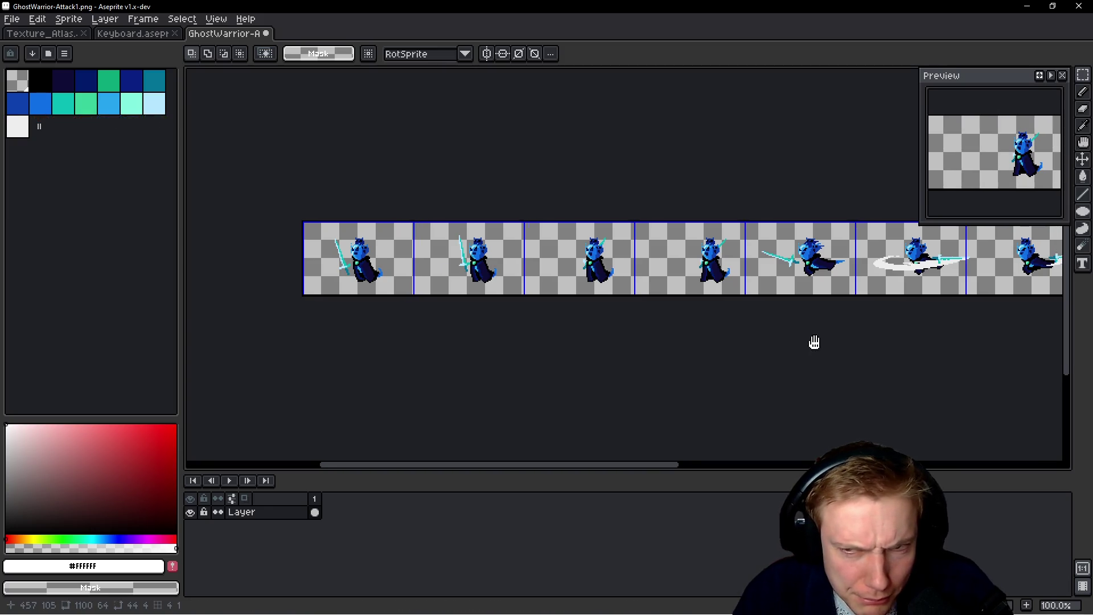
Pan and zoom along the attack strip to check the 97 px grid alignment
drag(814, 341, 564, 362)
drag(691, 364, 603, 349)
mouse_move(420, 359)
mouse_down()
mouse_move(772, 341)
mouse_move(696, 332)
mouse_move(503, 354)
mouse_up()
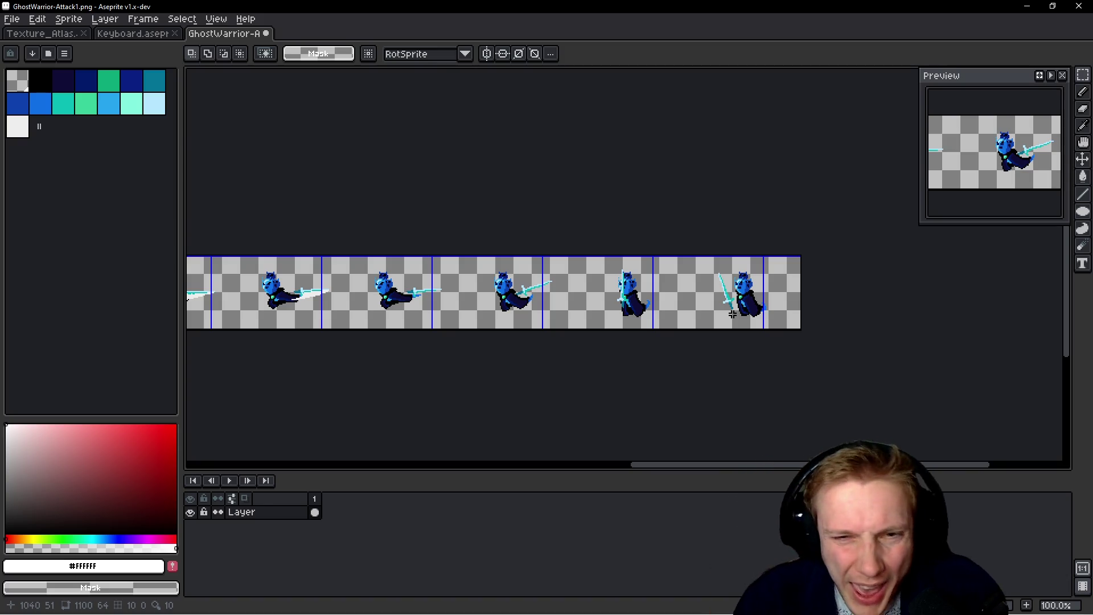
drag(548, 339, 767, 328)
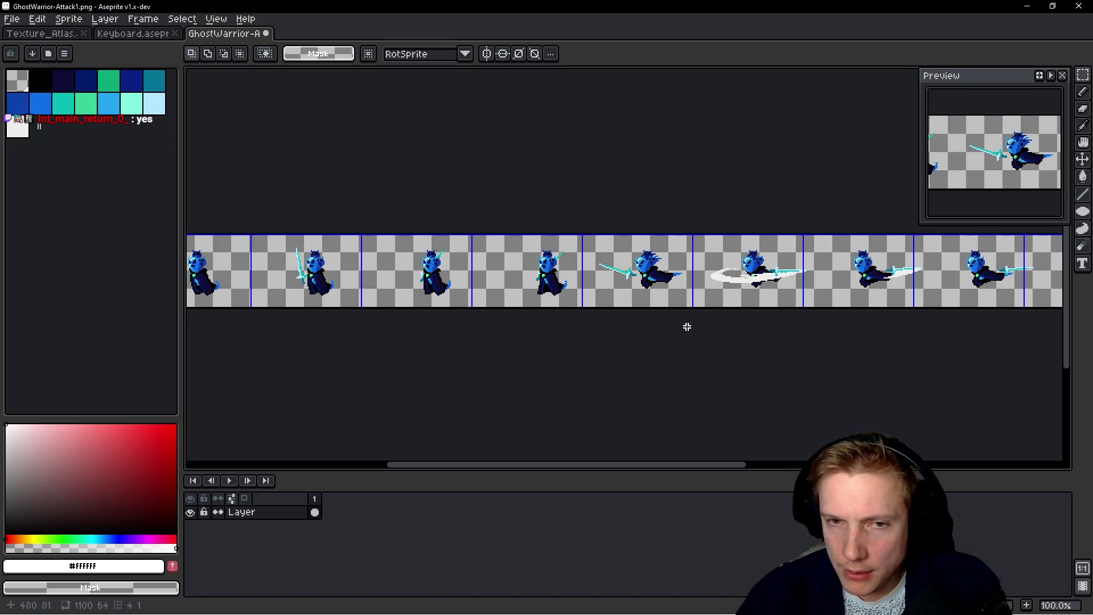
mouse_move(681, 327)
mouse_down()
mouse_move(696, 332)
mouse_move(216, 339)
mouse_move(691, 343)
mouse_up()
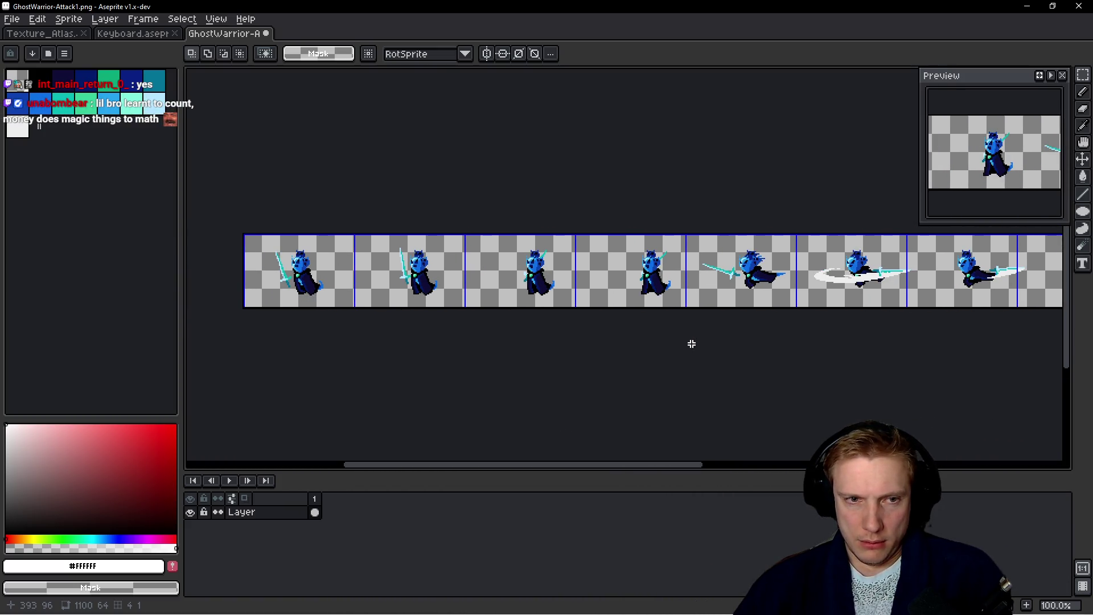
mouse_move(566, 339)
mouse_down()
mouse_move(554, 334)
mouse_move(719, 330)
mouse_up()
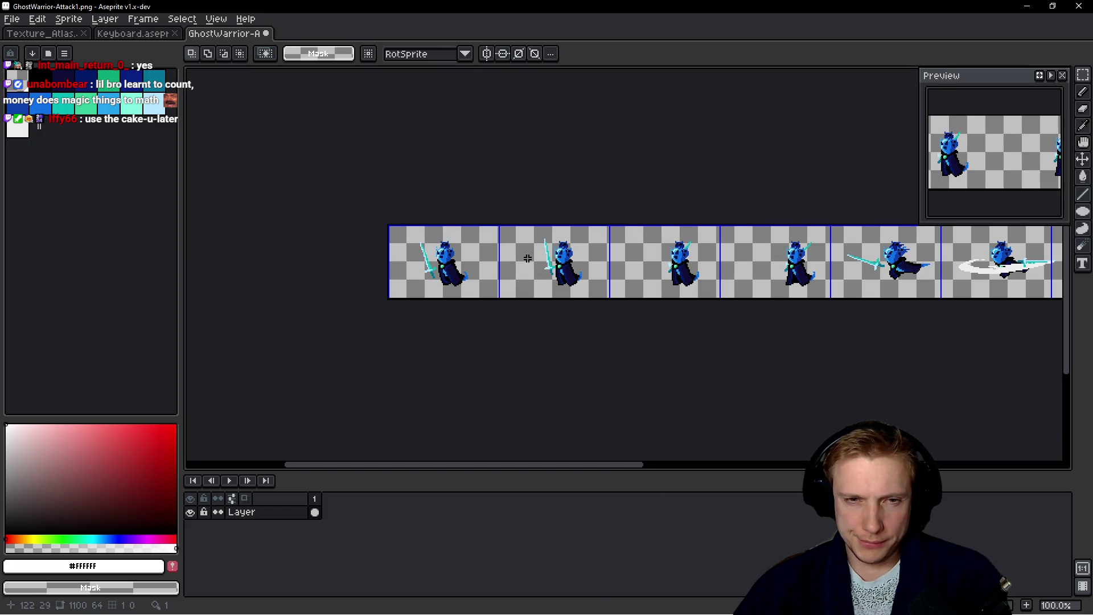
scroll(528, 255, up, 1)
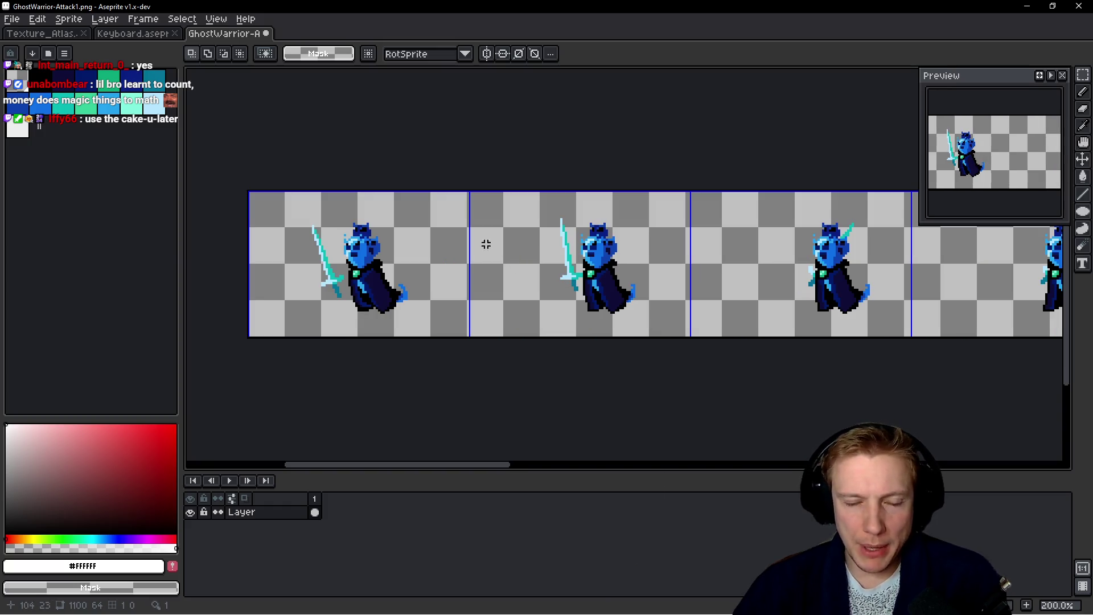
click(216, 19)
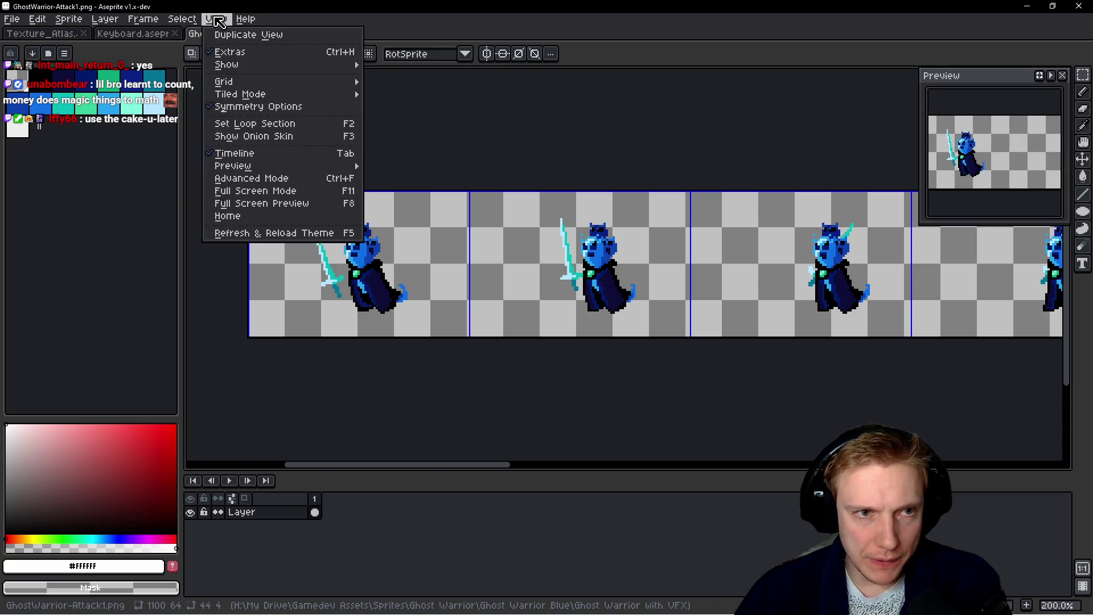
Widen the grid to 103 x 64 and pan across the strip to check alignment
mouse_move(265, 83)
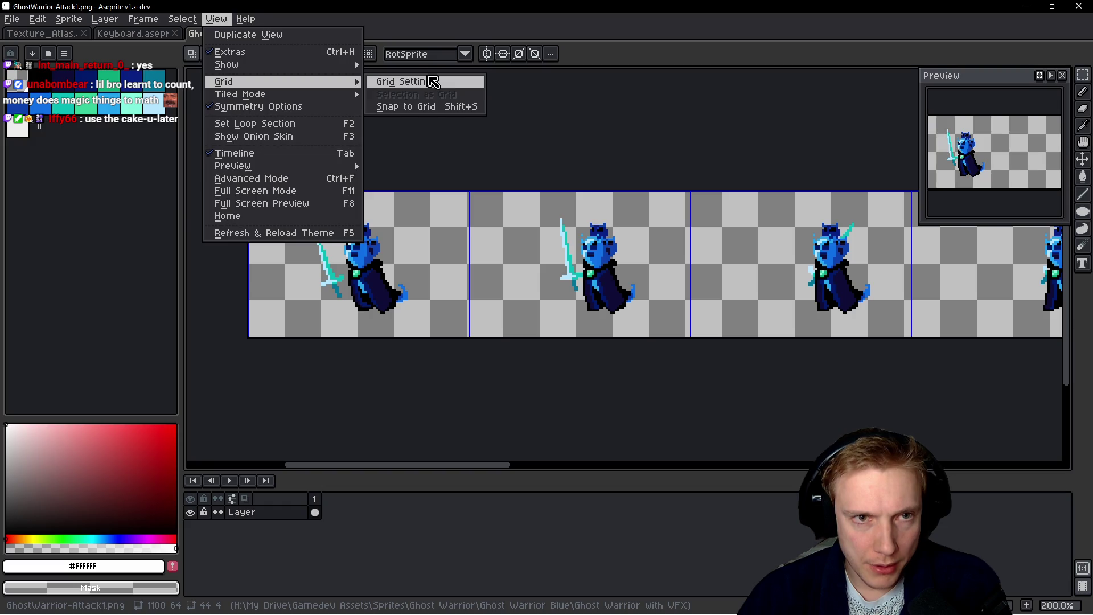
click(433, 81)
click(515, 316)
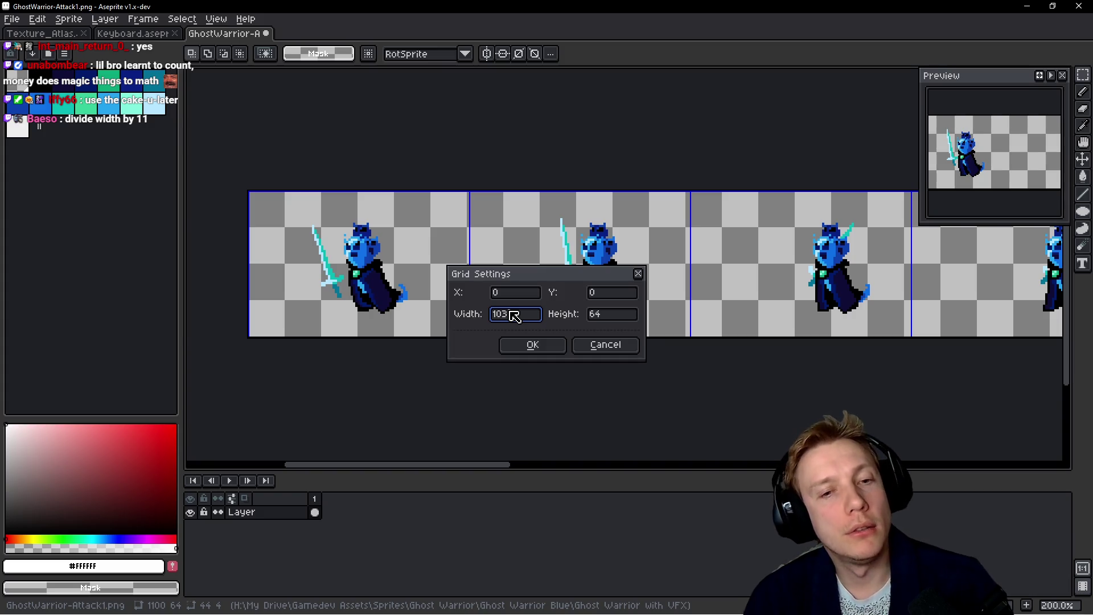
key(Return)
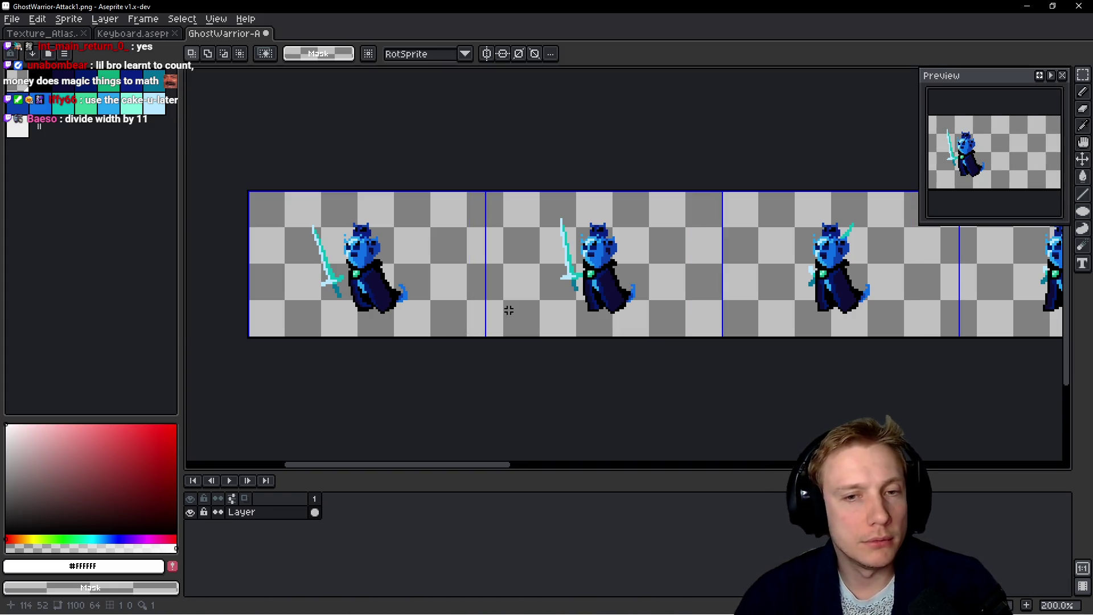
scroll(683, 288, down, 2)
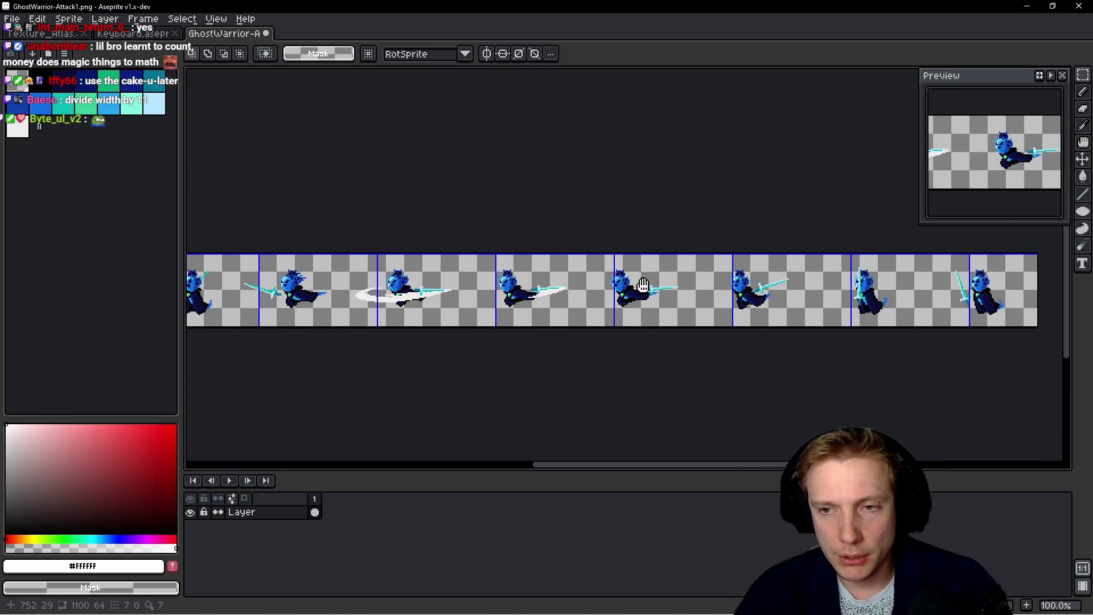
drag(642, 287, 720, 275)
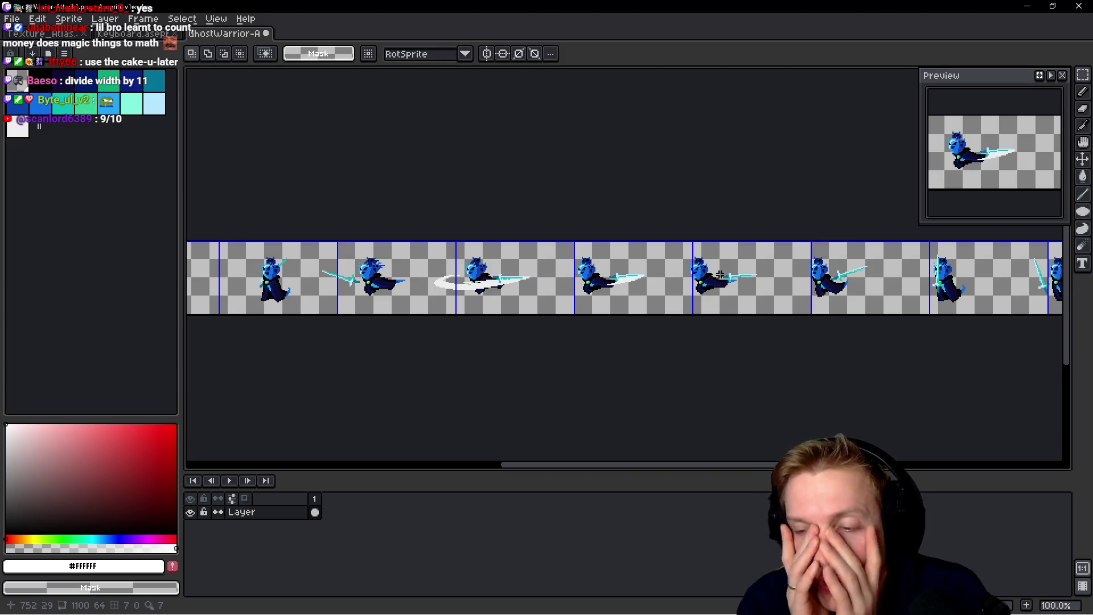
scroll(629, 235, left, 5)
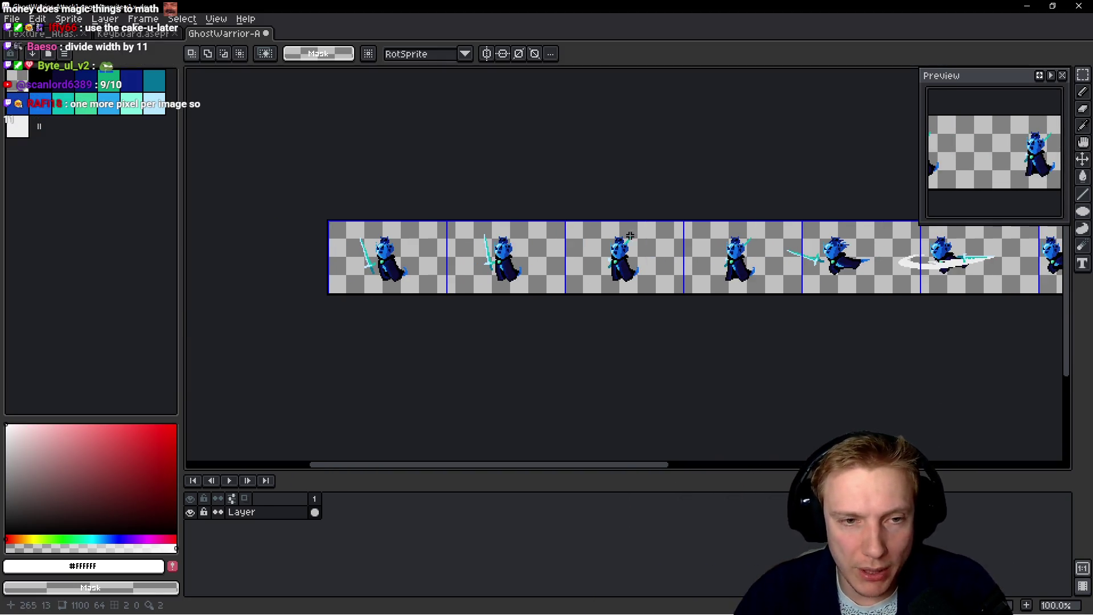